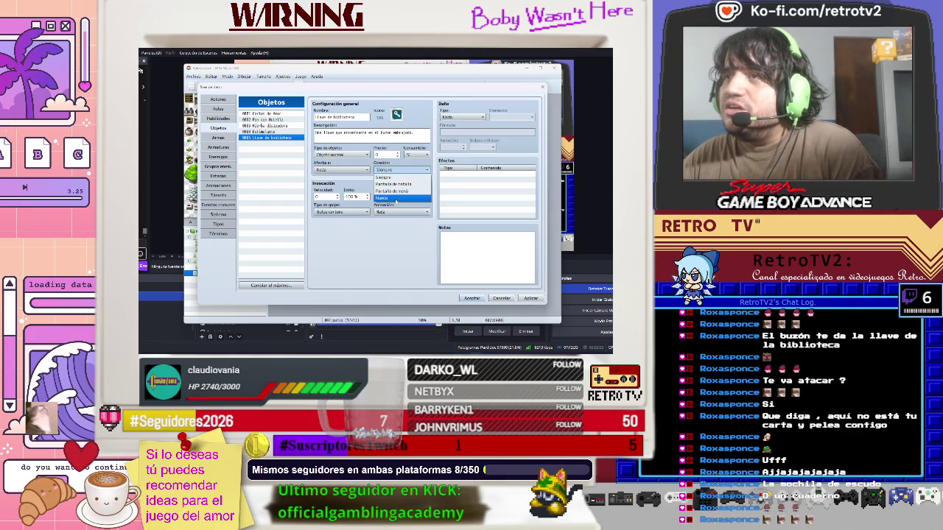
Set the library key to Pantalla de menú, Objeto llave, Consumible No, then apply and close the database
click(383, 197)
click(397, 170)
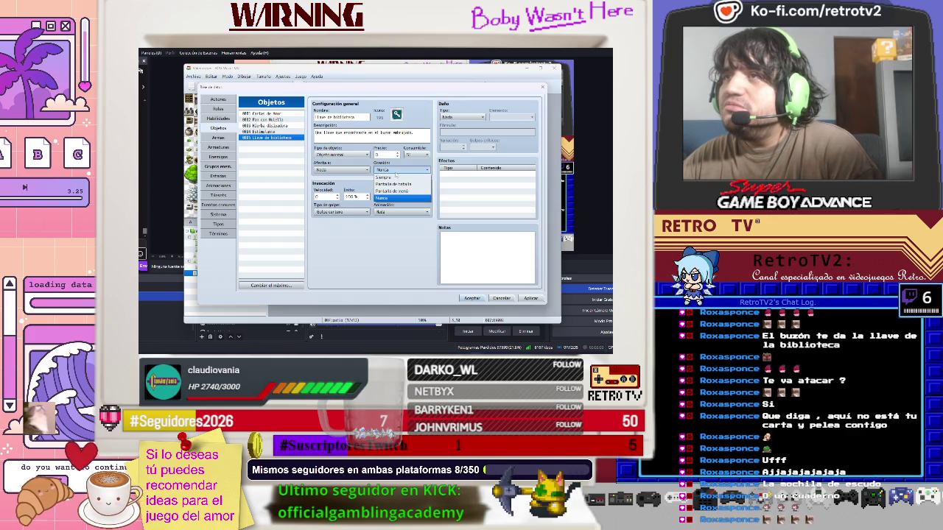
click(398, 192)
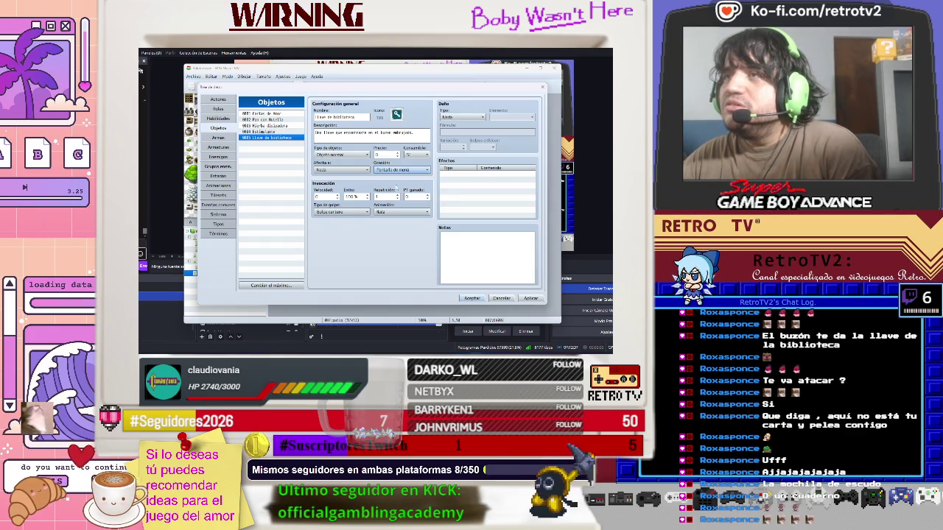
click(361, 155)
click(363, 169)
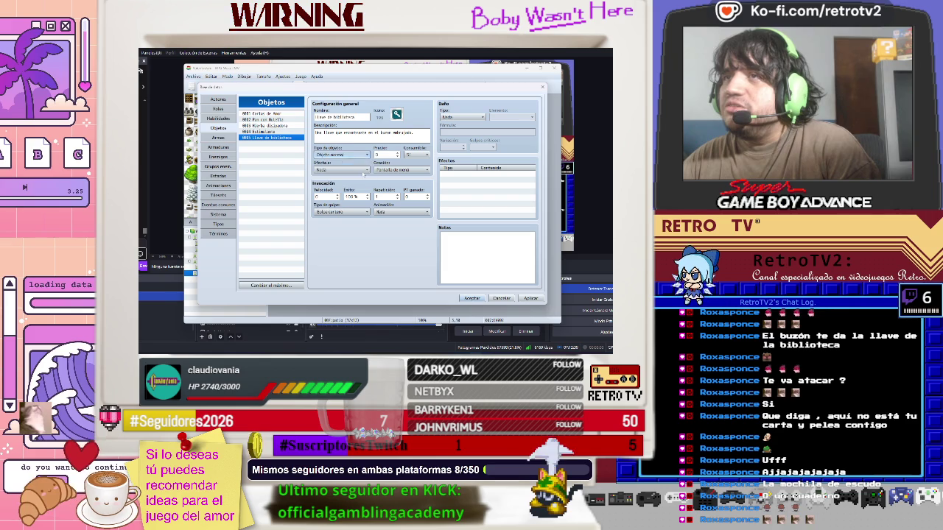
click(405, 155)
click(405, 165)
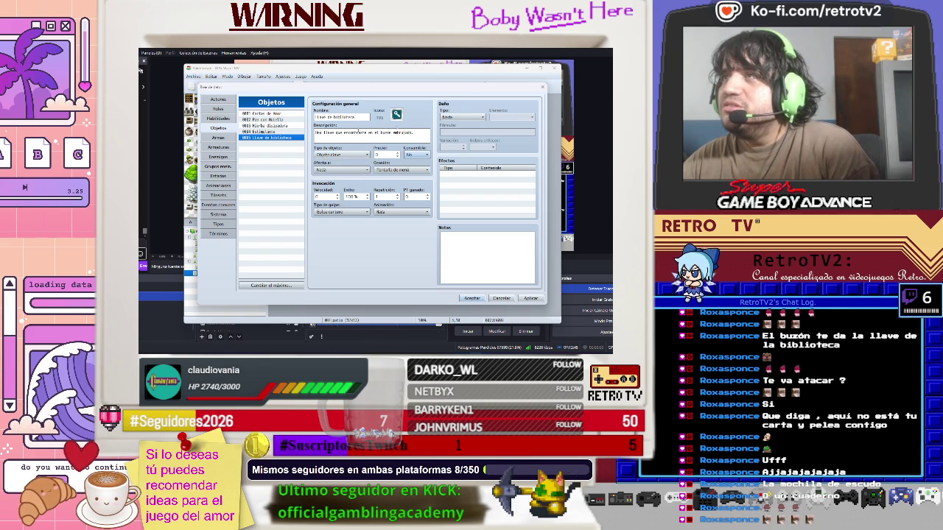
click(531, 298)
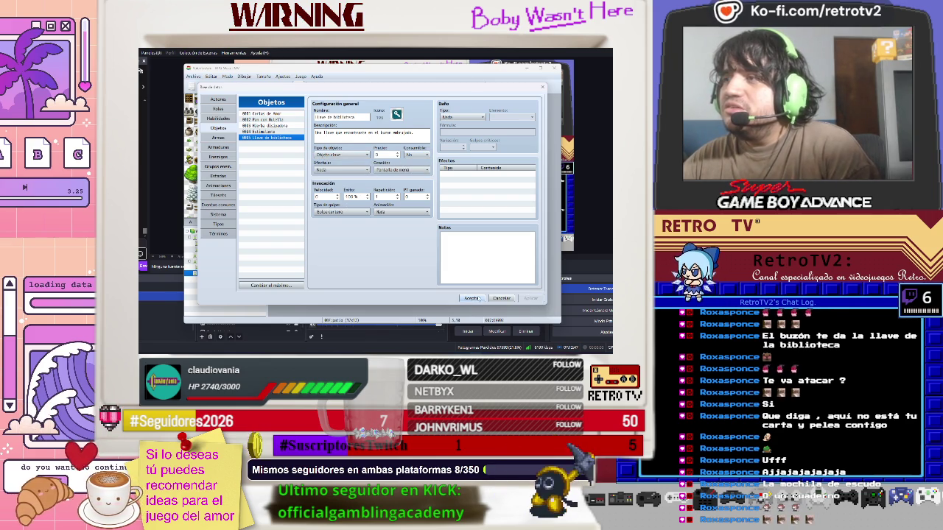
click(473, 298)
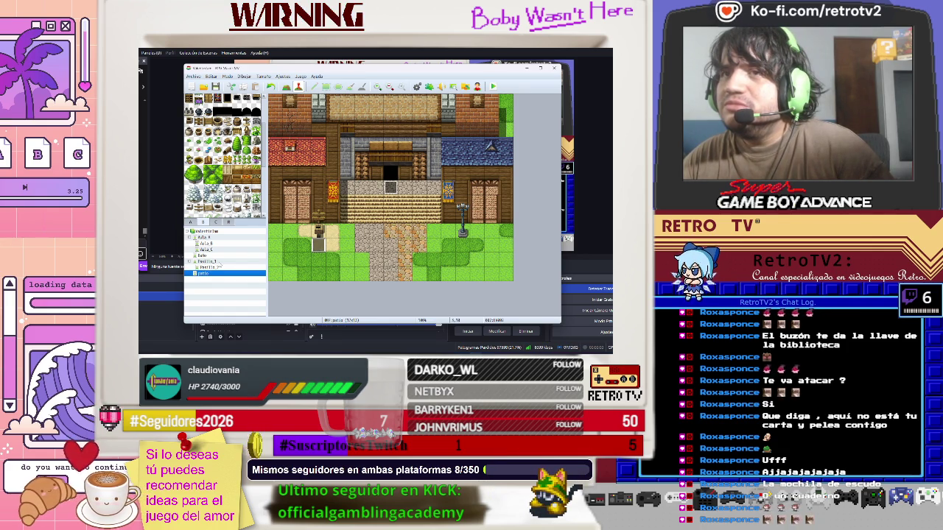
Look through the Pasillo_1 hallway map, then reopen the database on the Items tab
click(205, 255)
click(206, 262)
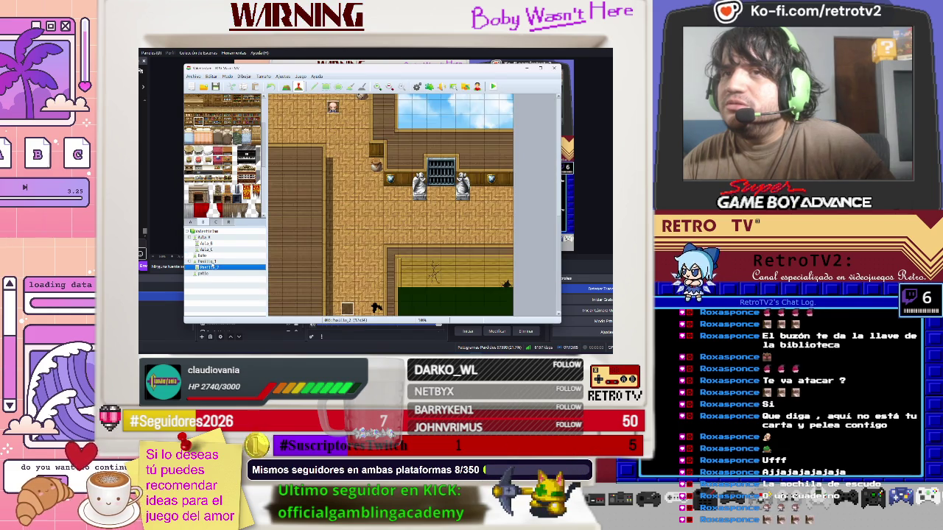
scroll(351, 285, down, 2)
scroll(351, 285, down, 2)
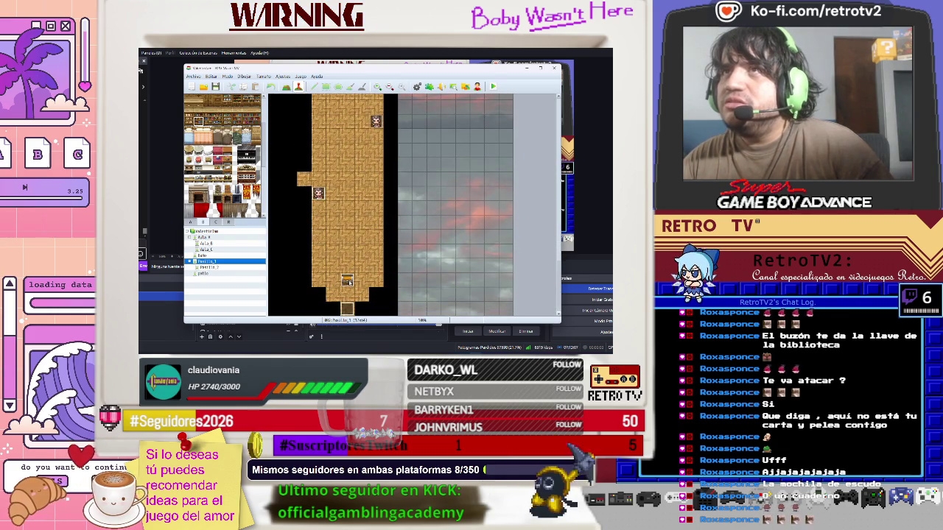
click(282, 76)
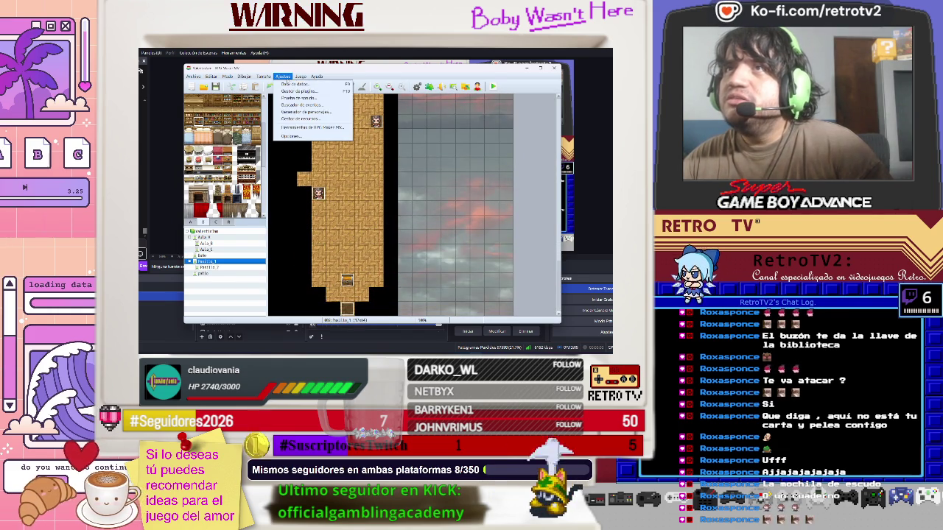
click(294, 88)
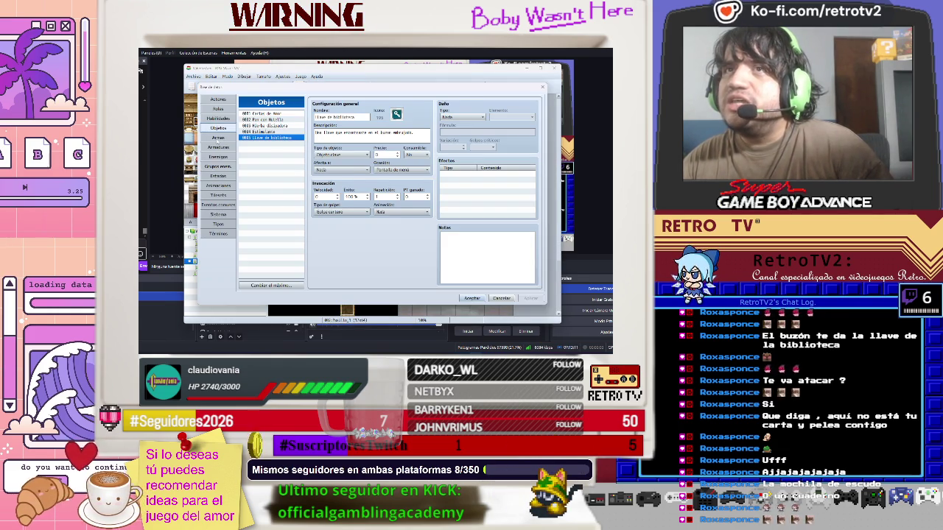
Browse the weapons, armours and enemies lists, checking weapon types without changing them
click(218, 138)
click(223, 148)
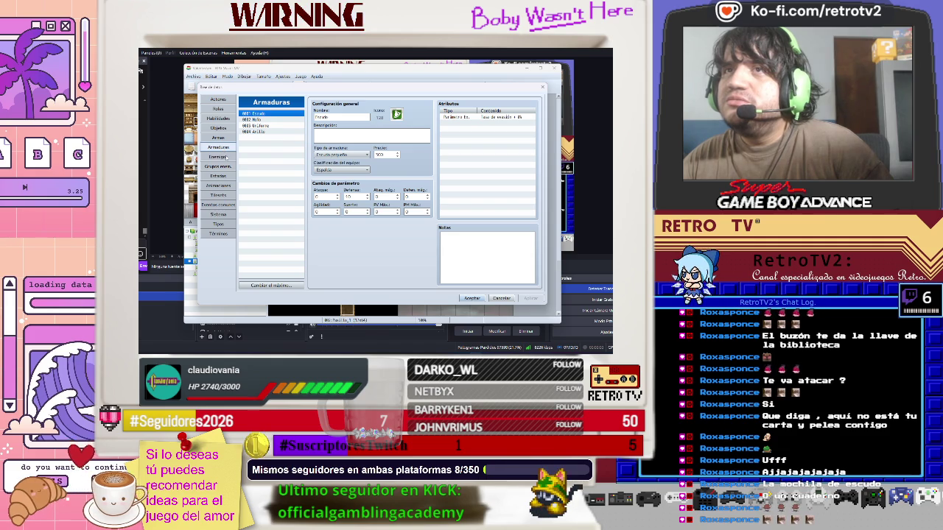
click(218, 157)
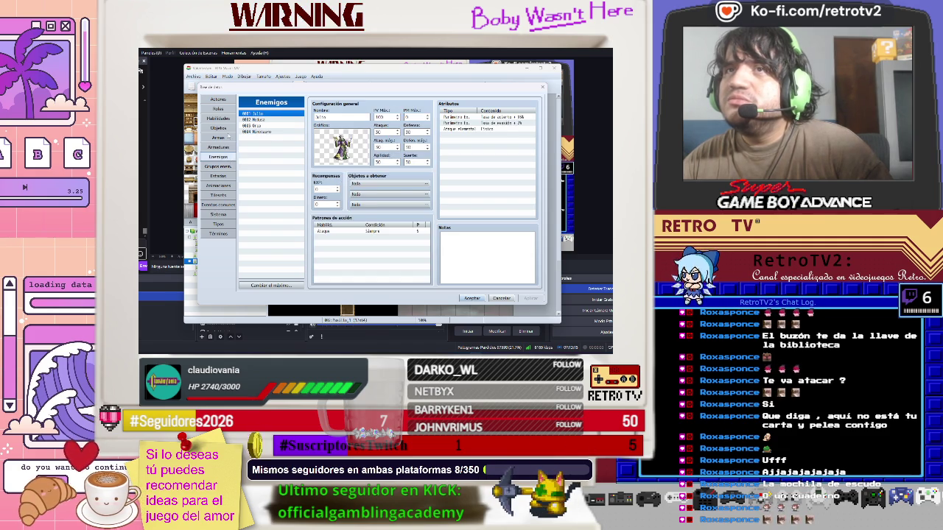
click(218, 138)
click(357, 154)
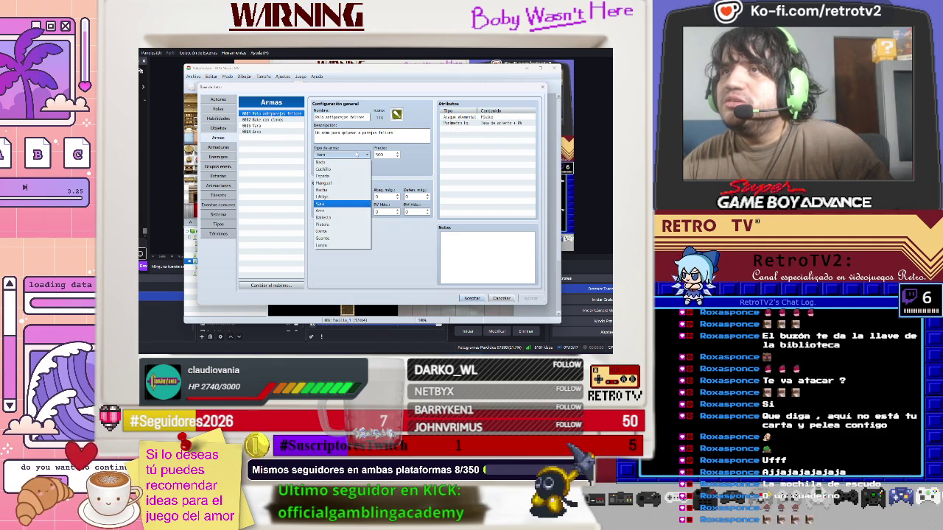
click(356, 155)
Inspect the Vara and Arco weapons, then bring up the maximum-weapons setting
click(268, 125)
click(269, 131)
click(270, 126)
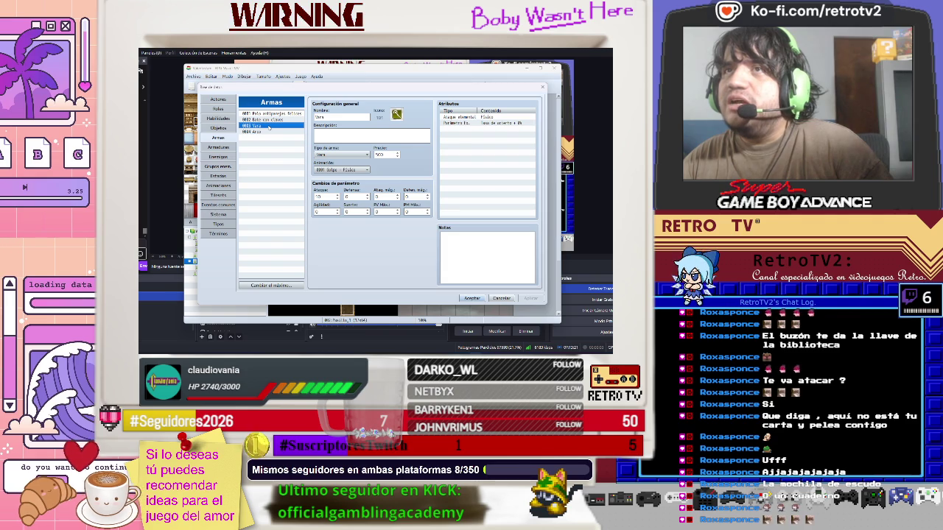
click(258, 131)
double_click(321, 118)
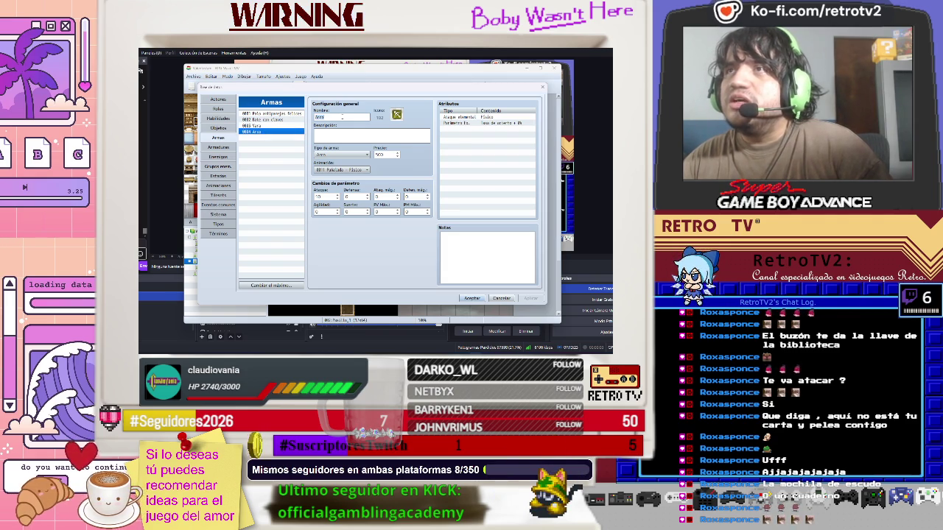
right_click(343, 118)
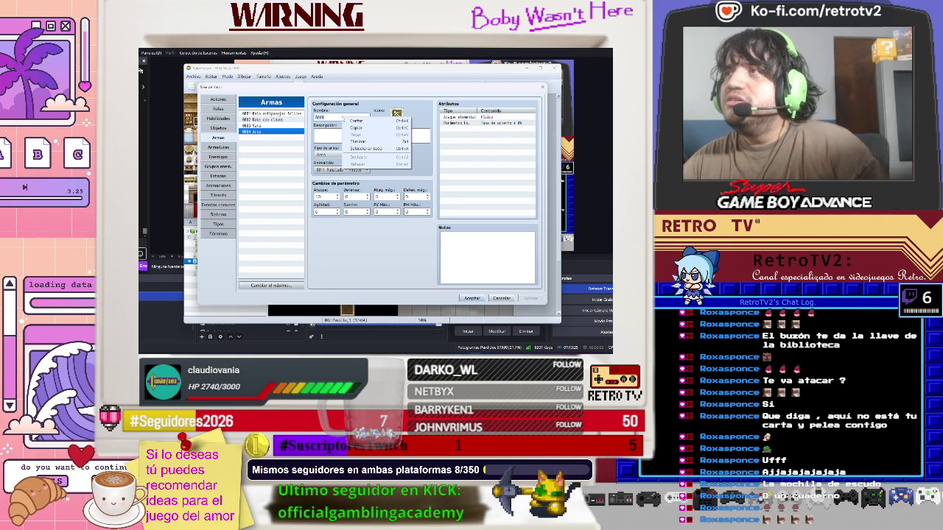
click(301, 133)
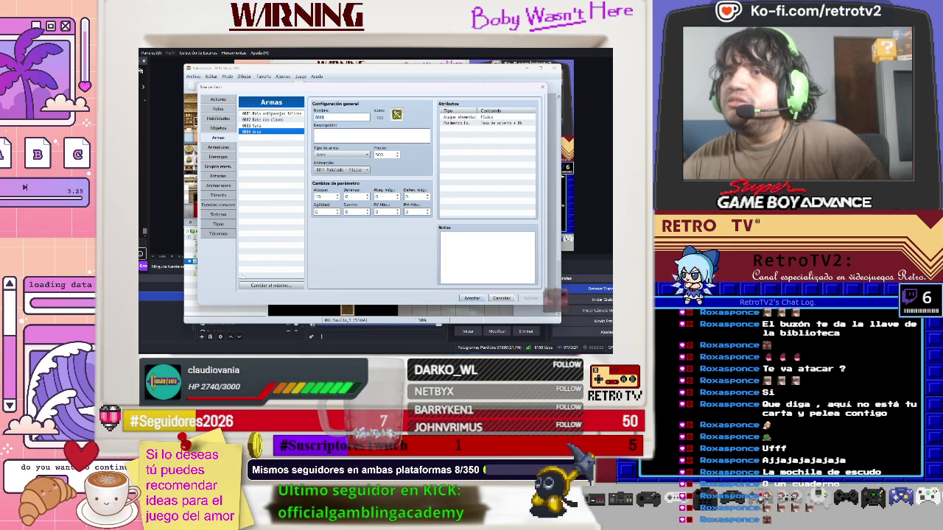
click(270, 285)
Raise the weapon maximum to 5, give weapon 0005 an icon and name it 'Nechi1a'
click(256, 294)
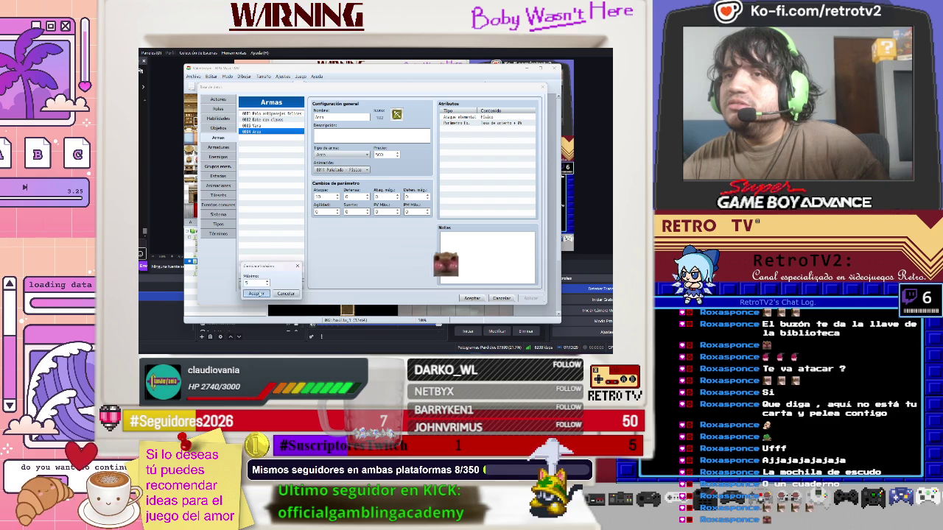
key(Down)
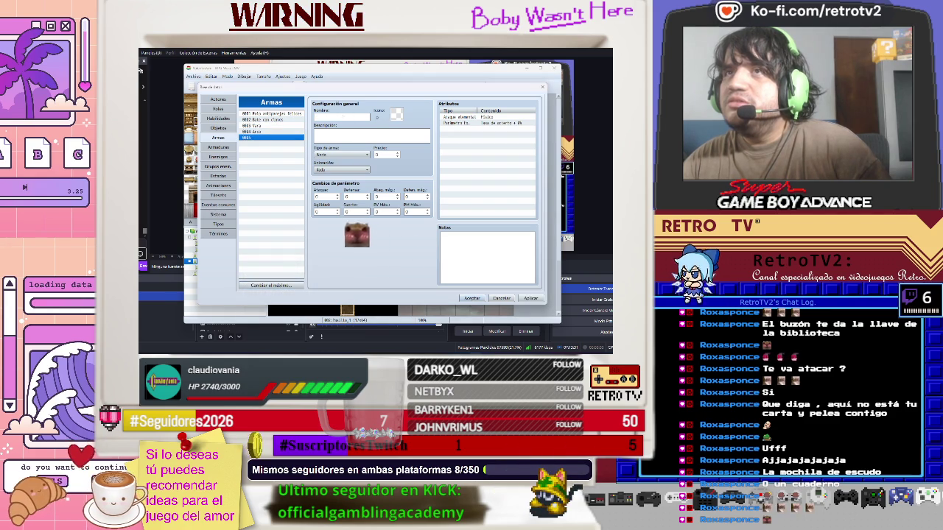
click(398, 114)
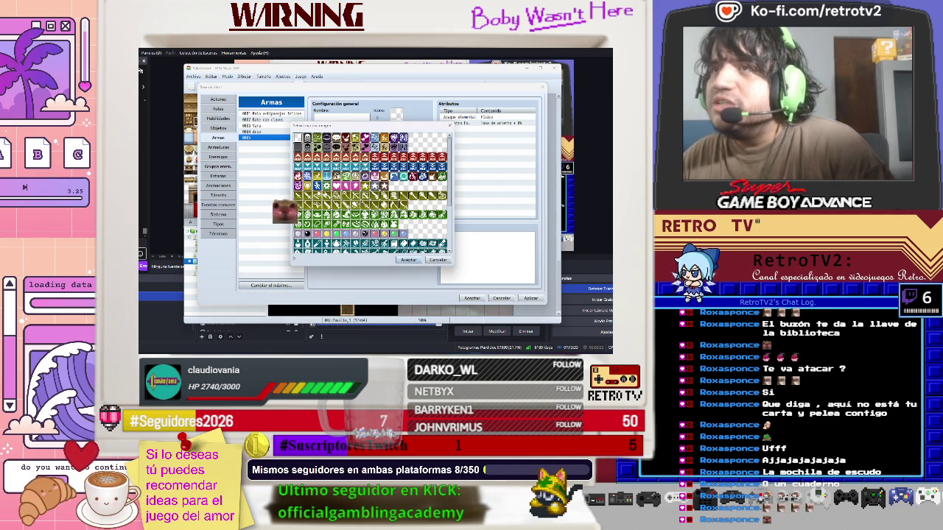
scroll(373, 193, down, 2)
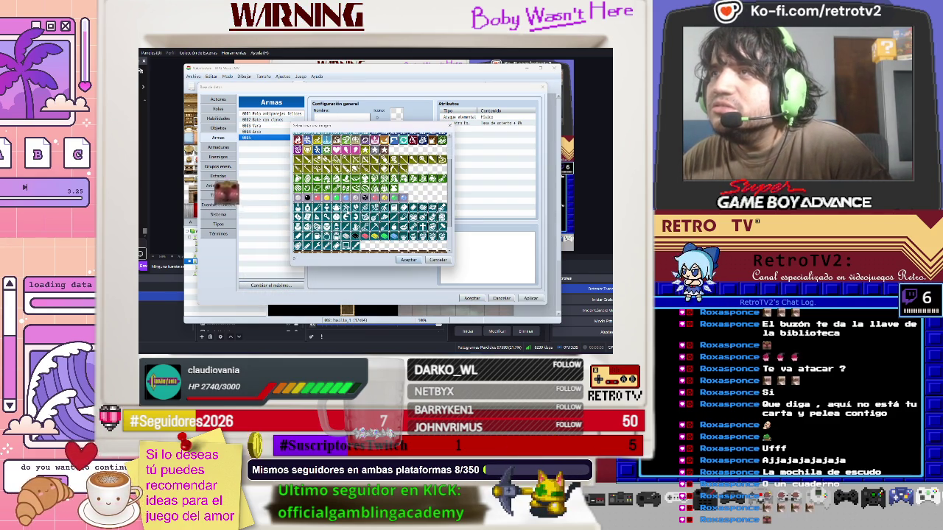
scroll(373, 193, down, 2)
click(311, 225)
click(408, 260)
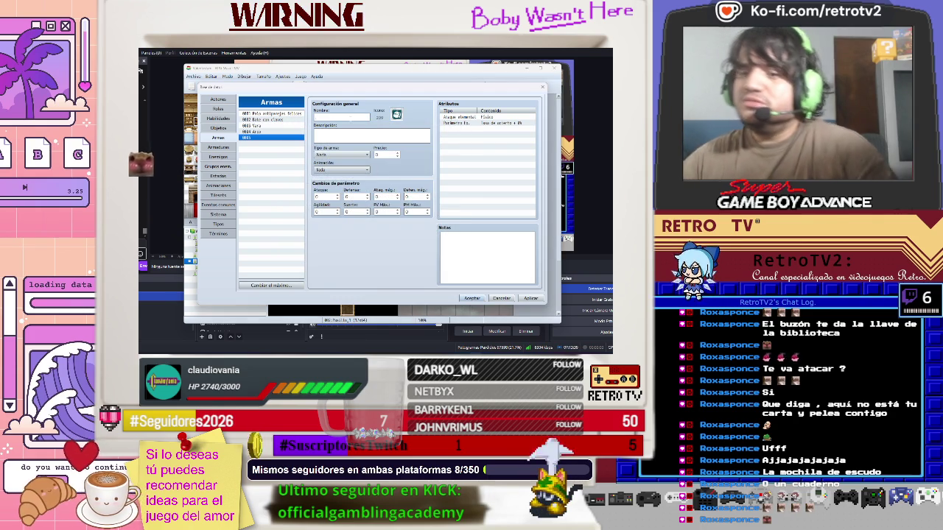
text(Nechi)
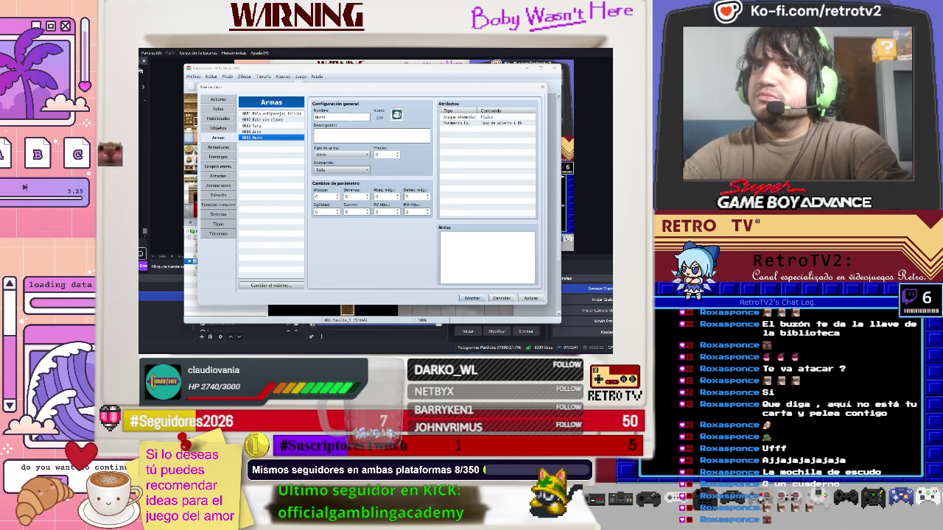
text(1a)
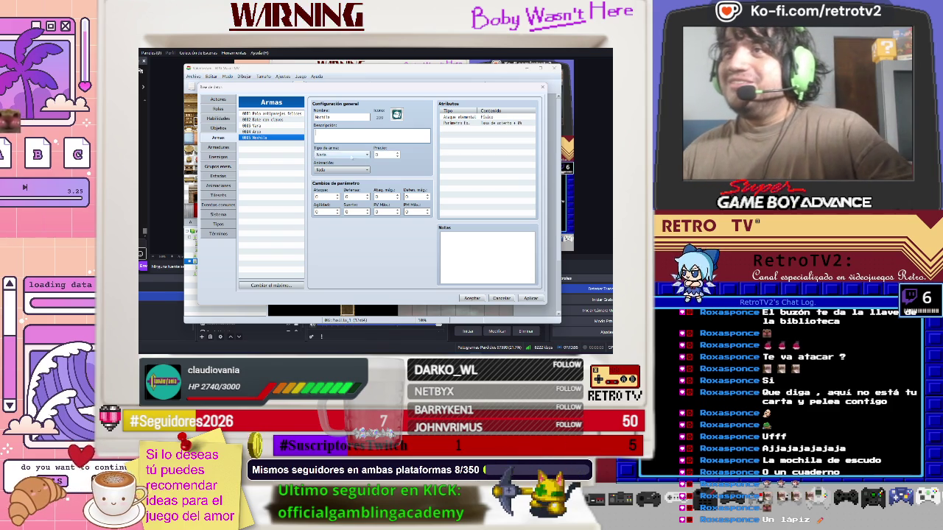
Check the weapon type choices (keeping Nada) and the Anillo armour's equipment slot
click(345, 155)
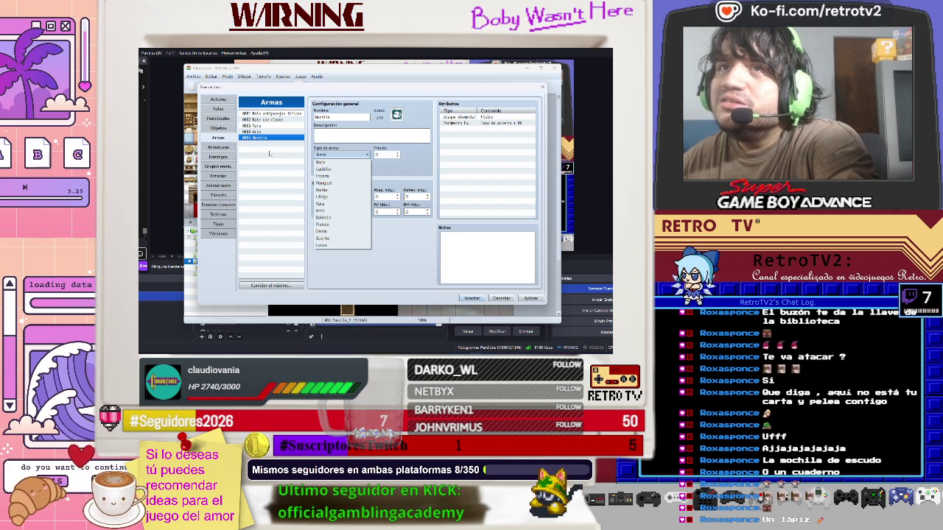
click(332, 162)
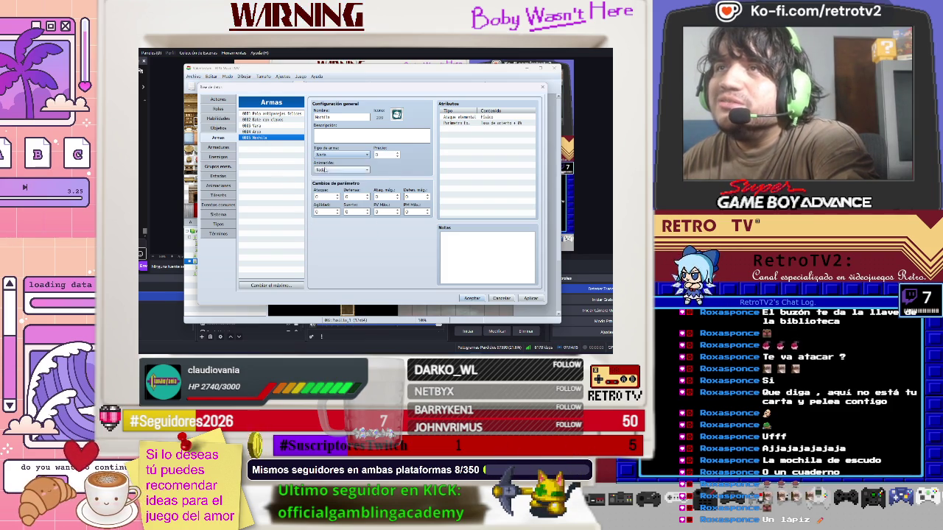
click(217, 148)
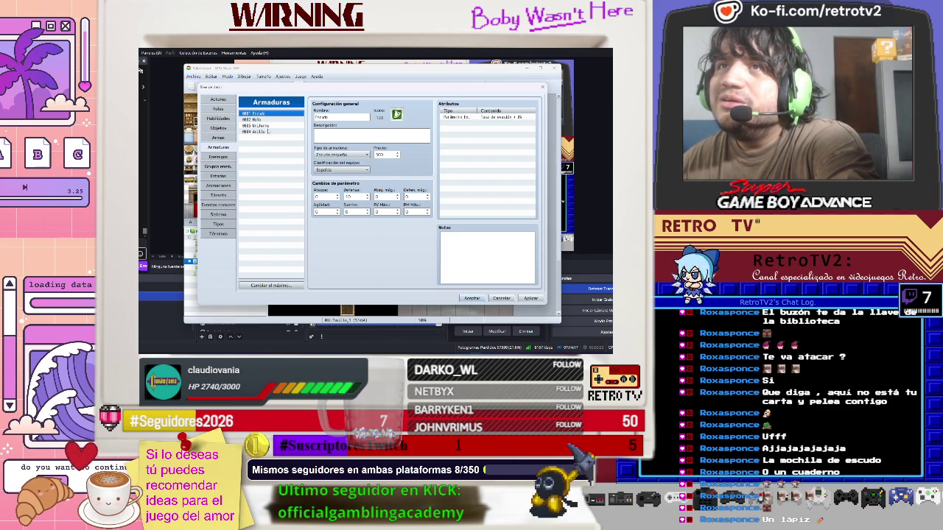
click(268, 130)
click(343, 170)
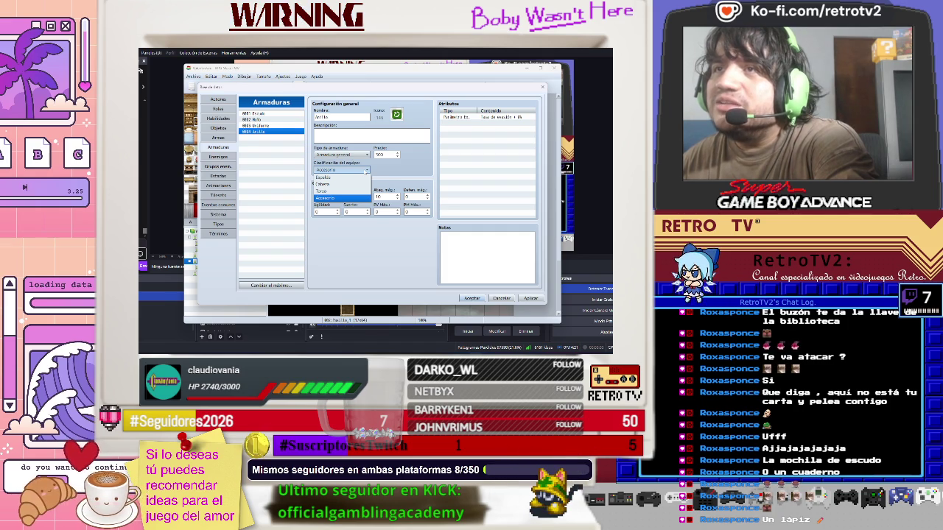
click(324, 197)
Rename the fifth weapon to 'Lapiz'
click(218, 137)
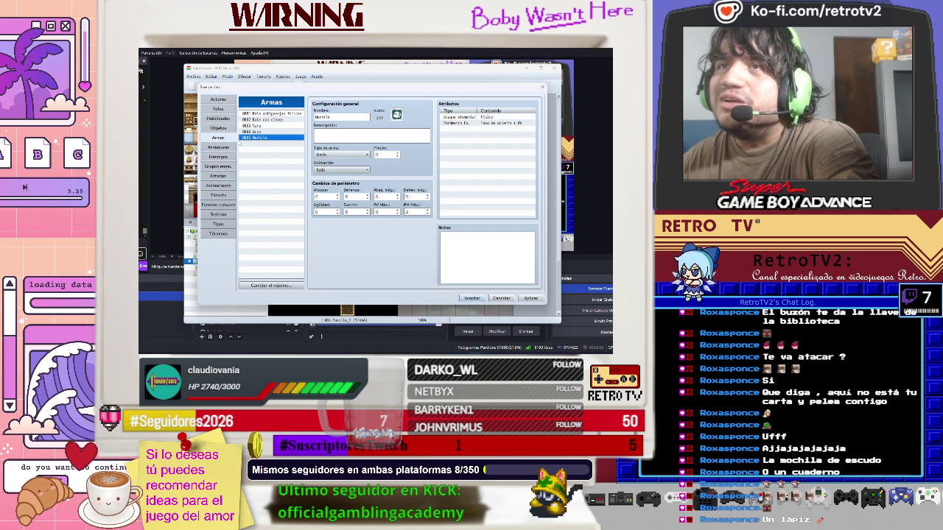
double_click(334, 117)
text(L)
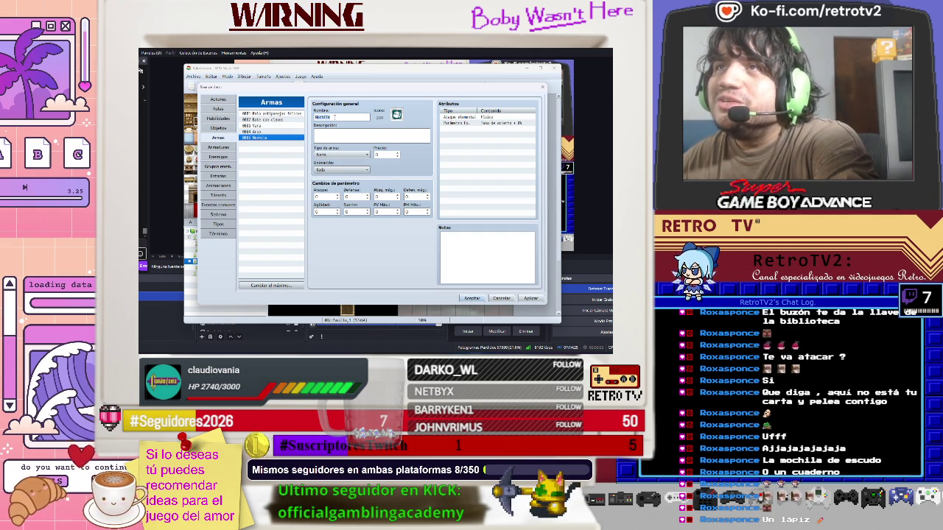
text(apiz)
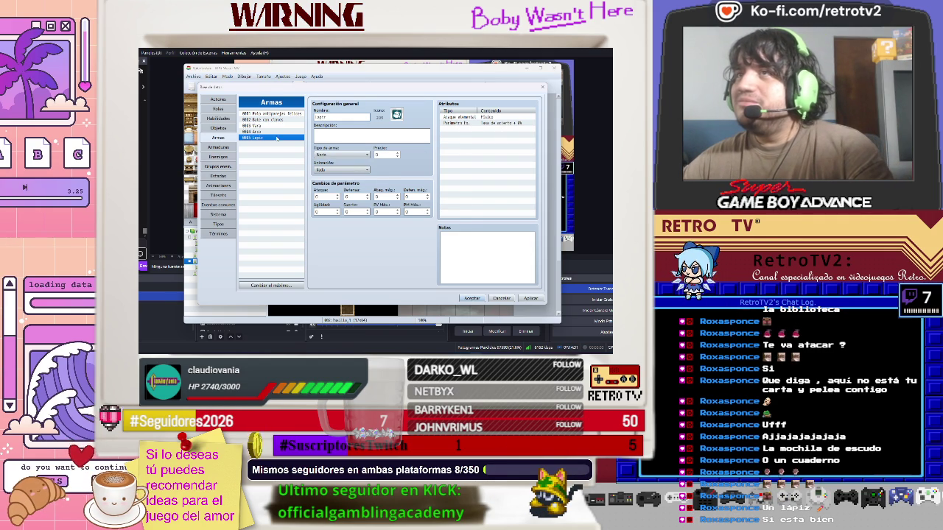
Assign Lapiz a new olive icon and open its hit-rate trait for editing
click(396, 114)
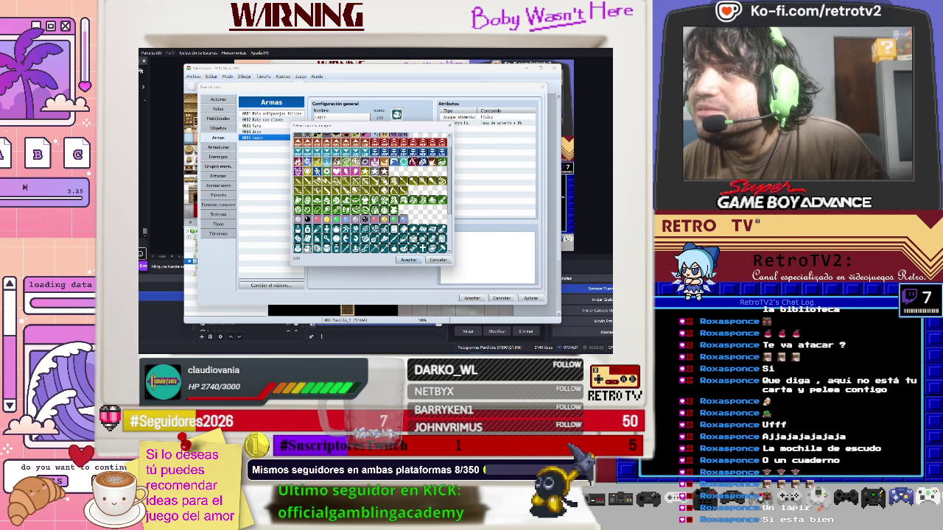
double_click(403, 180)
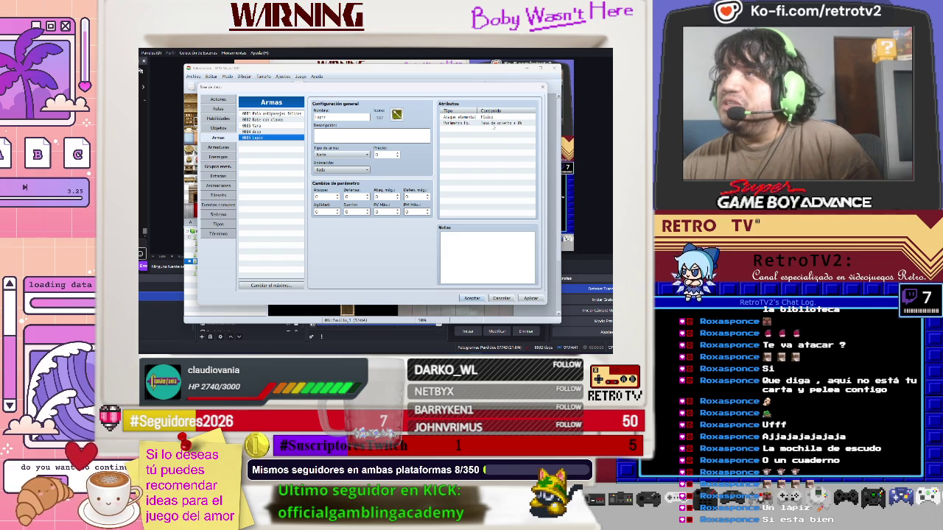
click(493, 124)
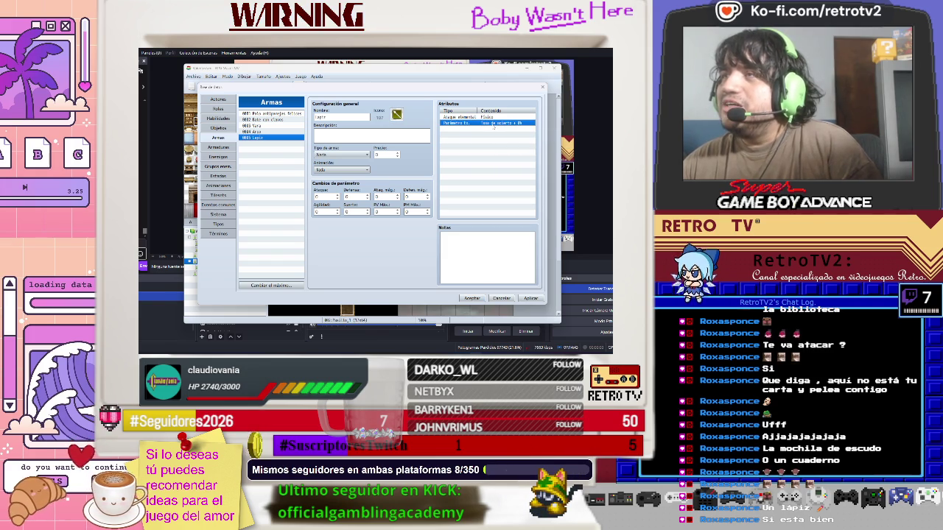
right_click(493, 125)
click(507, 132)
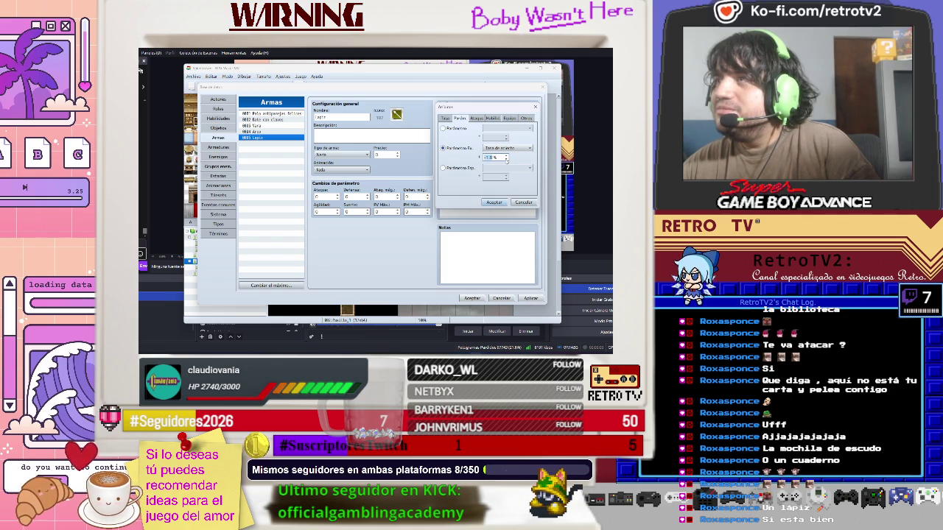
Review and confirm the Tasa de acierto Ex-Parameter trait on Lapiz
click(494, 202)
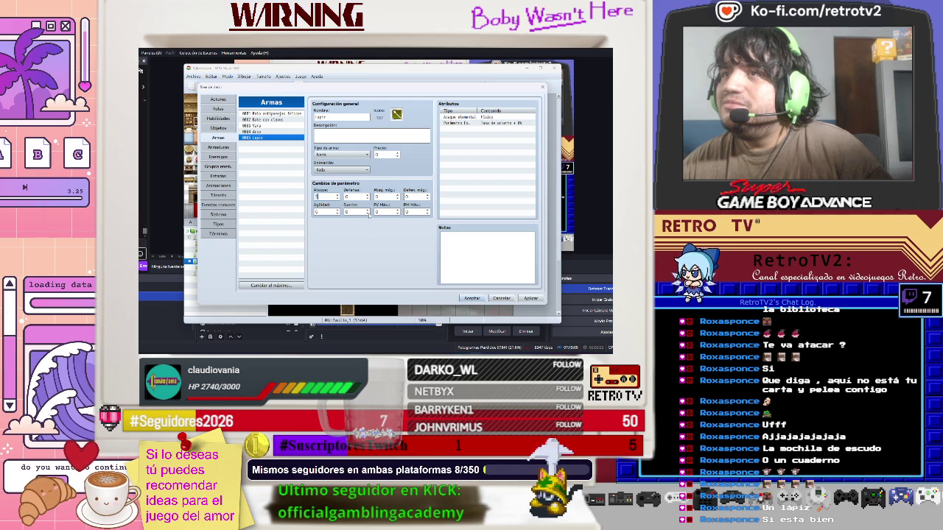
Adjust Lapiz's Luck bonus and make it a Vara-type weapon
click(367, 213)
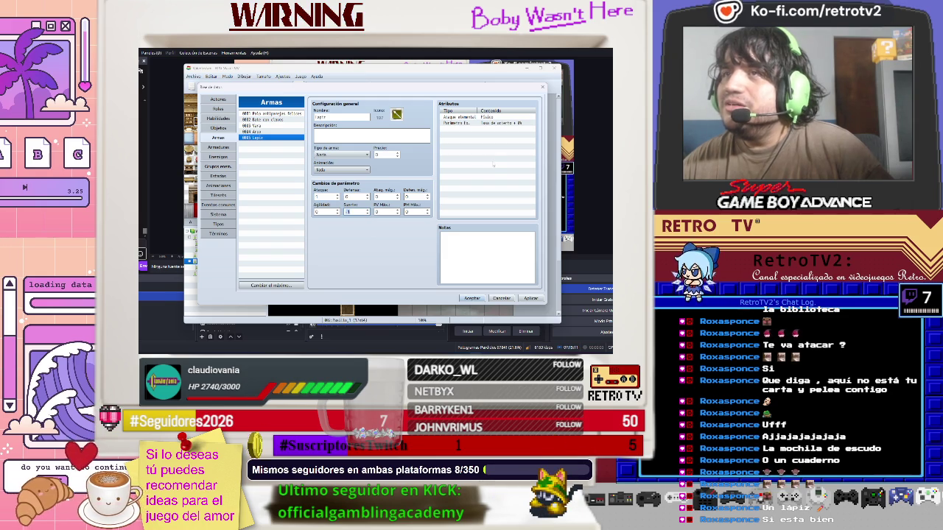
click(365, 154)
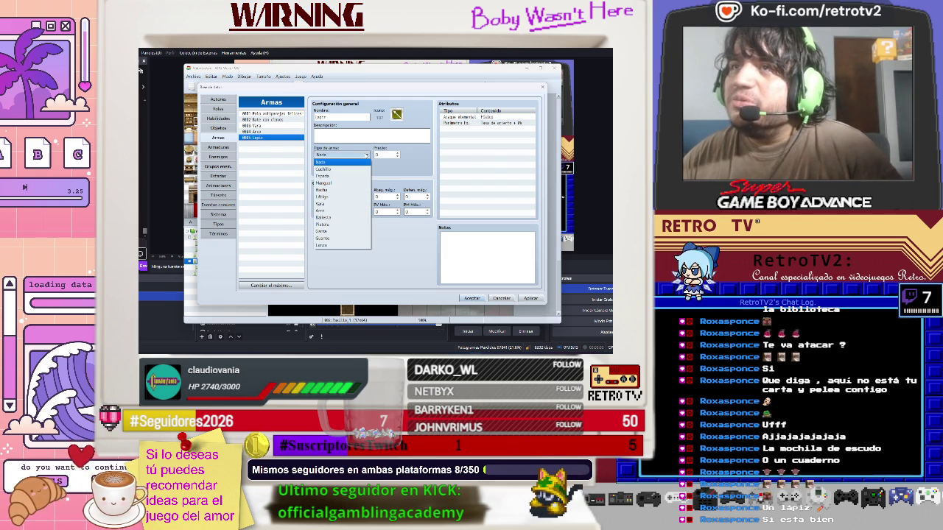
click(322, 162)
click(366, 169)
click(353, 154)
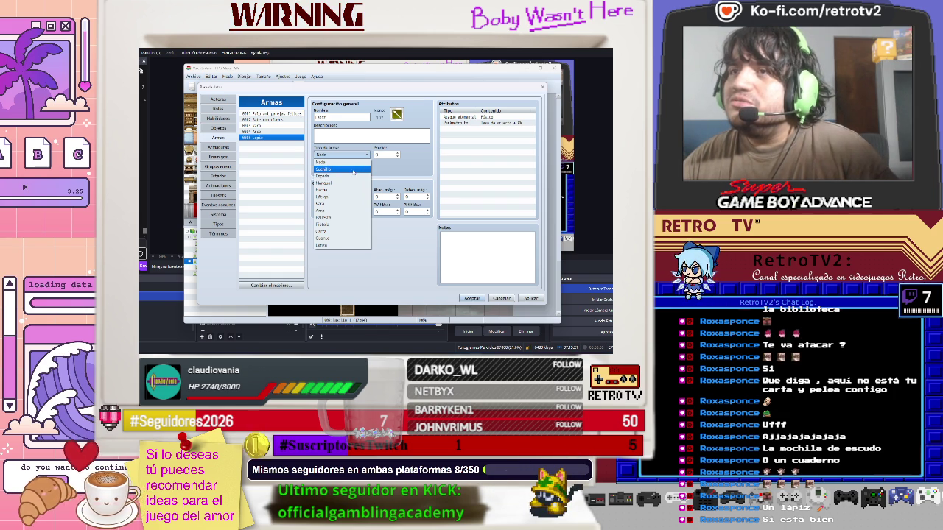
click(340, 203)
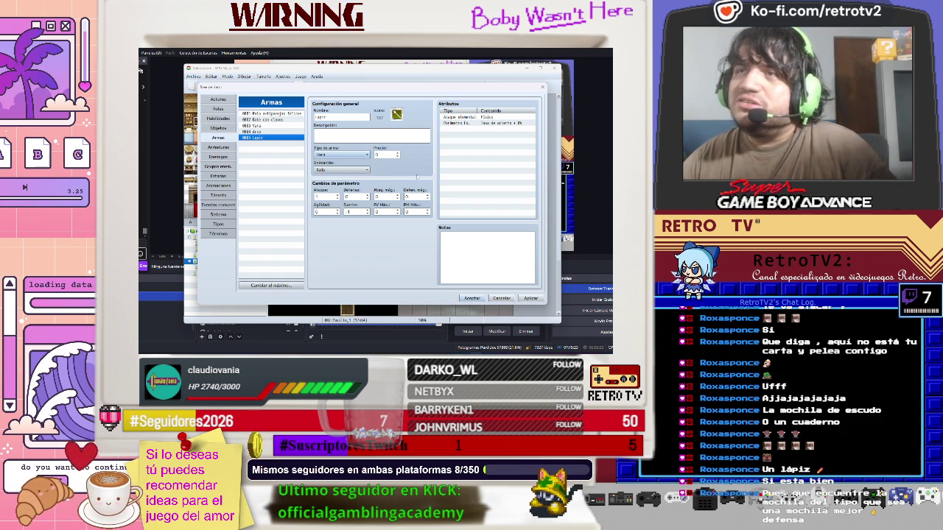
Enter Lapiz's price and Agility, write its writing-and-self-defence description, and apply
click(379, 154)
text(7)
text(10)
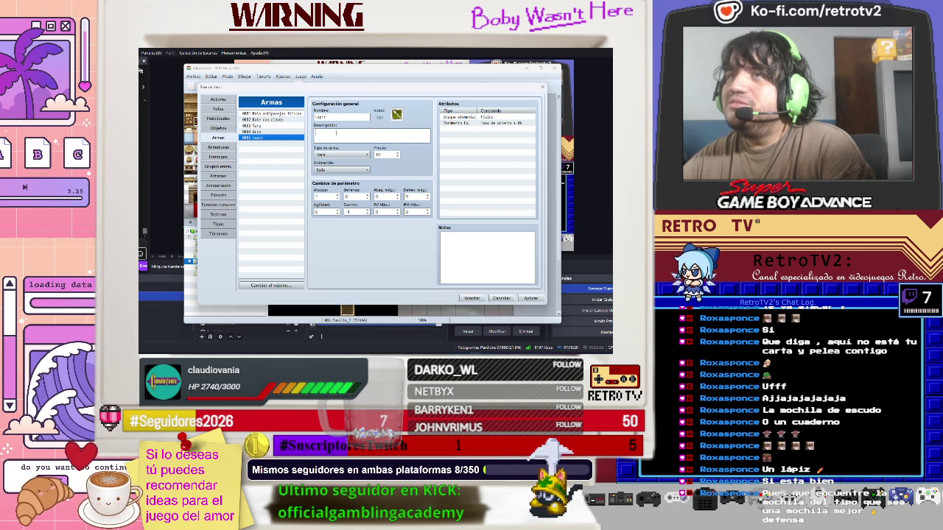
click(492, 130)
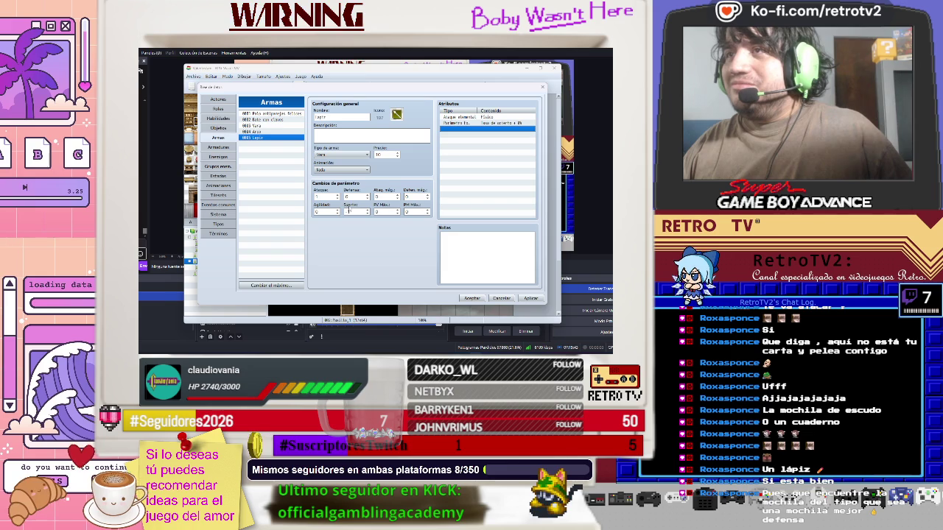
click(318, 212)
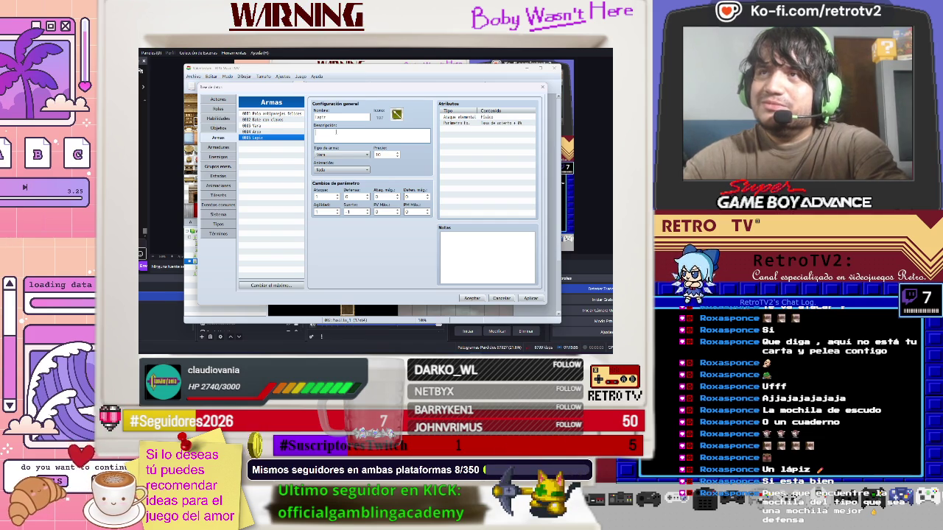
text(para es)
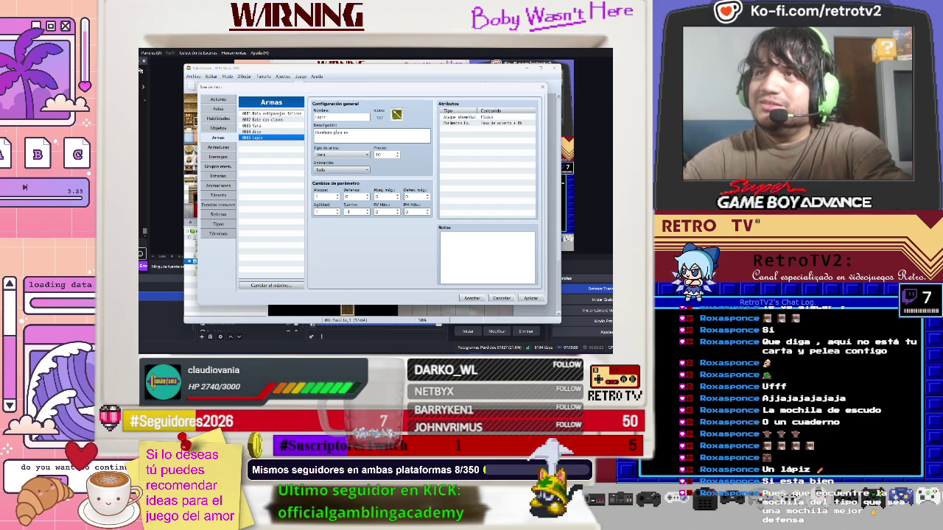
text(cribir)
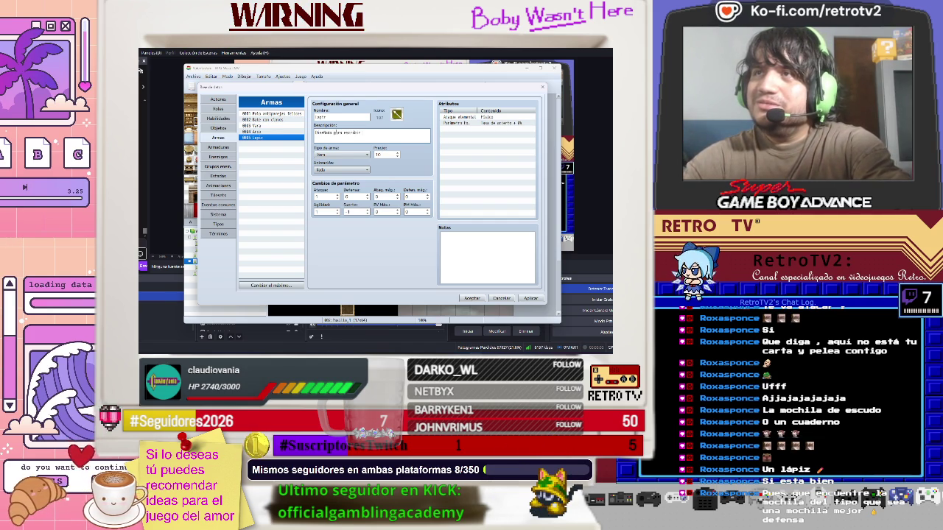
text( pero tam)
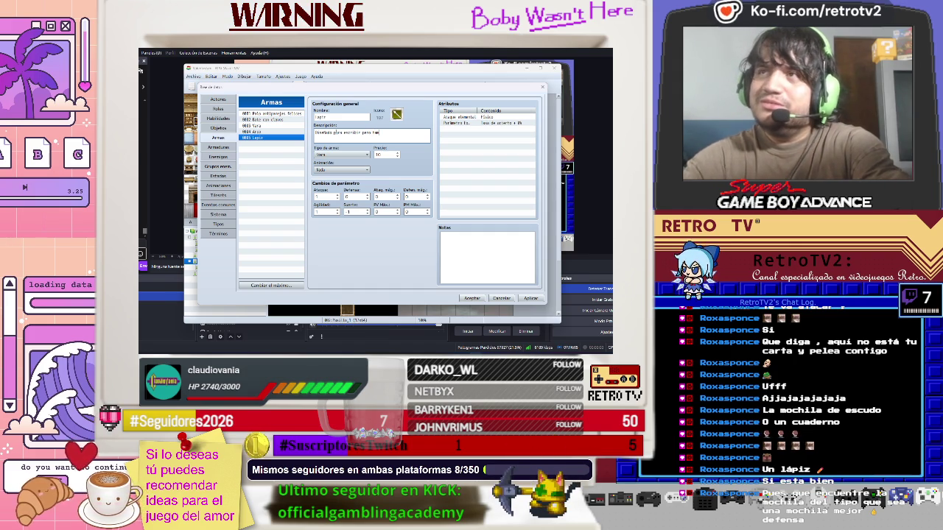
text(bien puede)
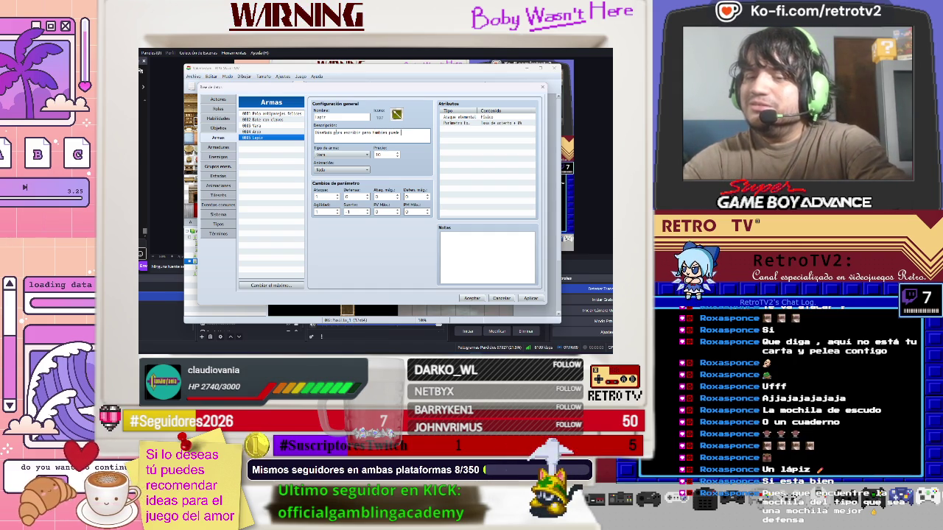
text( ser usado)
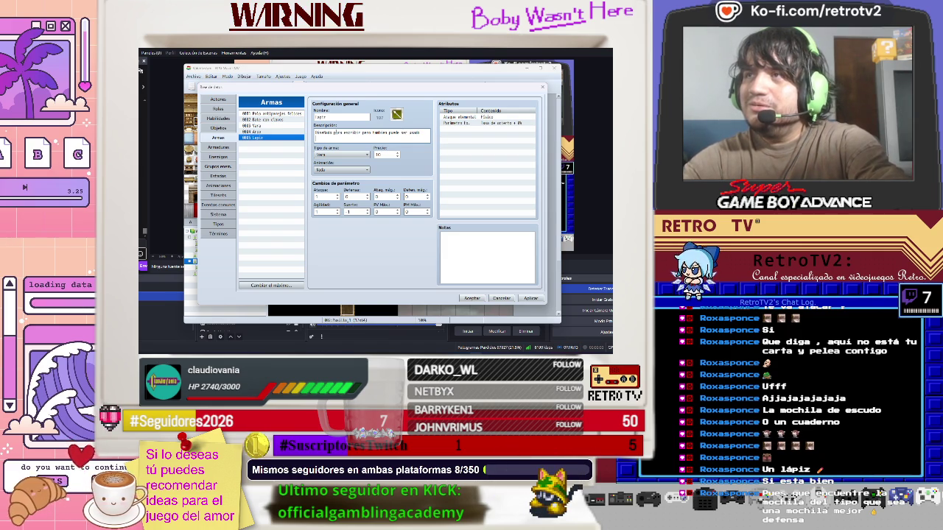
text(ra daño)
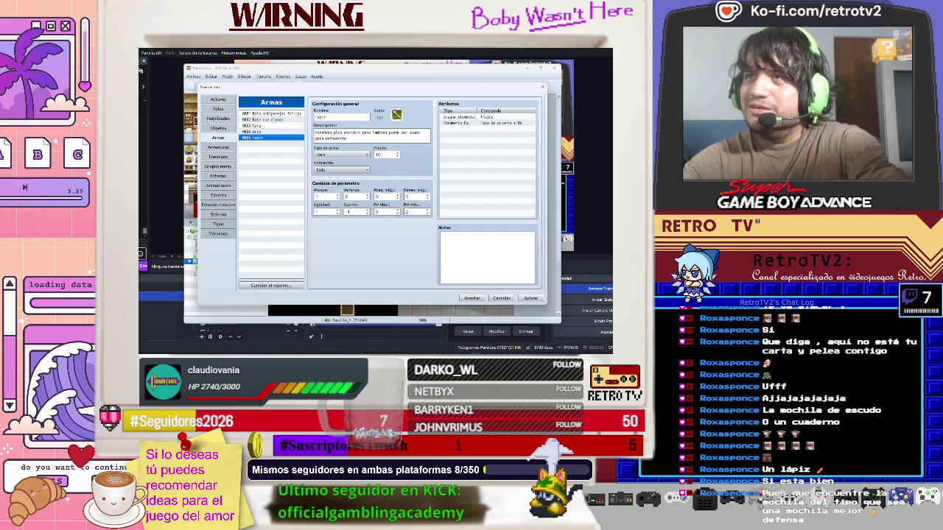
text( caso de)
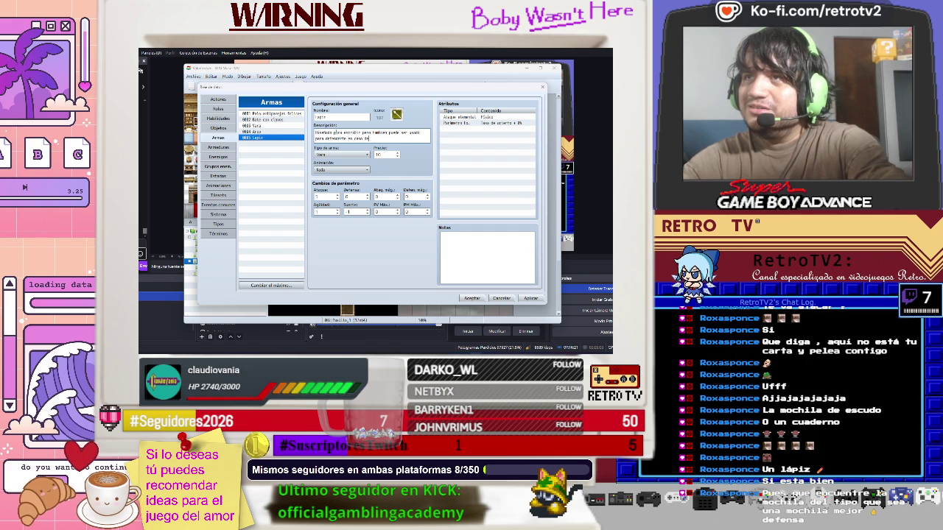
text( peli)
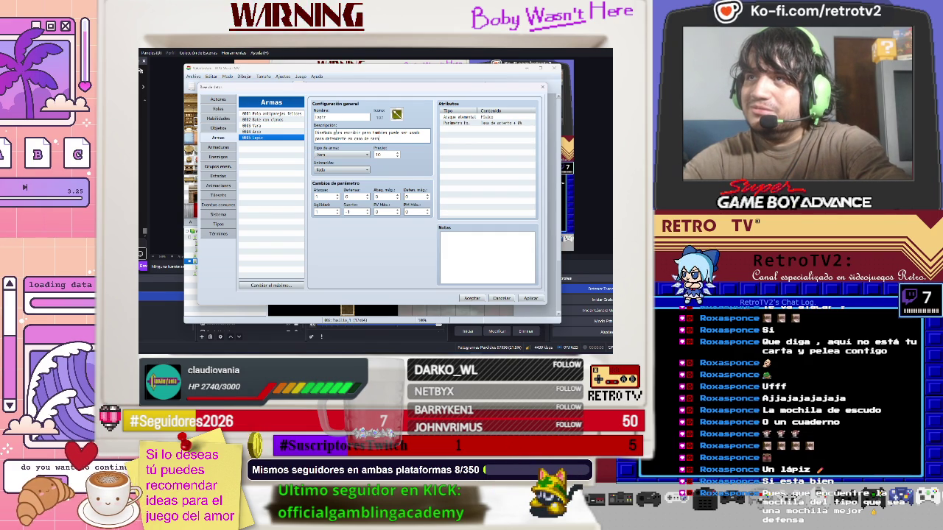
key(BackSpace)
key(BackSpace)
key(BackSpace)
key(BackSpace)
text(ser necesario.)
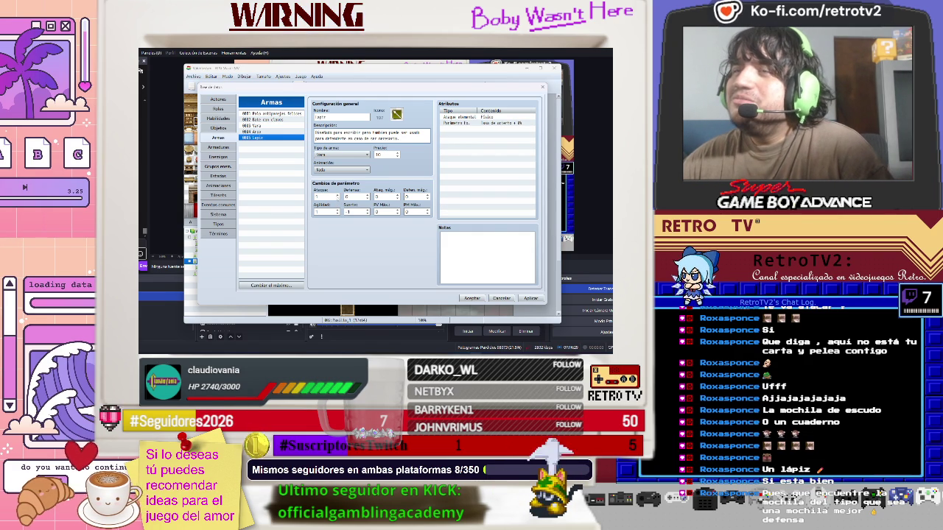
click(530, 297)
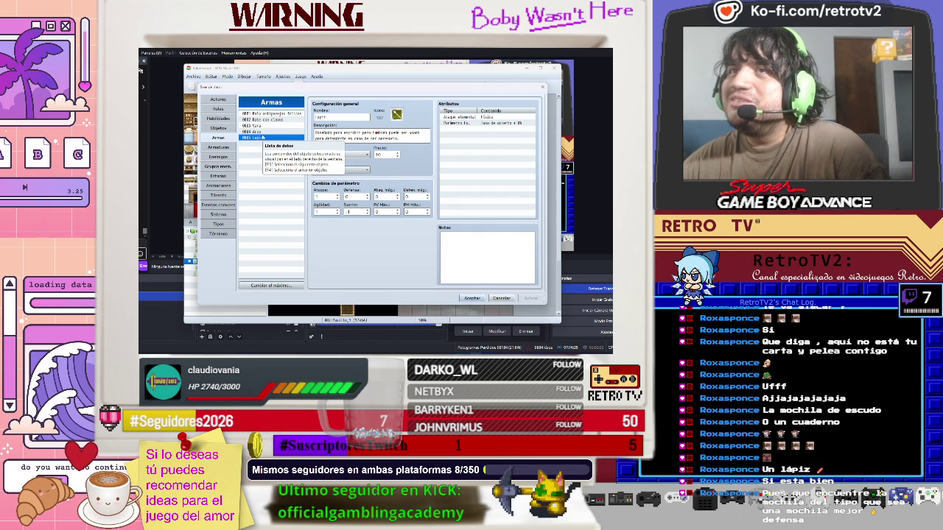
Clear the Arco name and rename the Vara weapon to 'Trapeador'
click(266, 126)
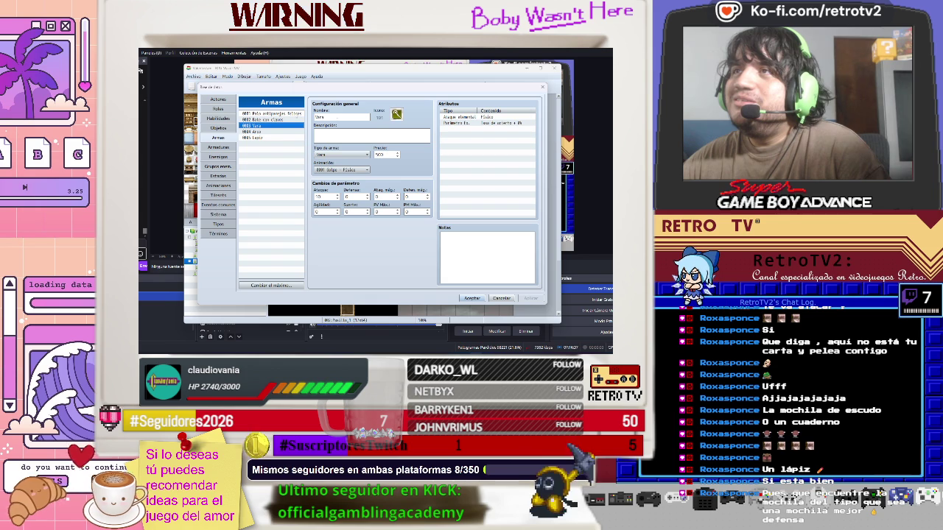
click(259, 119)
click(272, 114)
click(272, 119)
click(282, 126)
double_click(336, 118)
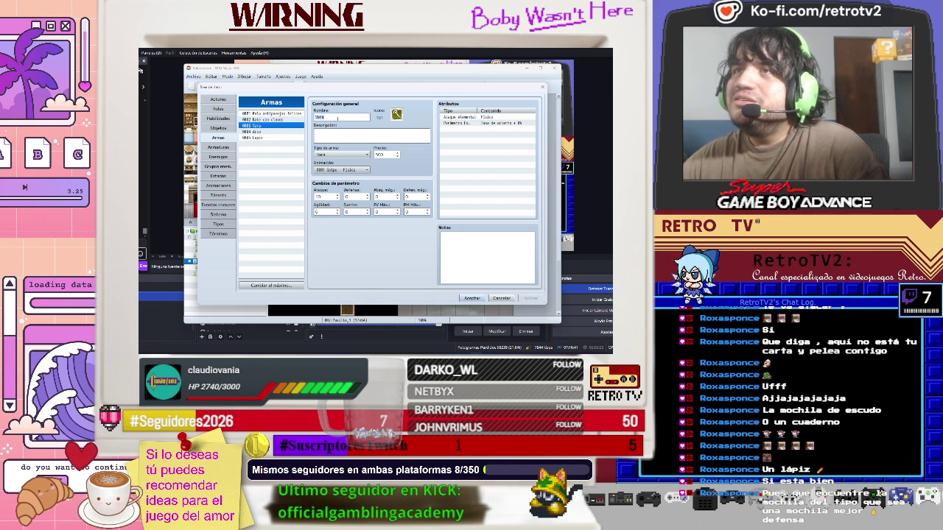
click(267, 132)
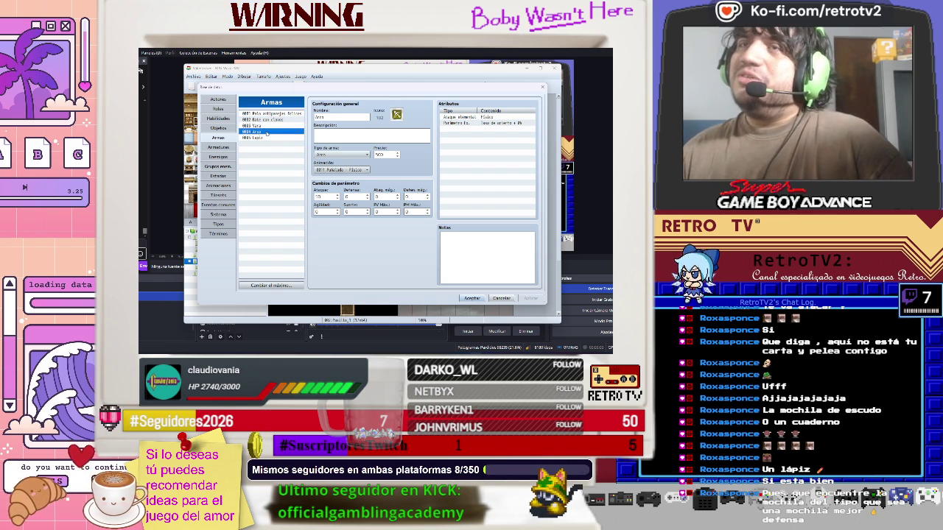
double_click(344, 116)
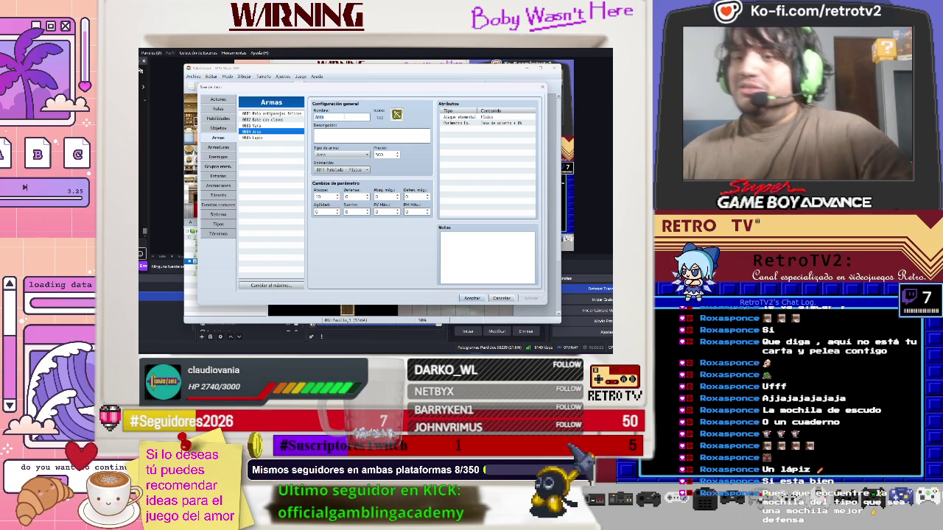
key(BackSpace)
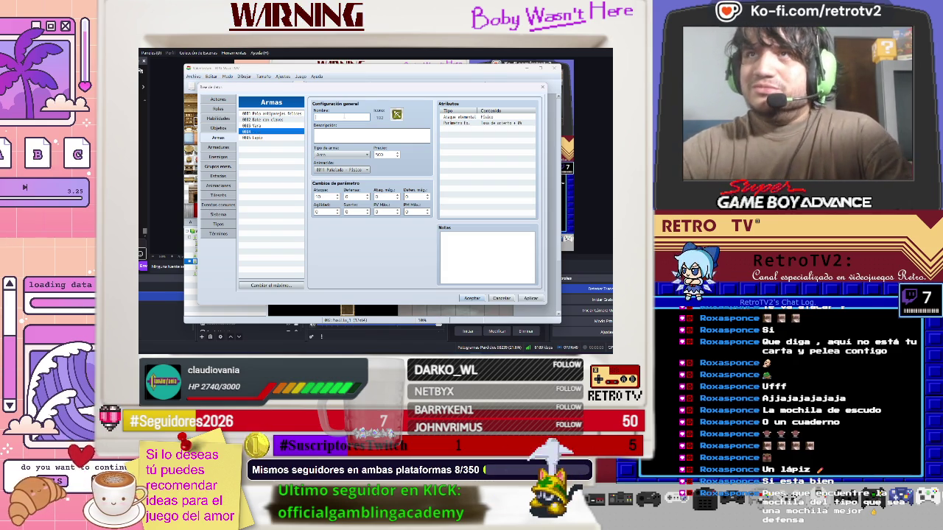
click(260, 126)
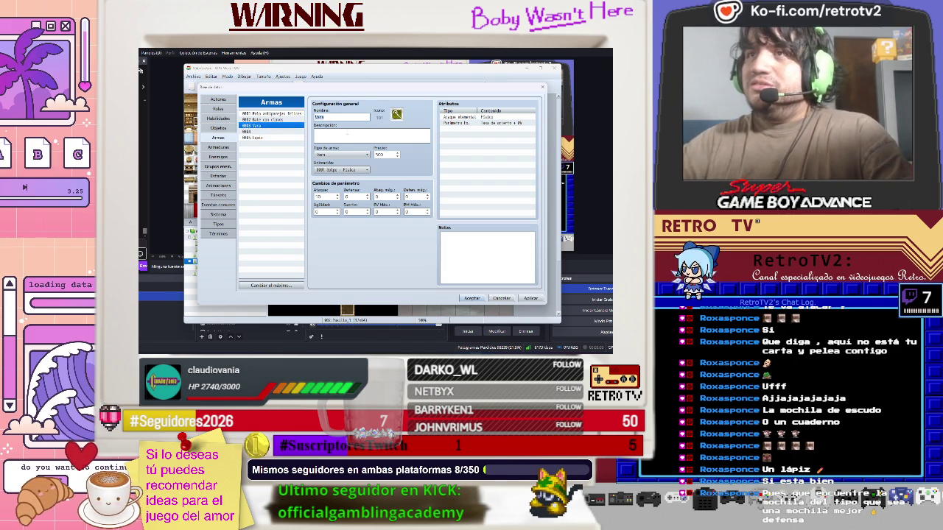
text(Trapeador)
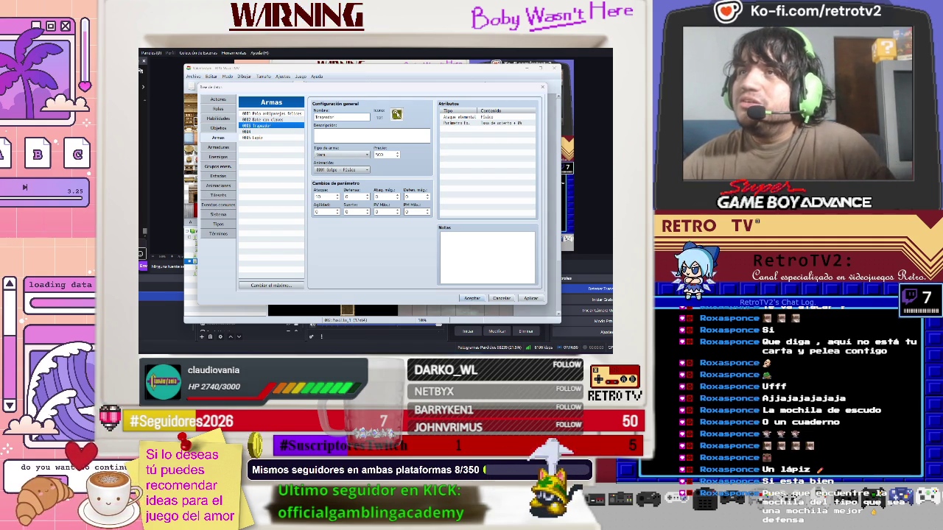
Give Trapeador the teal running-figure icon from the icon set
click(396, 114)
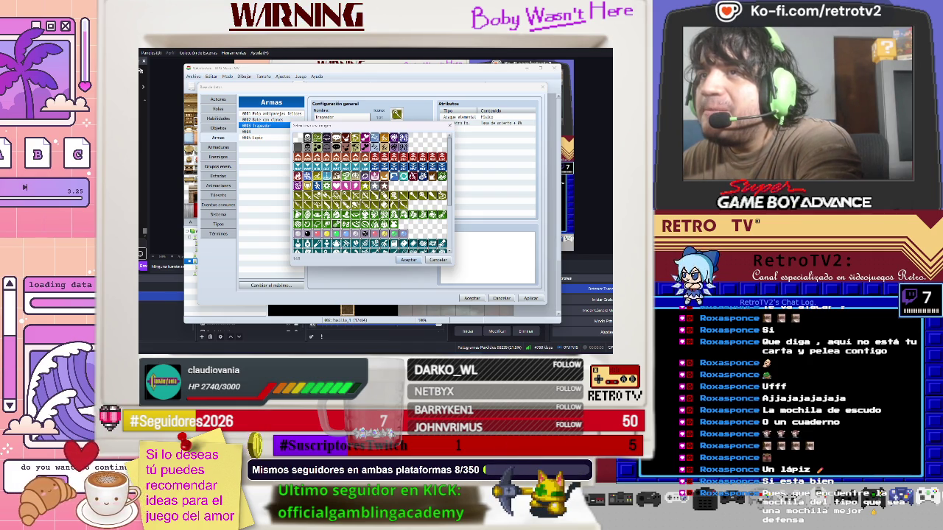
scroll(339, 212, down, 3)
scroll(343, 209, down, 2)
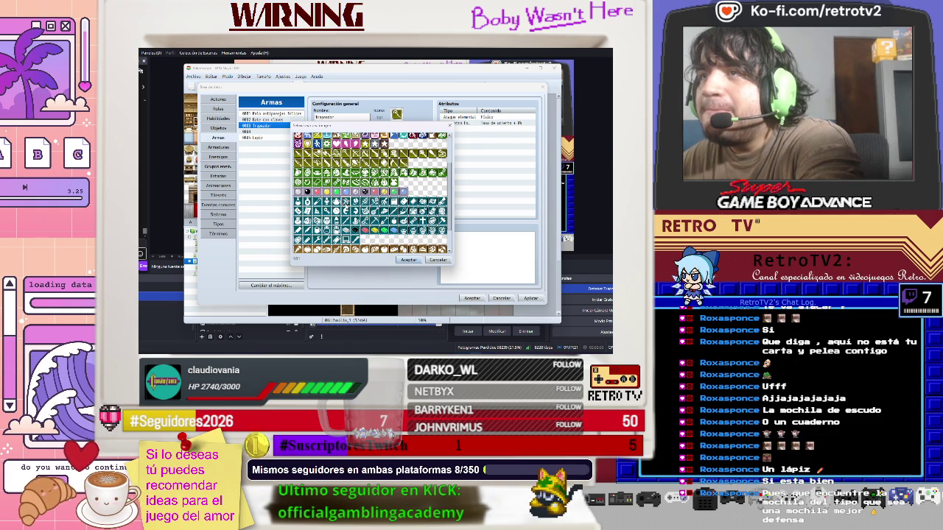
double_click(344, 205)
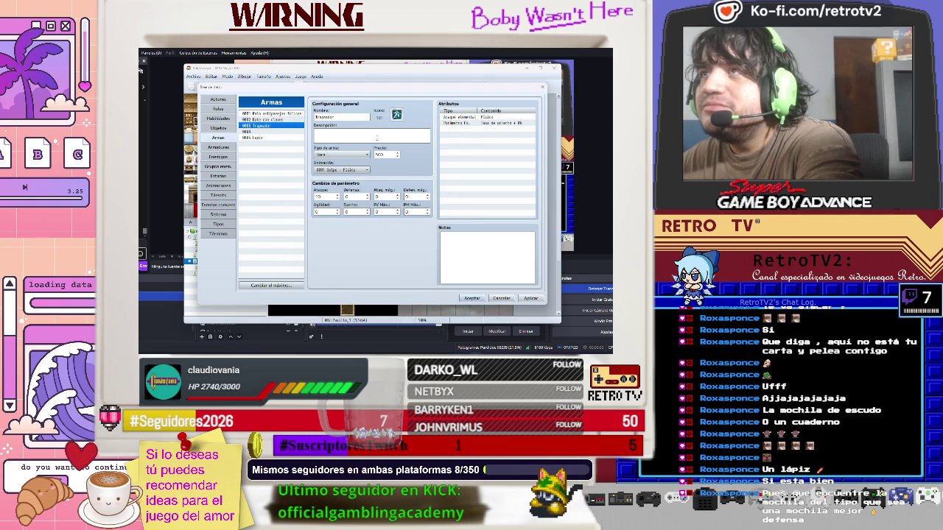
click(349, 134)
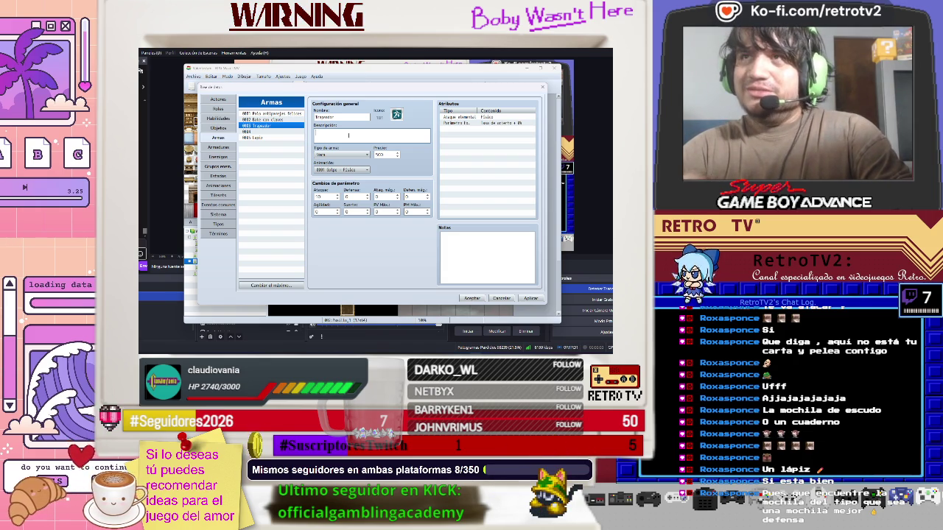
Write Trapeador's description 'Sirve para limpiar la sangre de tus enemigos.' and revise its price and attack
text(Un)
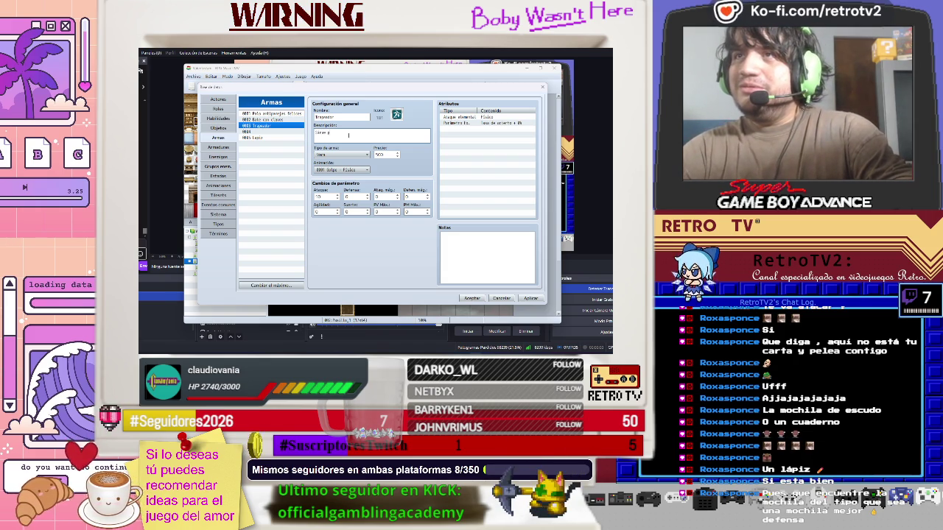
text(ara limpiar a l)
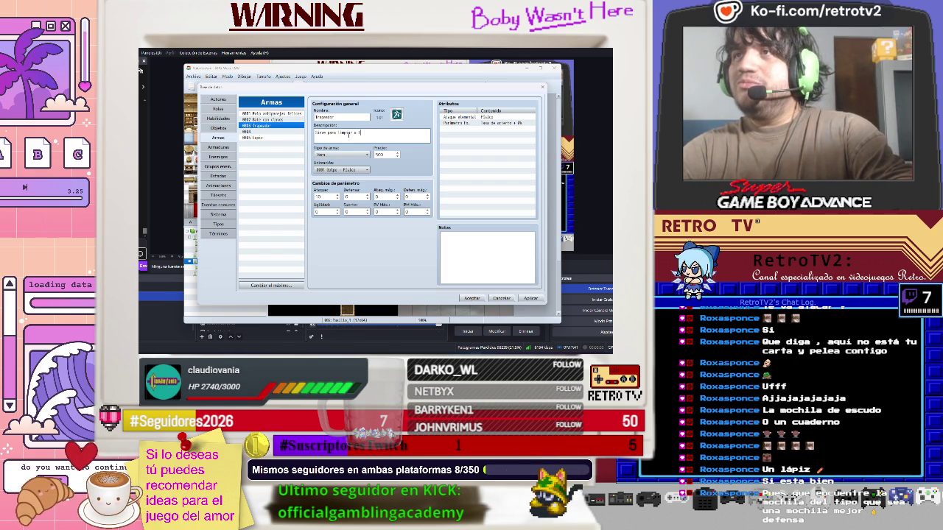
text(os)
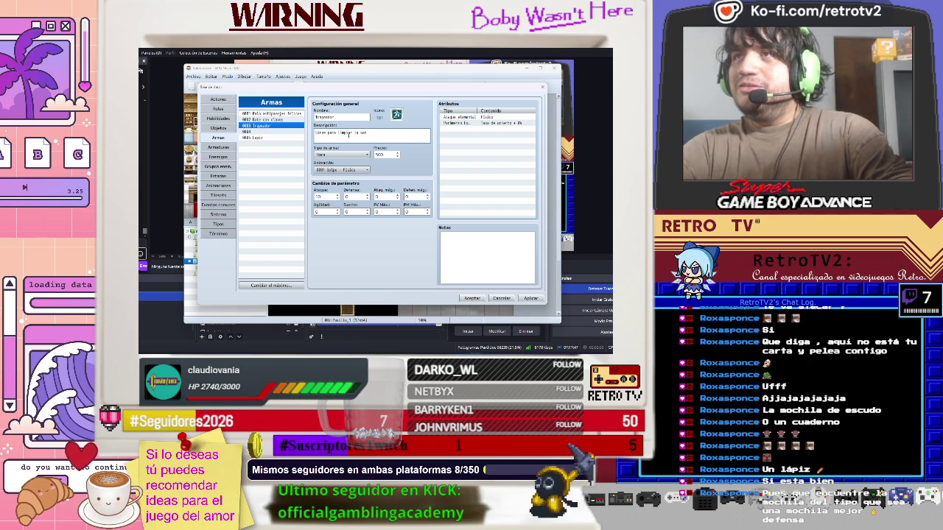
text( gr)
text( t)
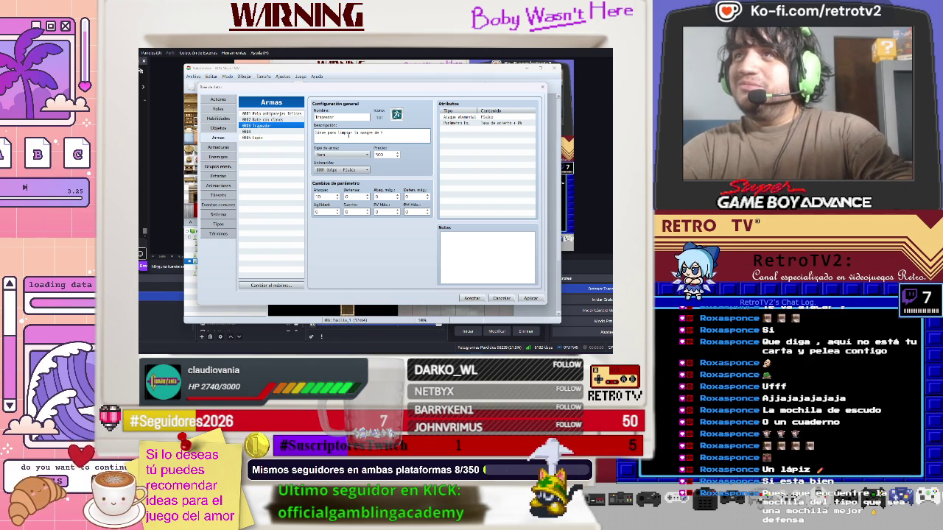
text(us enemigos)
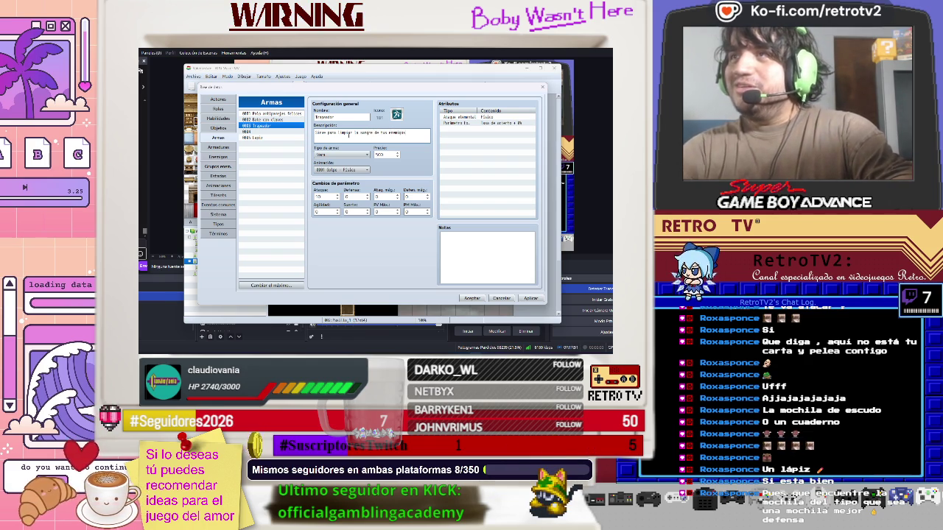
text(.)
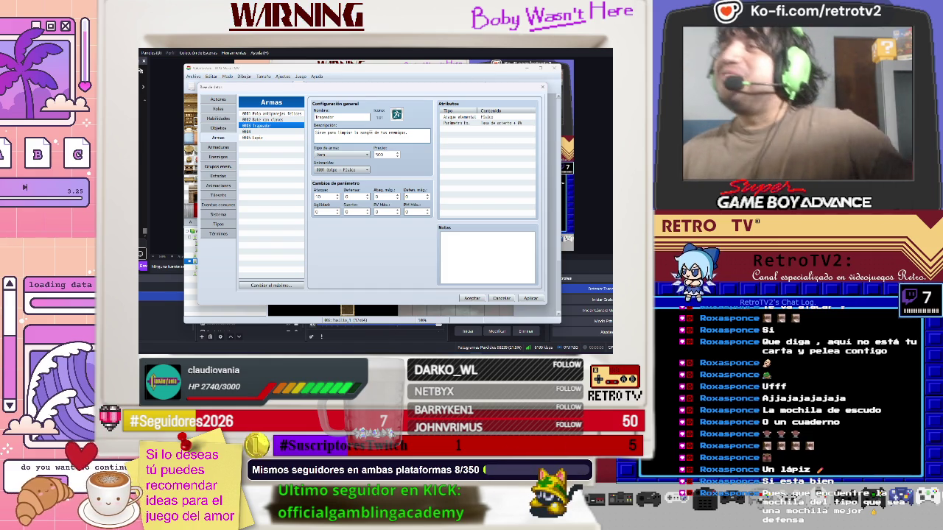
double_click(395, 156)
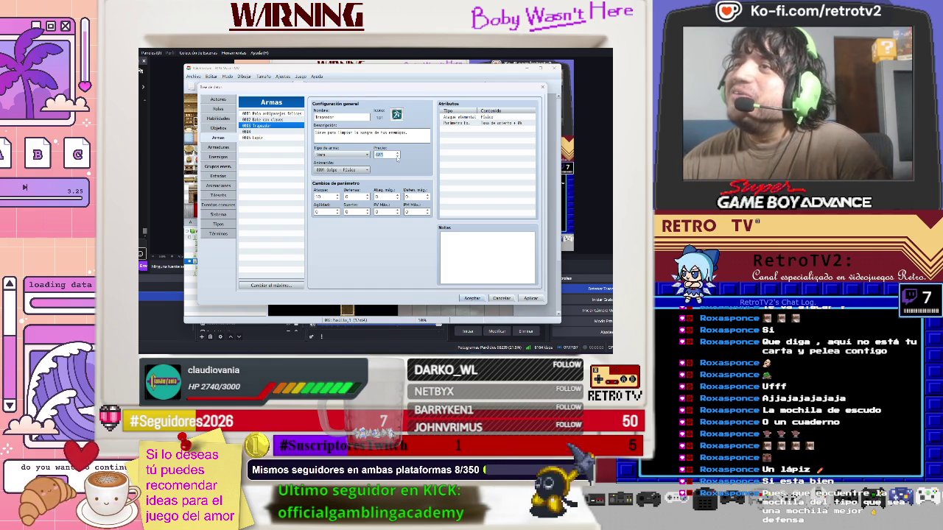
double_click(331, 199)
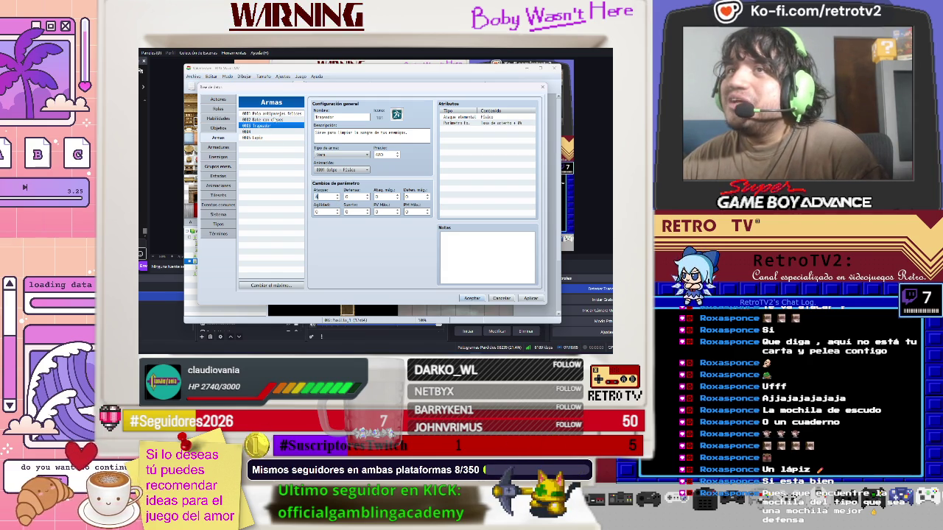
click(273, 119)
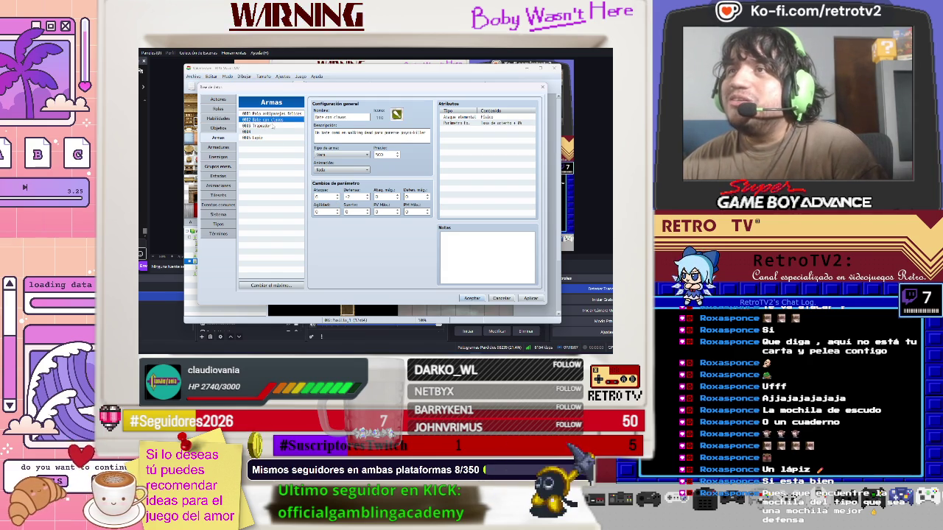
Change Palo antiparejas felices' description to 'Un arma efectiva al golpear a parejas felices' and apply it
click(274, 114)
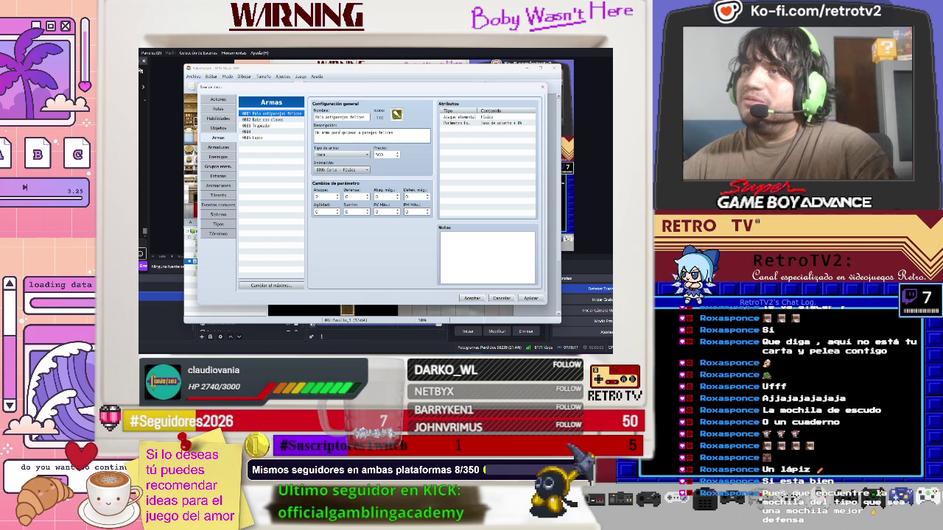
key(BackSpace)
key(BackSpace)
key(BackSpace)
text(aracial)
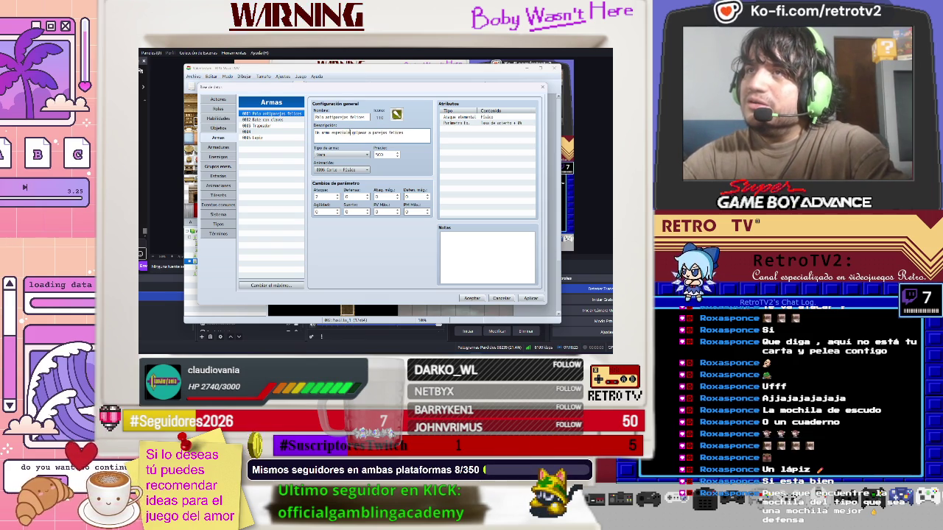
text(mente efect)
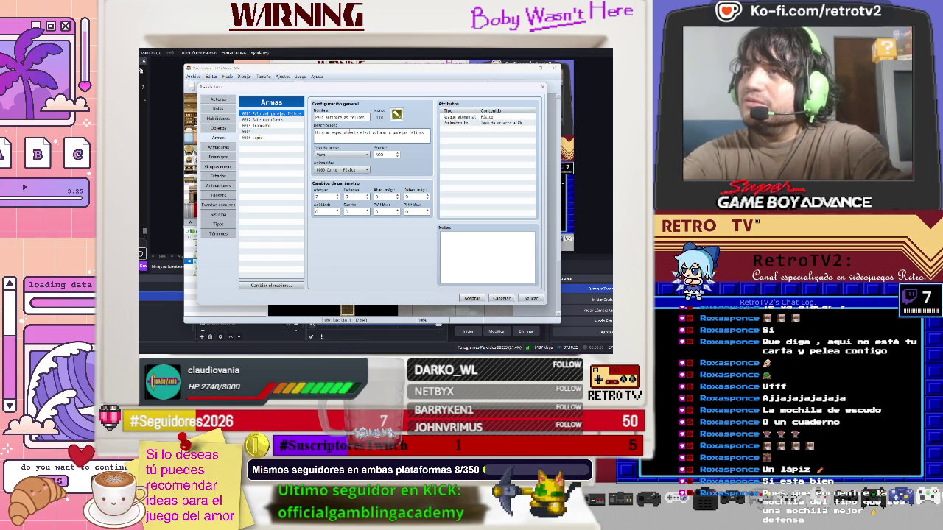
text(ivo)
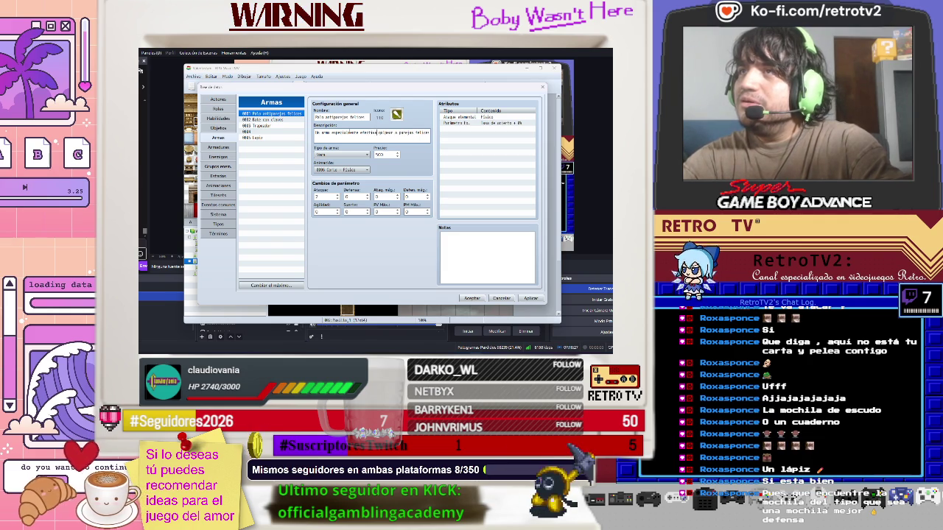
text( al)
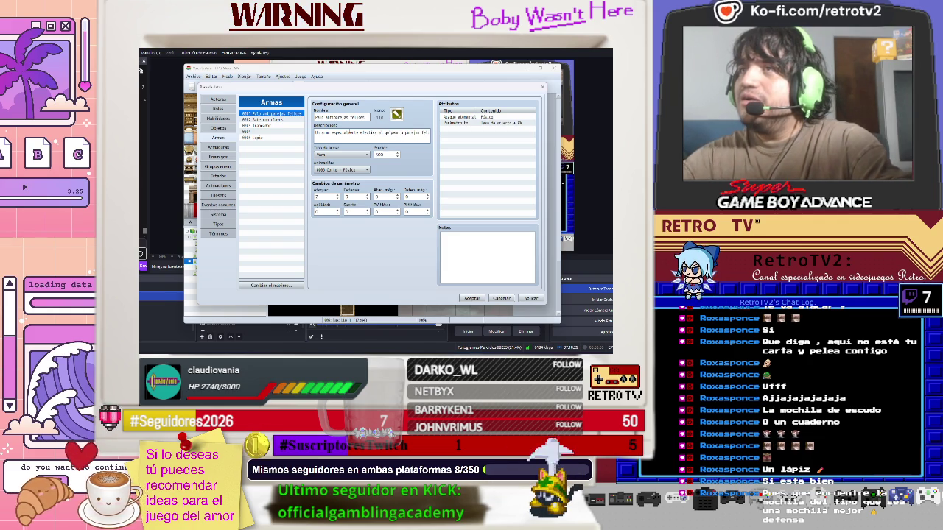
key(BackSpace)
key(BackSpace)
key(BackSpace)
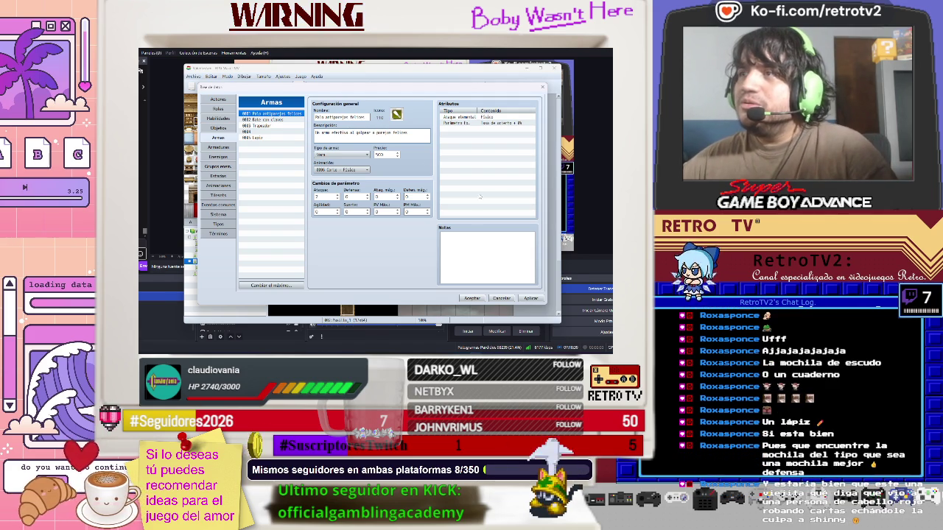
click(530, 298)
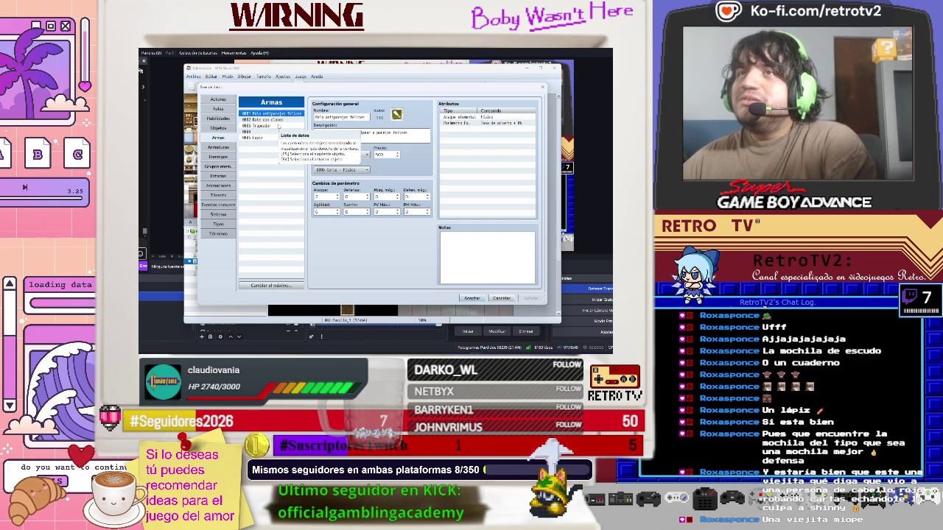
Review the Bate con clavos, Palo antiparejas felices and Trapeador weapons in the Armas list
click(278, 126)
click(283, 119)
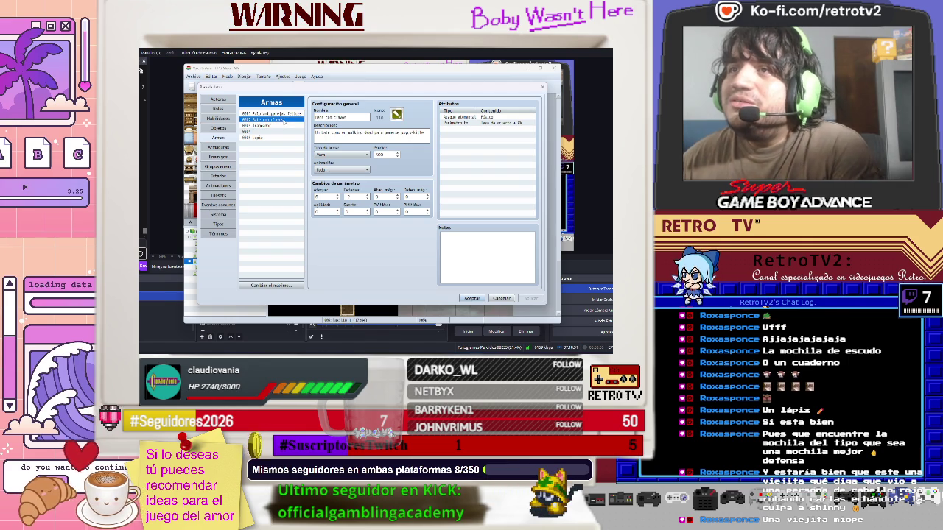
click(288, 114)
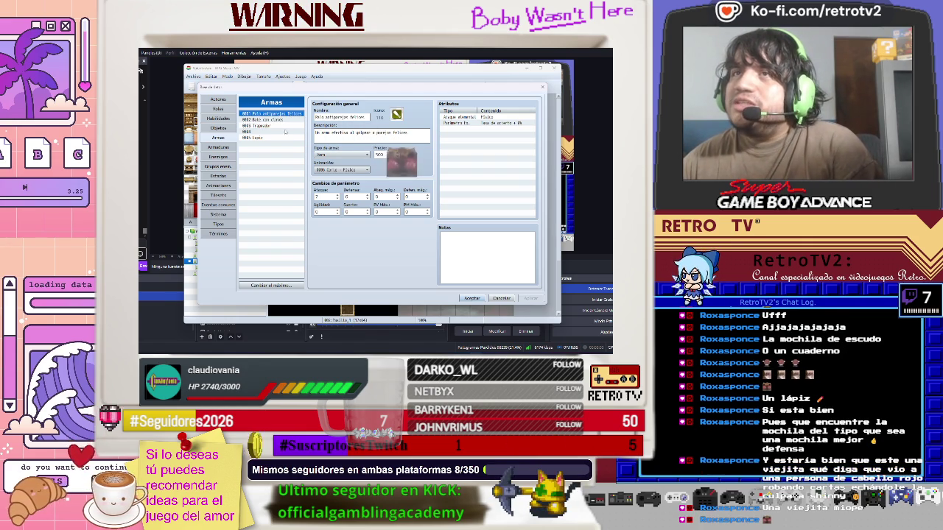
click(286, 126)
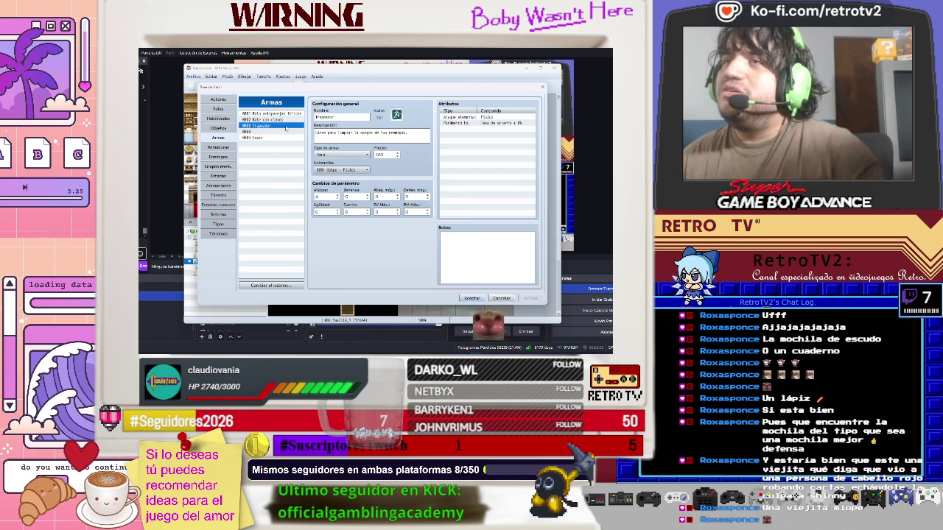
key(Up)
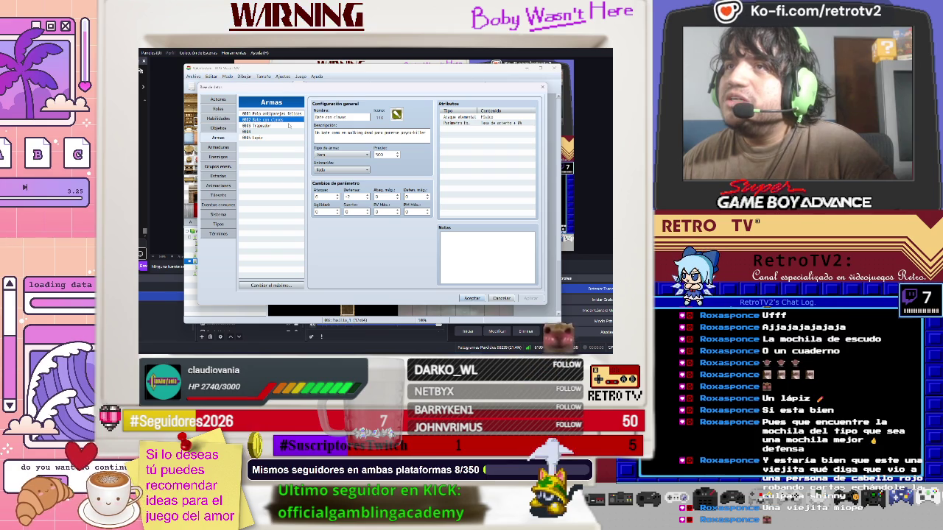
key(Up)
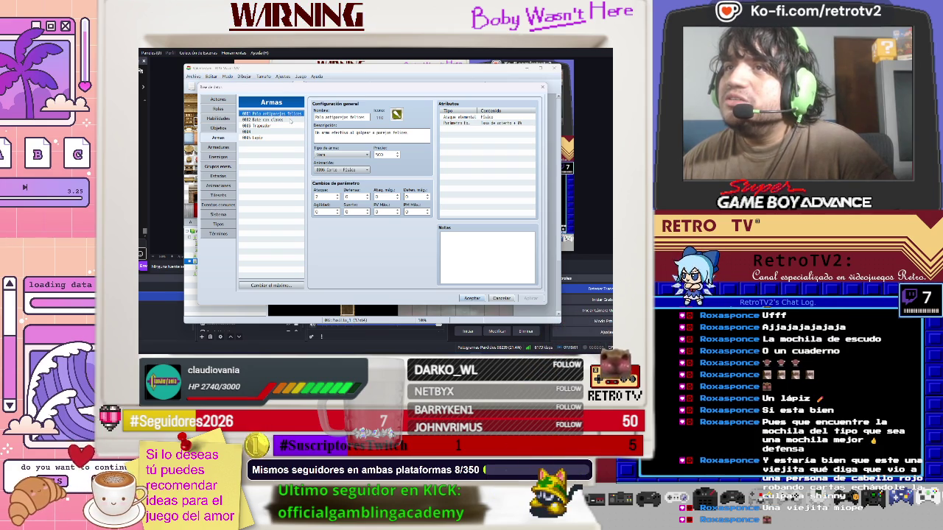
Set the attack animation of Palo antiparejas felices and Bate con clavos to 0001 Golpe - Físico
click(367, 170)
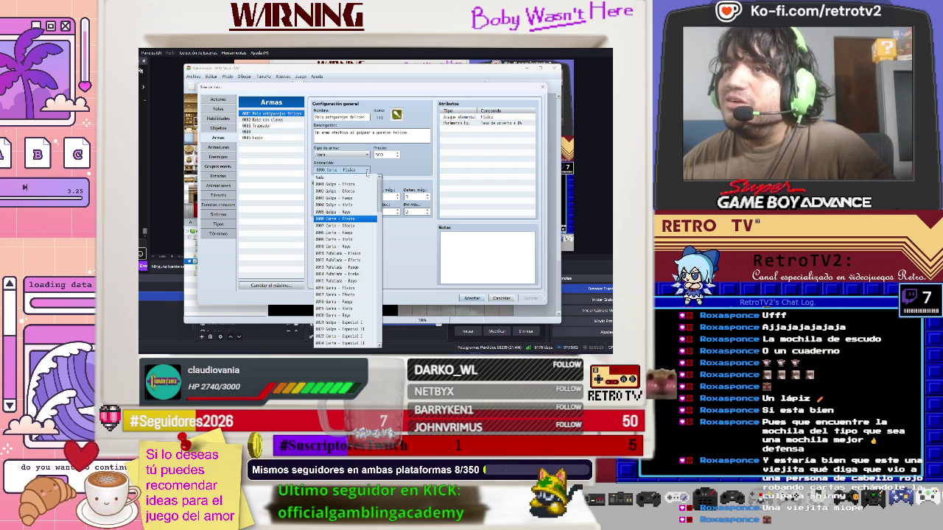
click(356, 185)
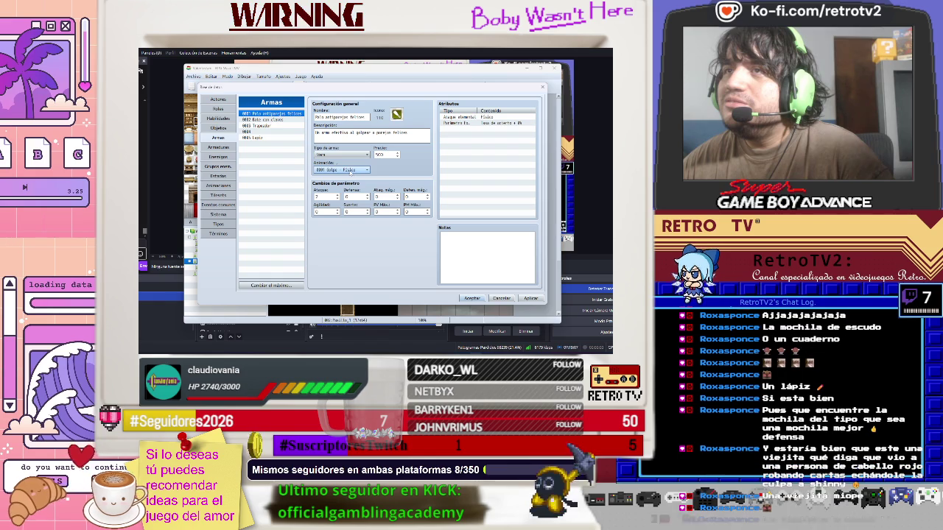
click(261, 119)
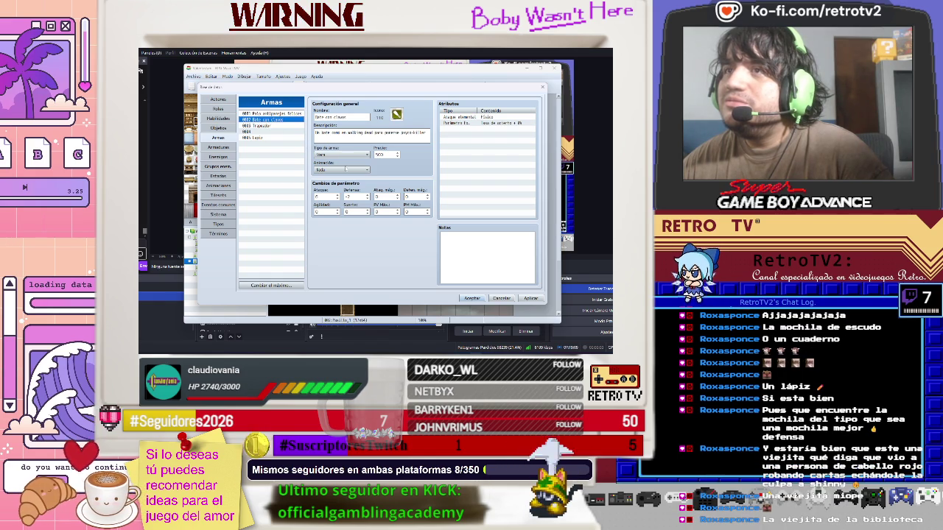
click(358, 171)
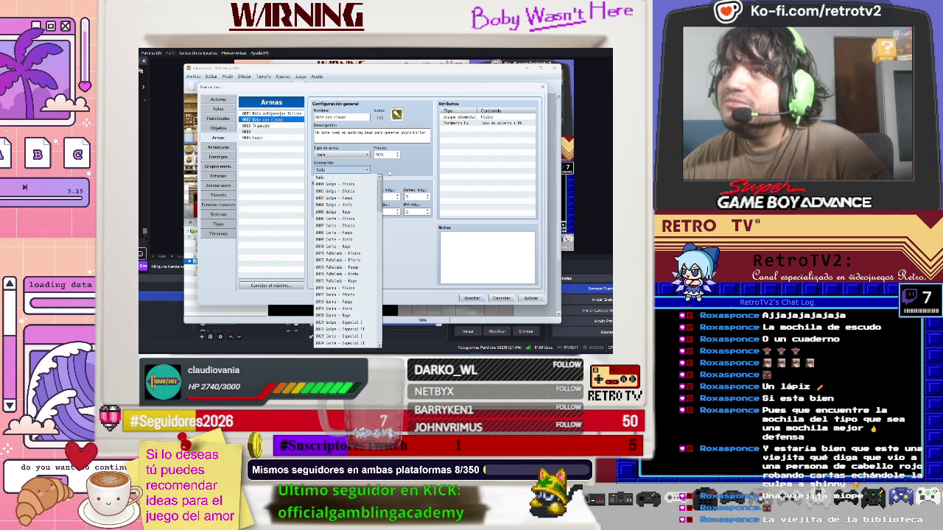
click(352, 183)
Change the attack animation of Palo antiparejas felices and Trapeador to Nada
click(293, 116)
click(341, 169)
click(332, 177)
click(271, 125)
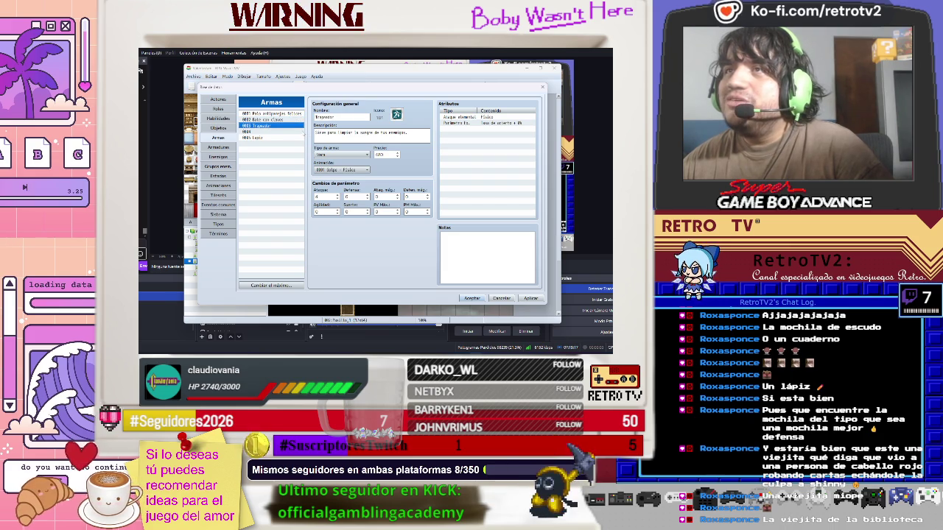
click(337, 170)
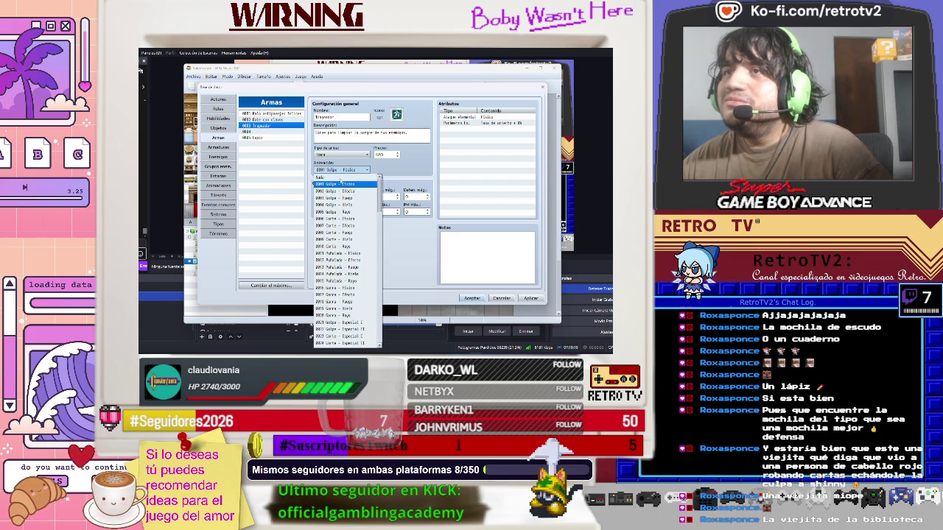
click(332, 176)
Look over the remaining weapons, including Lapiz, then apply the weapon edits and close the Database
drag(263, 137, 279, 119)
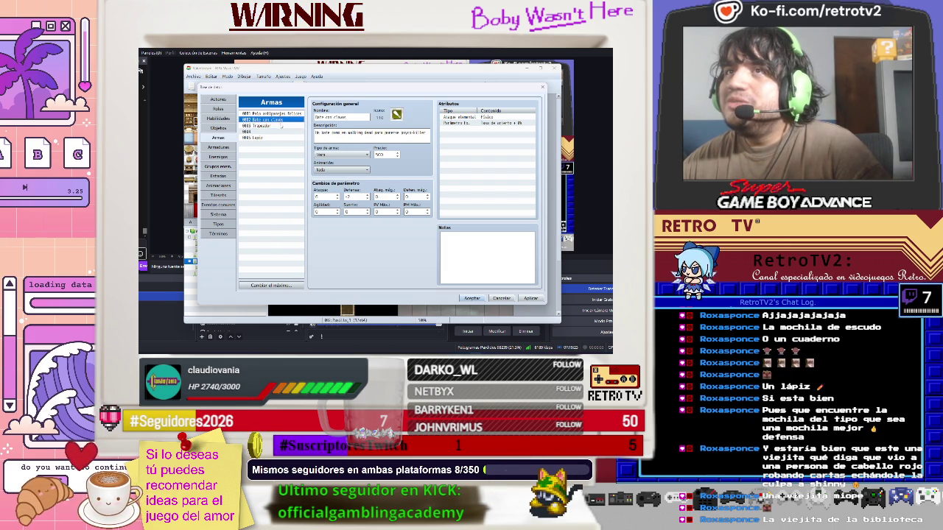
click(280, 125)
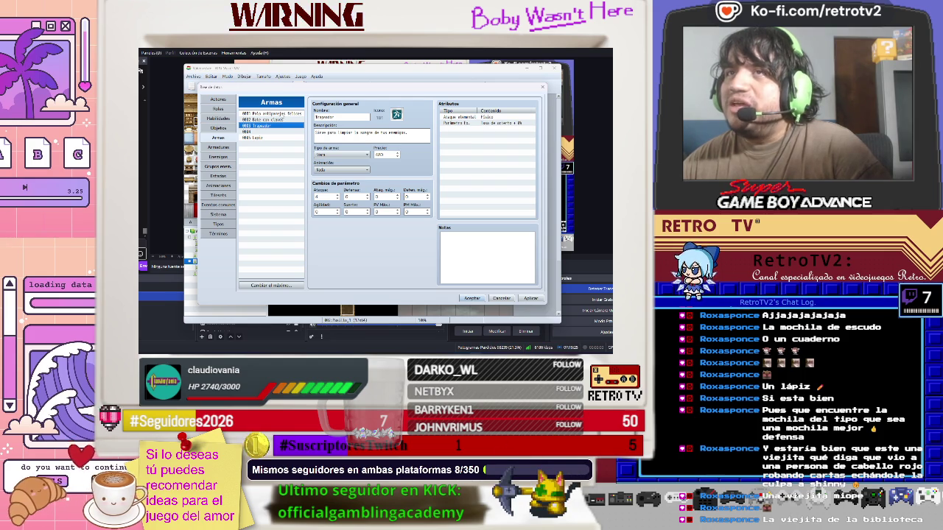
drag(281, 125, 283, 115)
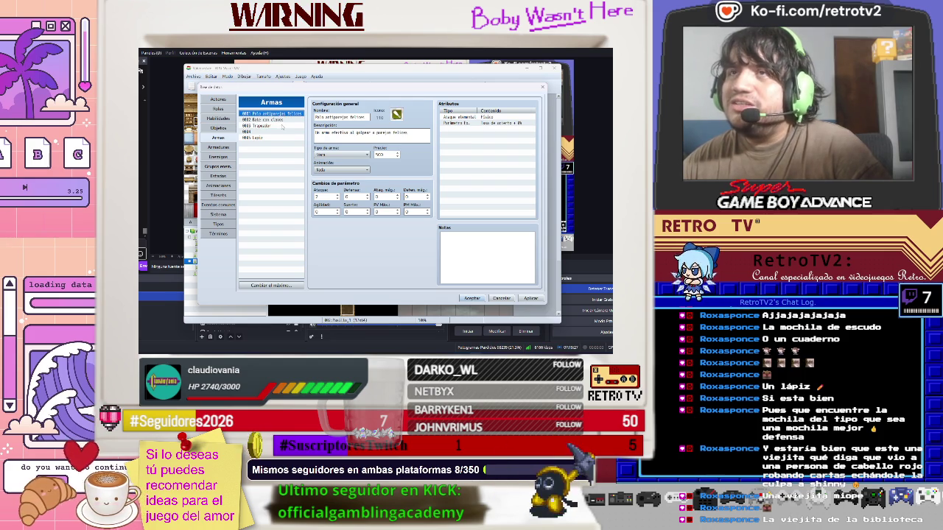
click(282, 126)
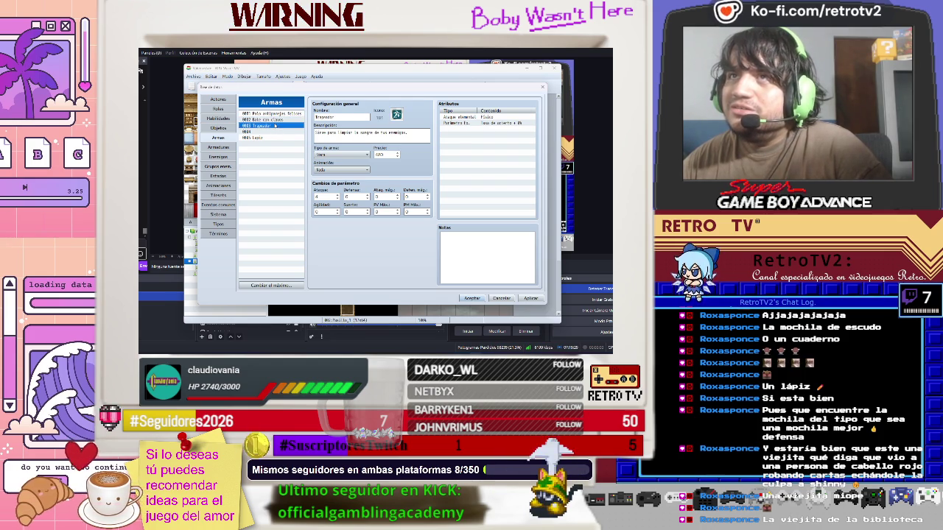
click(265, 138)
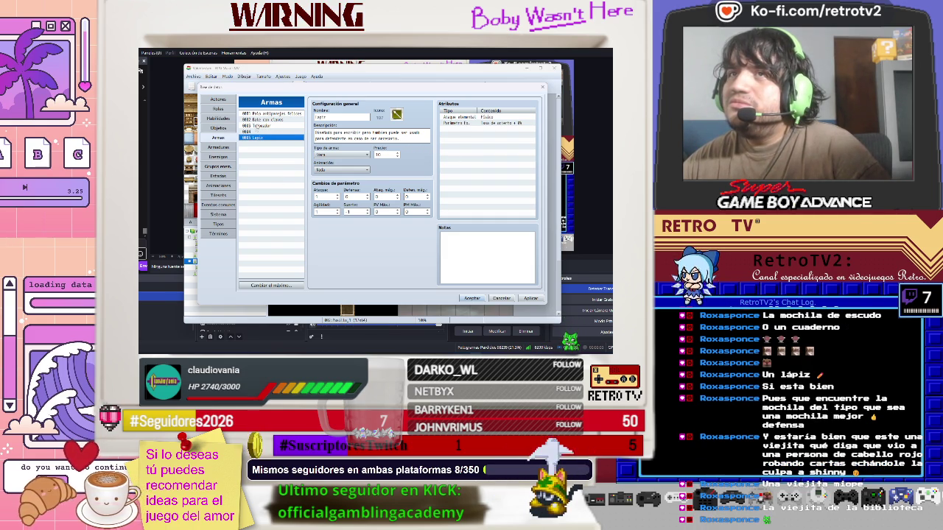
click(258, 126)
key(Up)
key(Up)
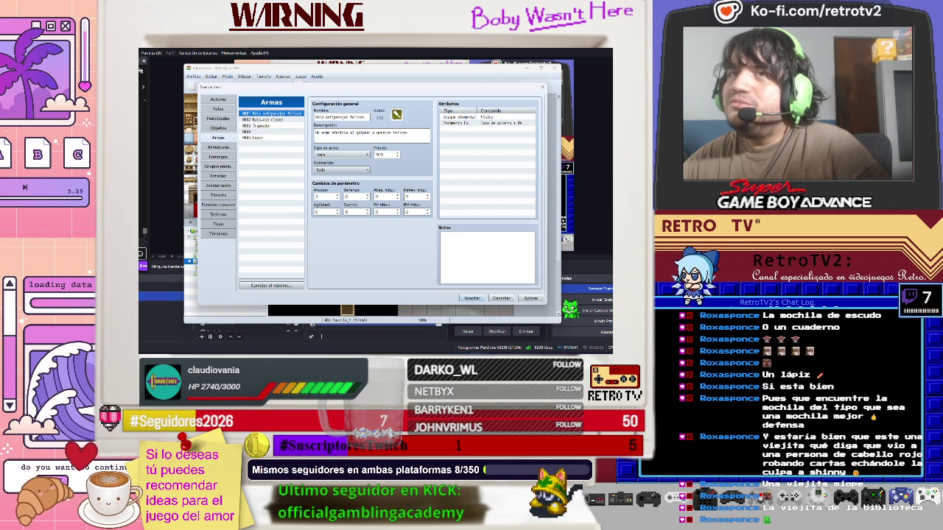
click(530, 299)
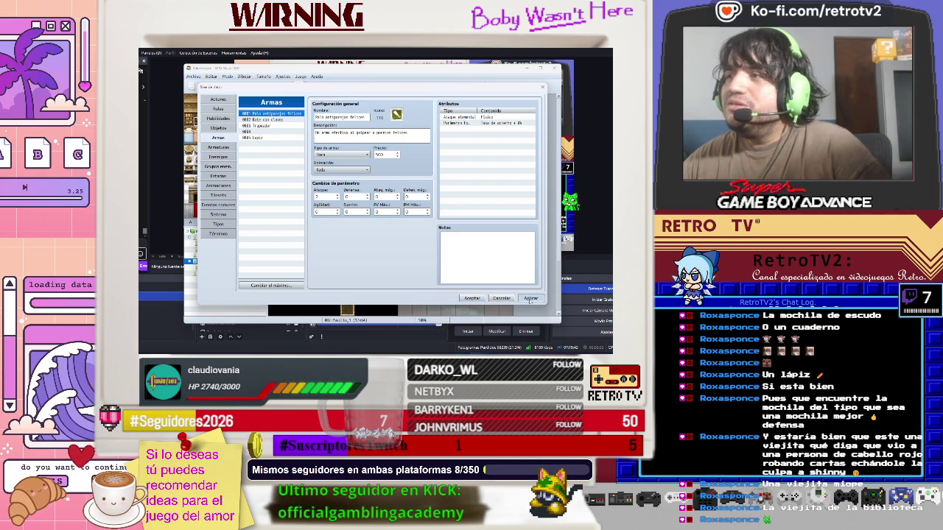
click(472, 299)
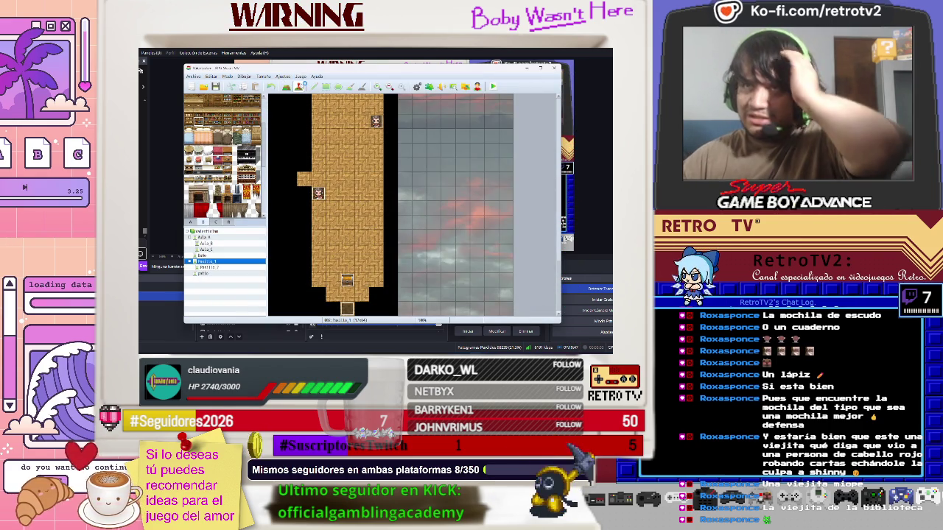
Run a brief playtest, close the game window, and open the chest event in the Event Editor
click(493, 86)
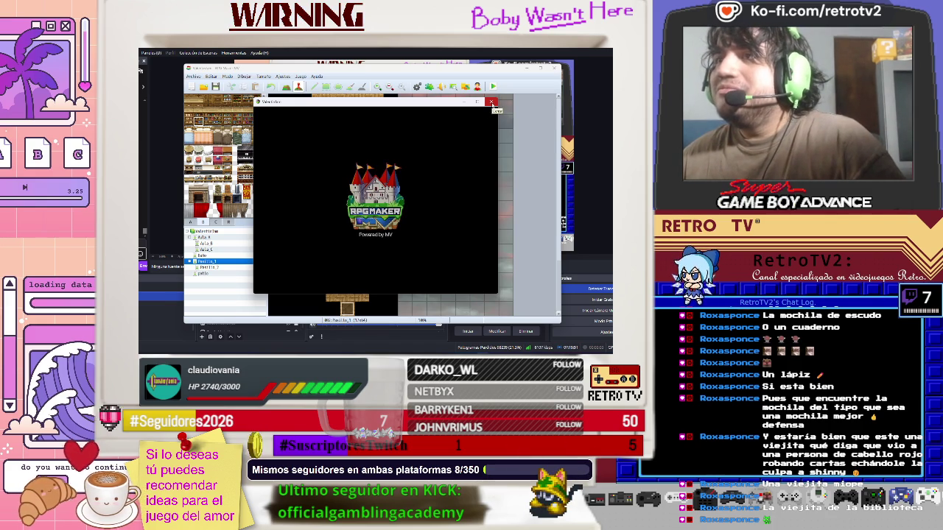
click(491, 103)
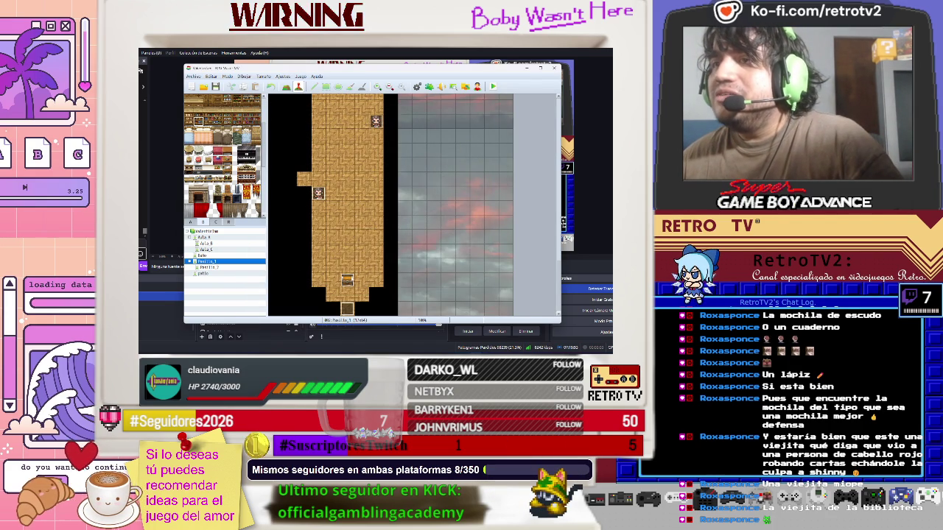
double_click(349, 282)
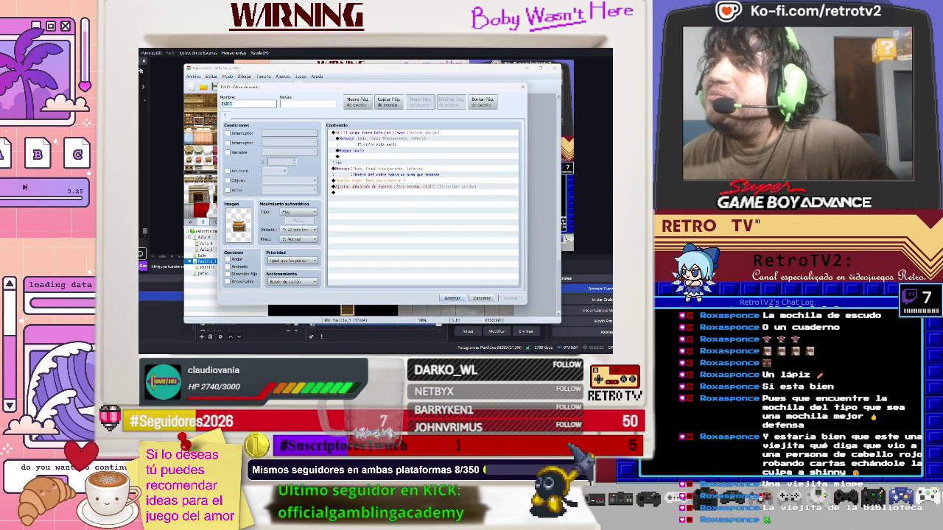
Open the chest's conditional branch and check its weapon condition, Bote con llaves
click(384, 134)
right_click(383, 135)
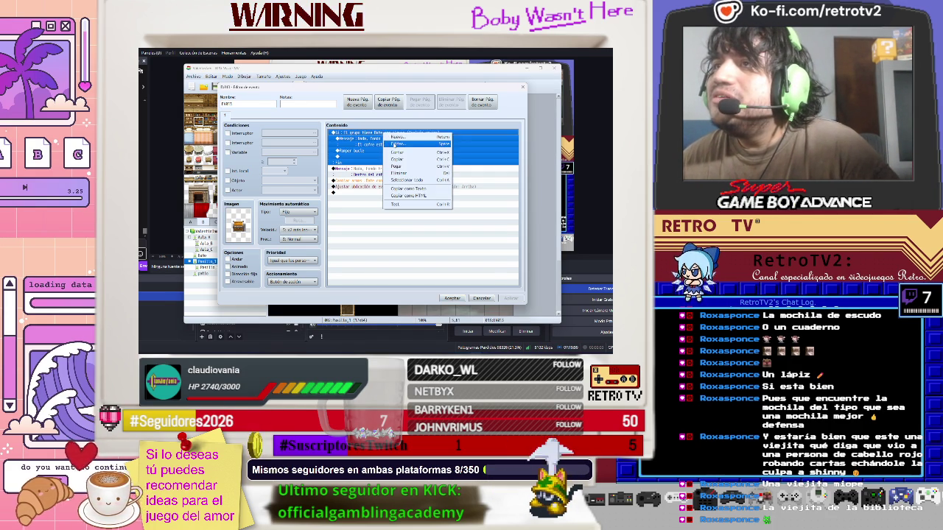
click(395, 145)
click(420, 188)
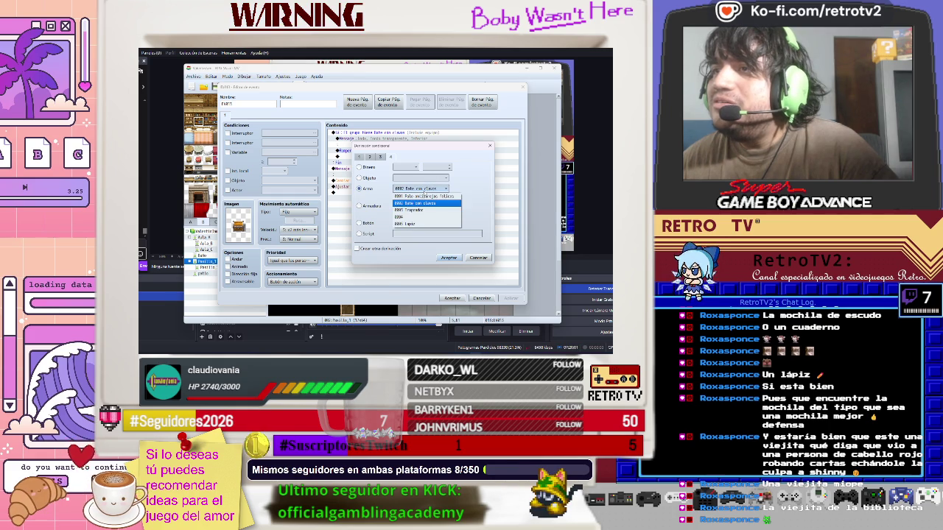
click(405, 203)
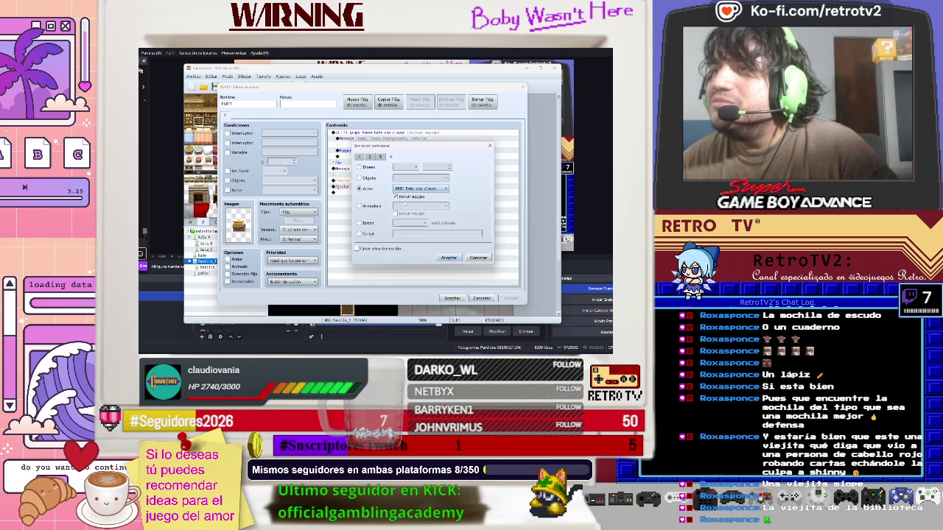
Inspect the armor choices, cancel without changes, and open the Database
click(361, 205)
click(419, 205)
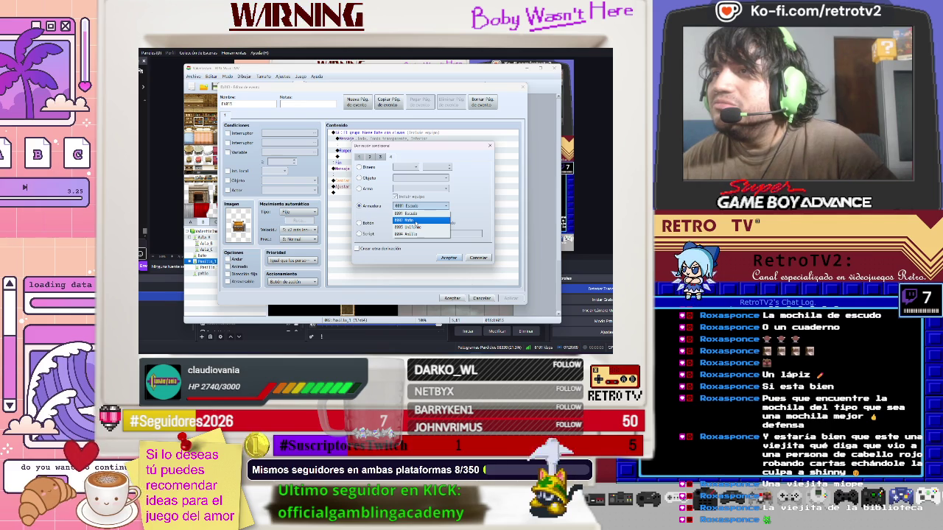
click(450, 220)
click(478, 257)
click(481, 297)
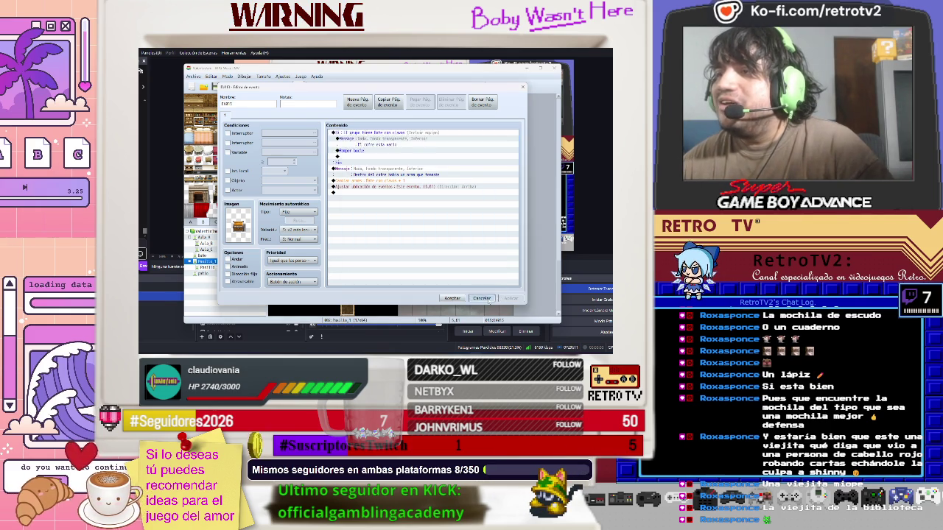
click(300, 77)
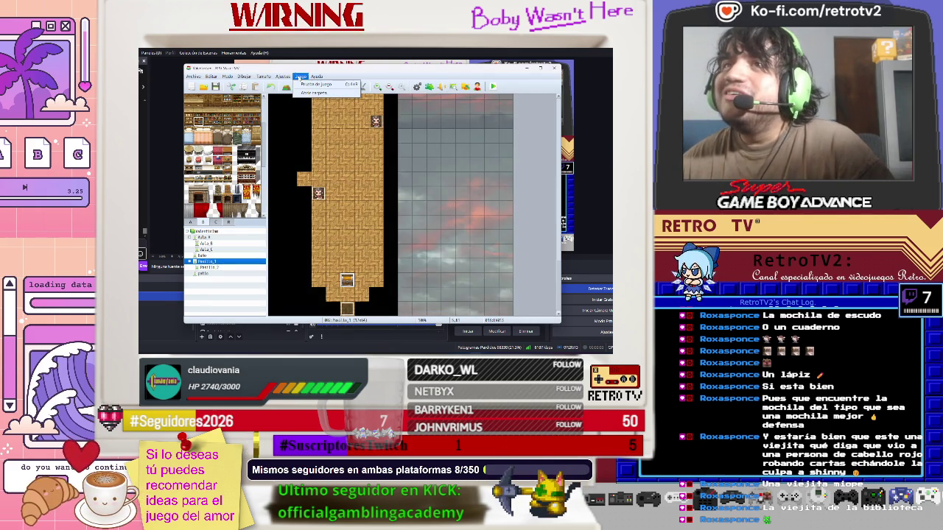
click(295, 86)
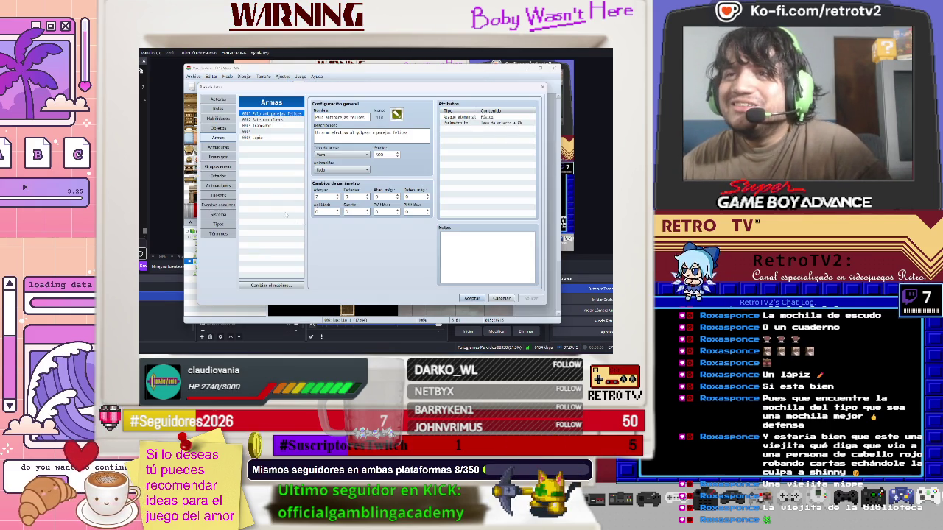
On the Armaduras tab, rename armor 0001 from Escudo to Mochila
click(218, 148)
click(267, 125)
click(267, 119)
click(268, 114)
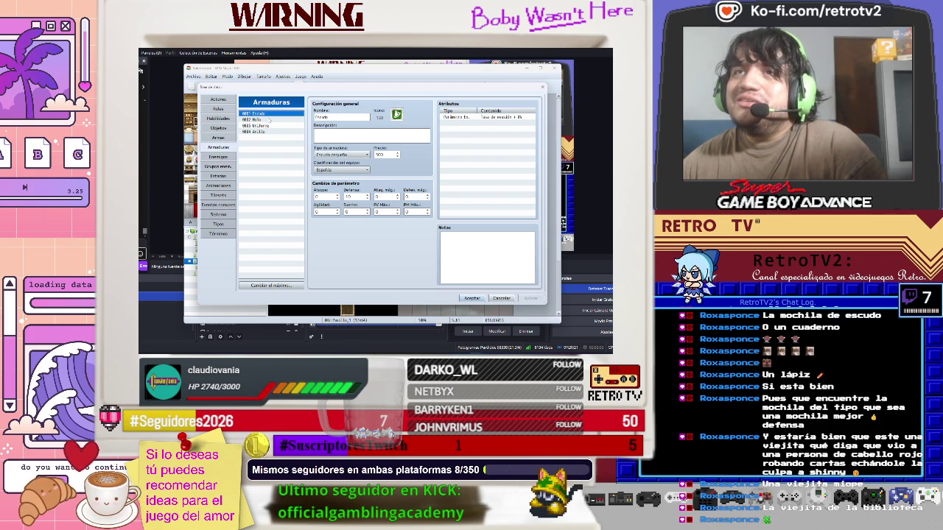
double_click(357, 117)
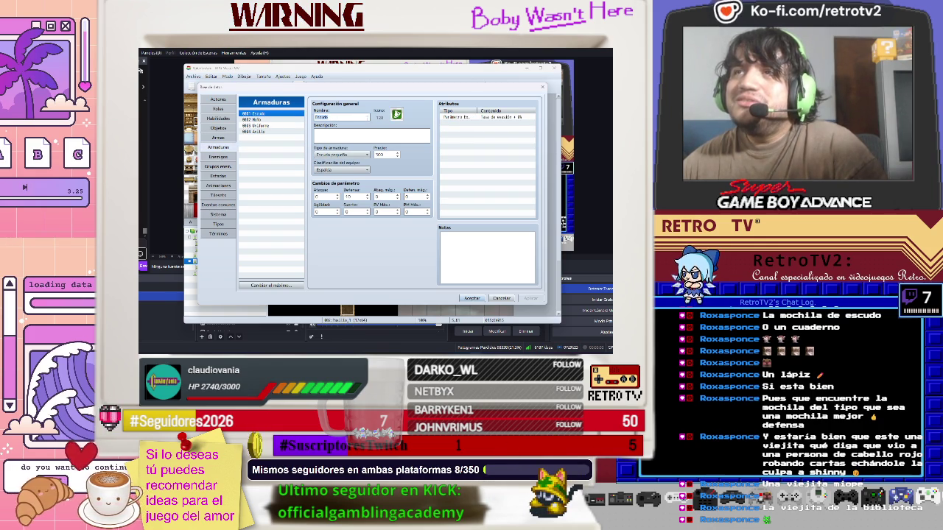
key(BackSpace)
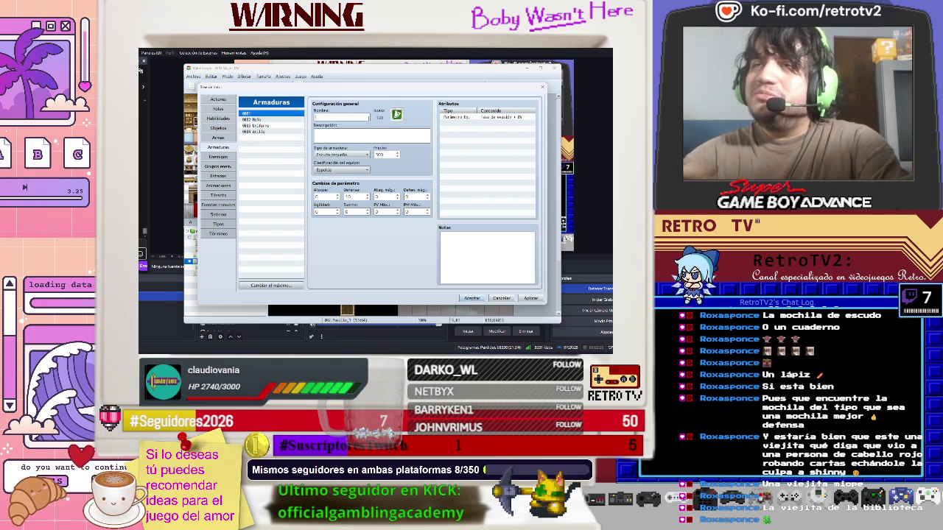
text(Mochi)
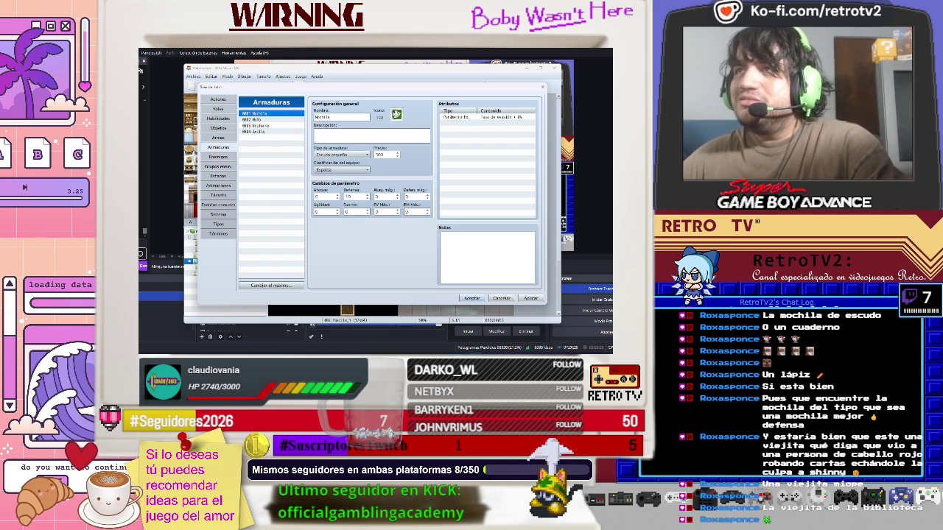
text(la)
click(396, 114)
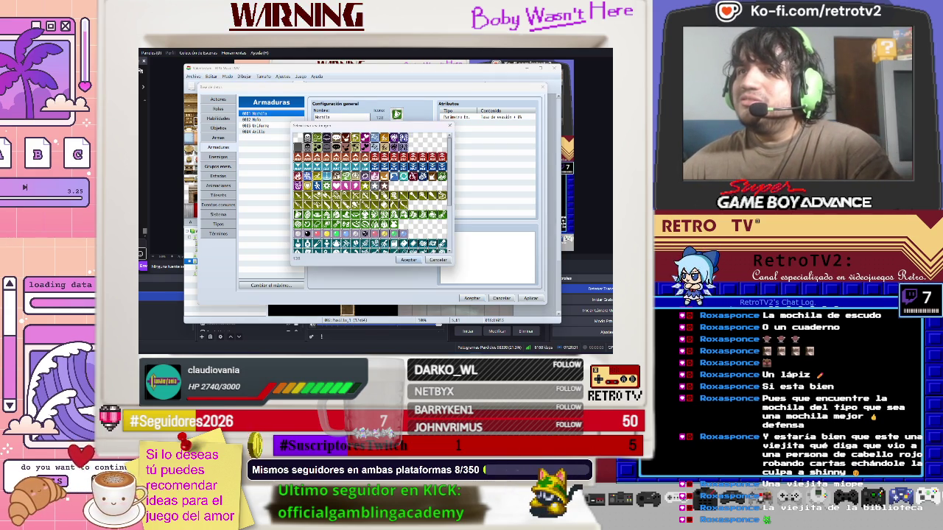
Pick the teal icon for Mochila from the icon picker
scroll(371, 191, down, 2)
scroll(371, 193, down, 4)
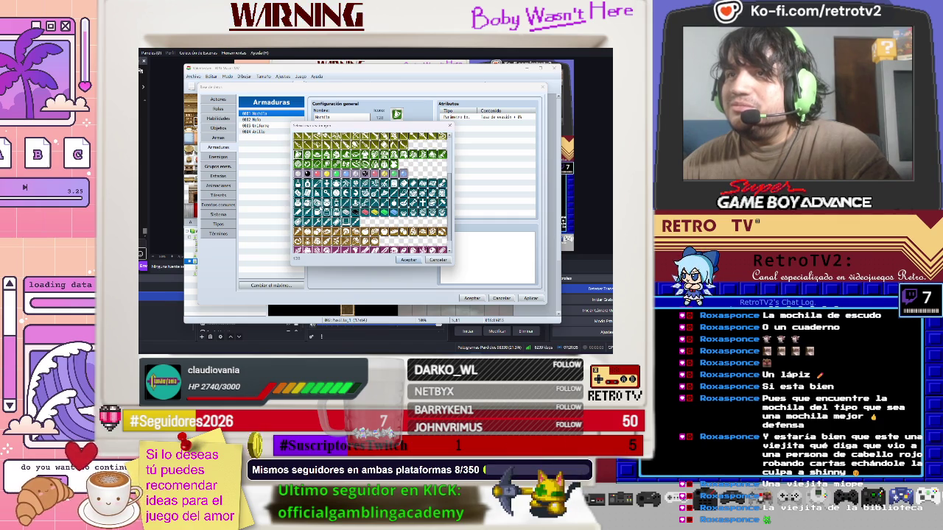
double_click(310, 203)
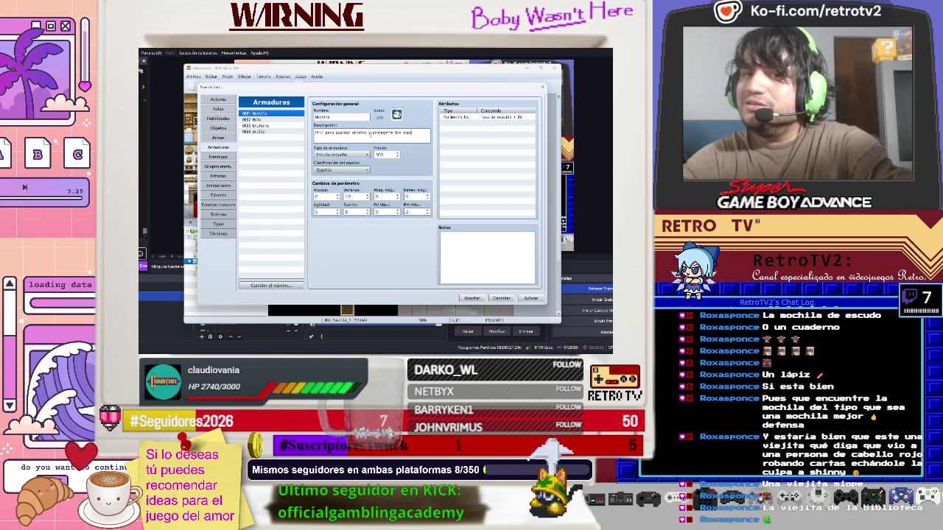
Adjust Mochila's parameters, setting Defensa to 1
text(lda)
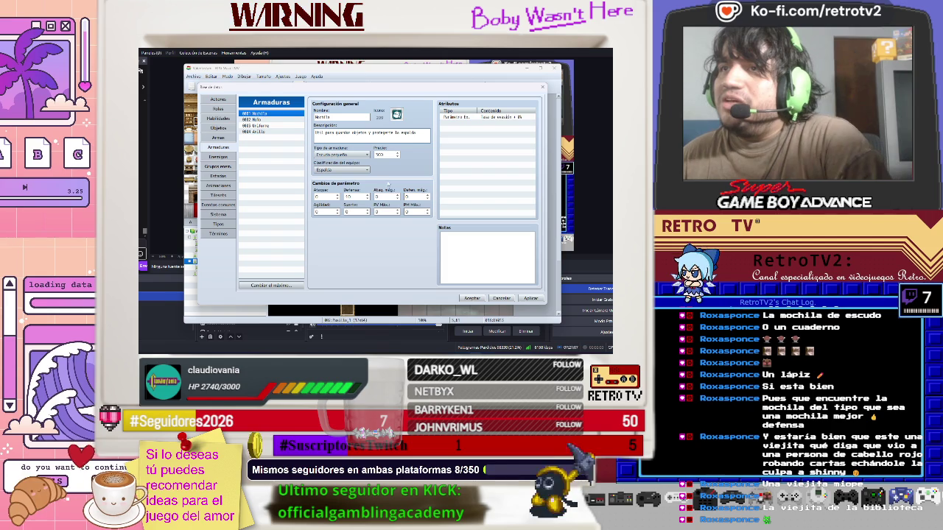
double_click(346, 196)
text(5)
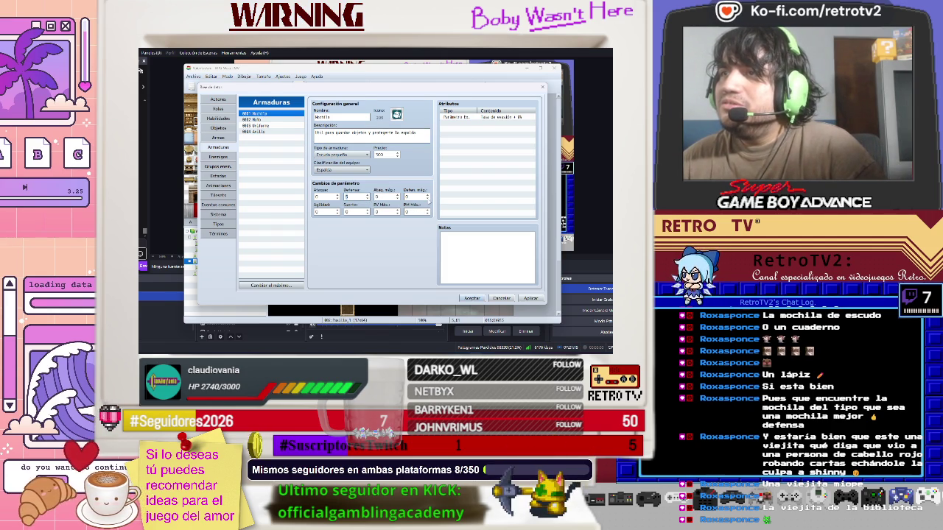
double_click(410, 197)
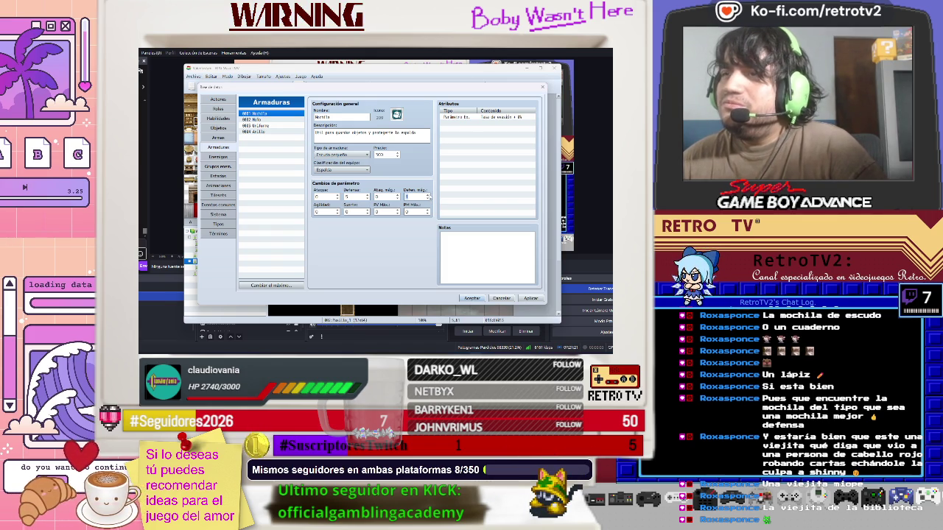
text(3)
double_click(337, 213)
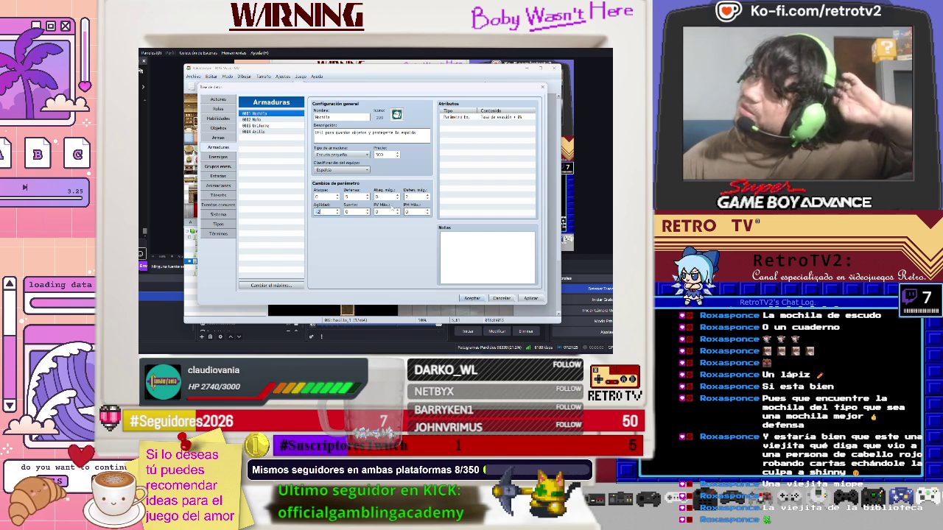
double_click(353, 197)
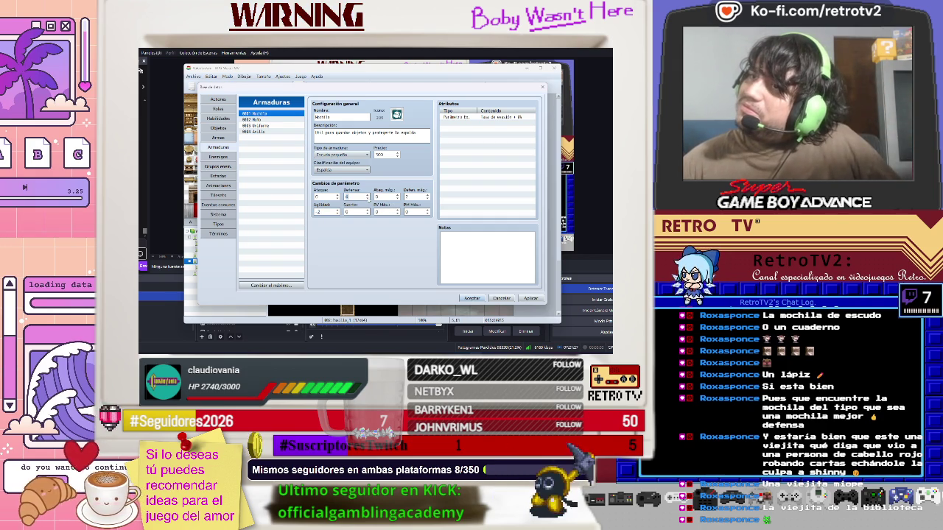
text(1)
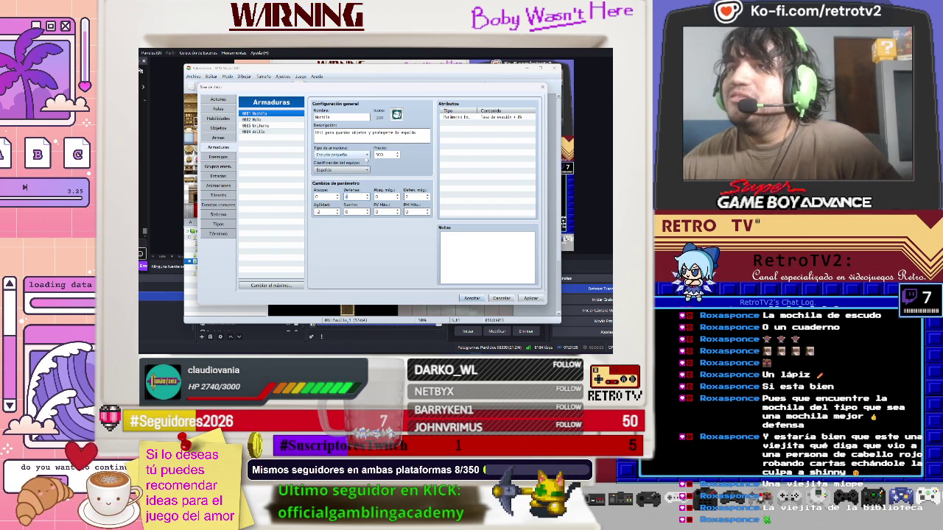
Set Mochila's armor type to Escudo pequeño, then apply and close the Database
click(343, 155)
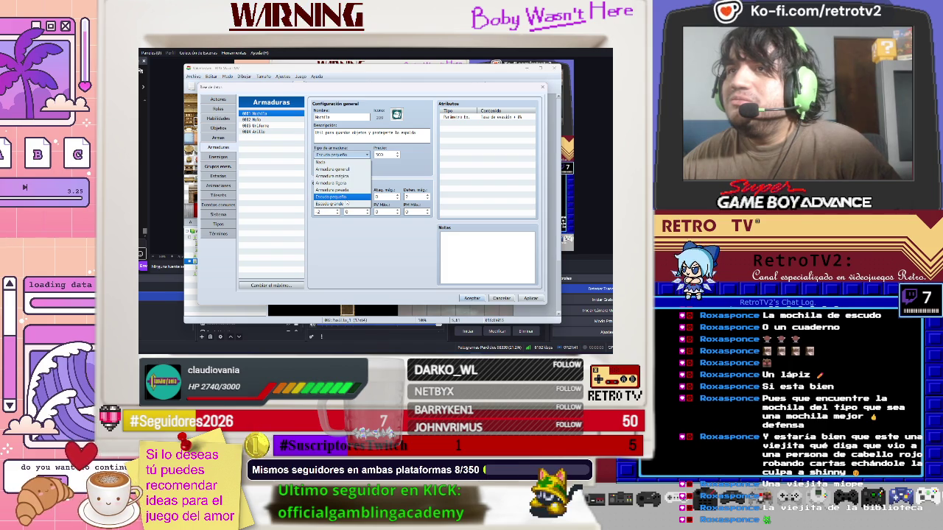
click(335, 197)
click(342, 170)
click(368, 170)
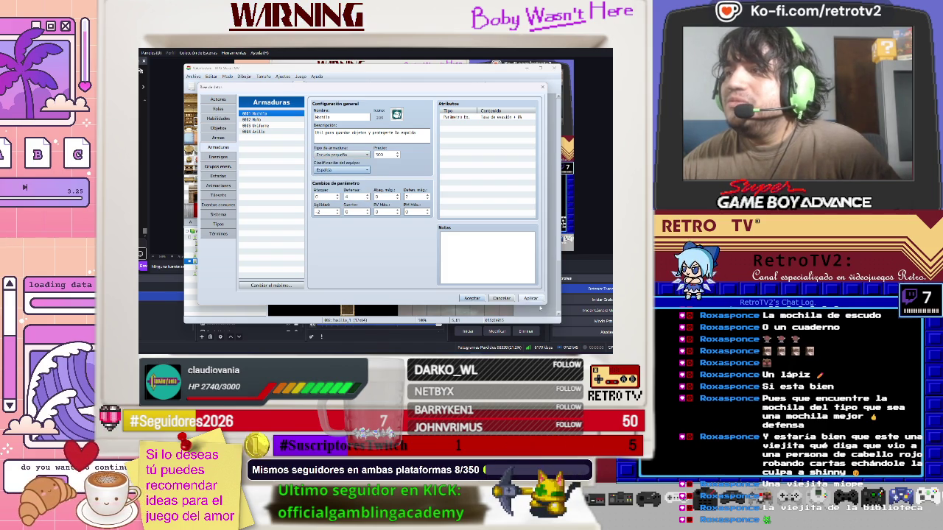
click(531, 299)
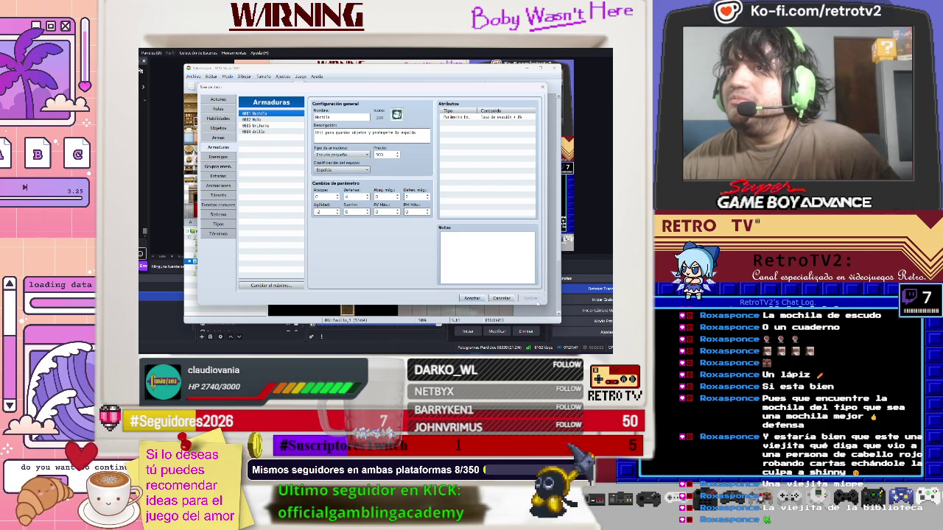
click(472, 298)
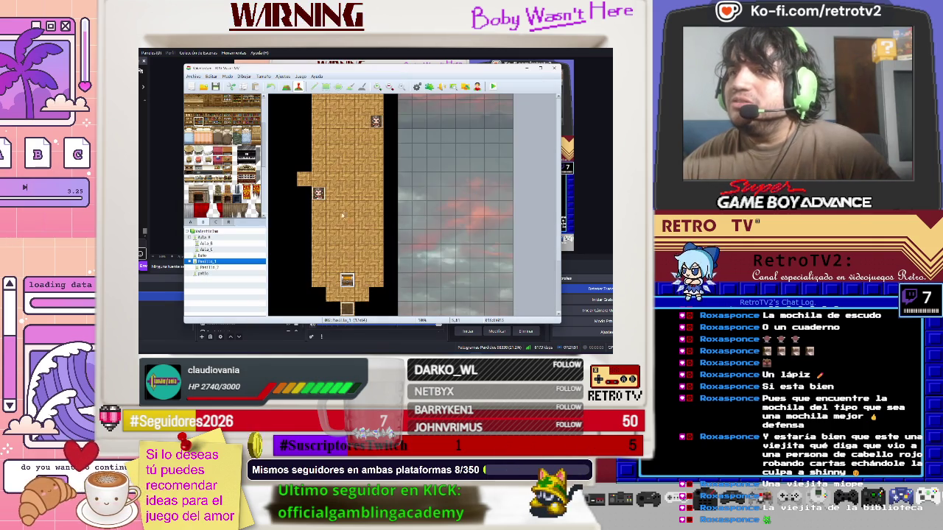
Change the chest's conditional branch to check for Armadura: Mochila, including equipped items
double_click(347, 282)
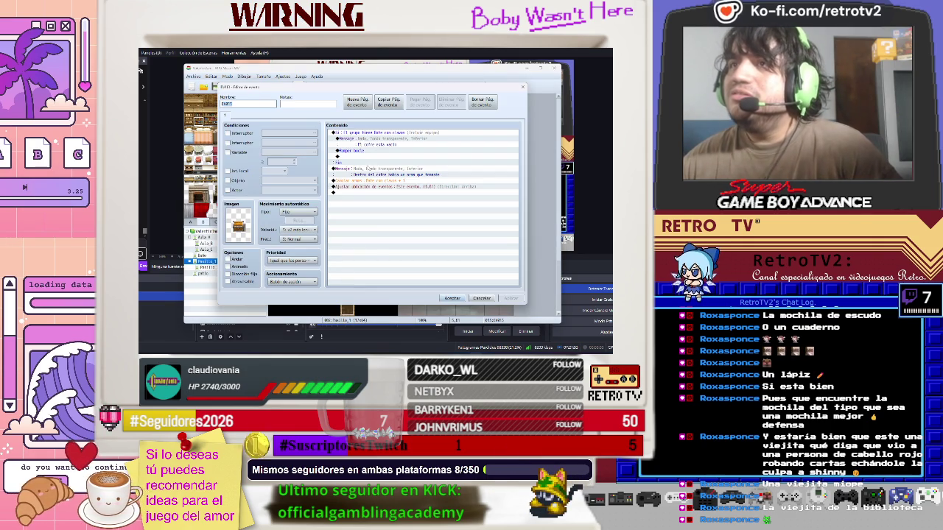
click(379, 135)
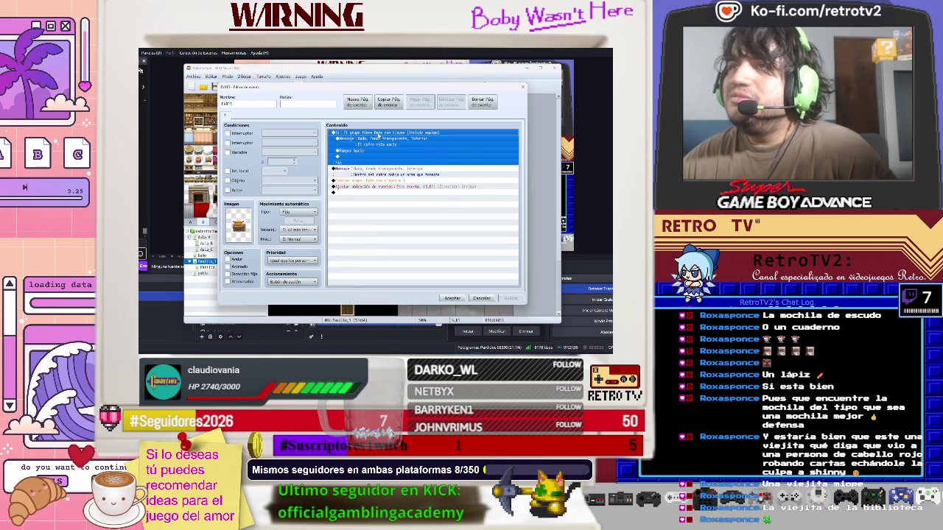
right_click(378, 135)
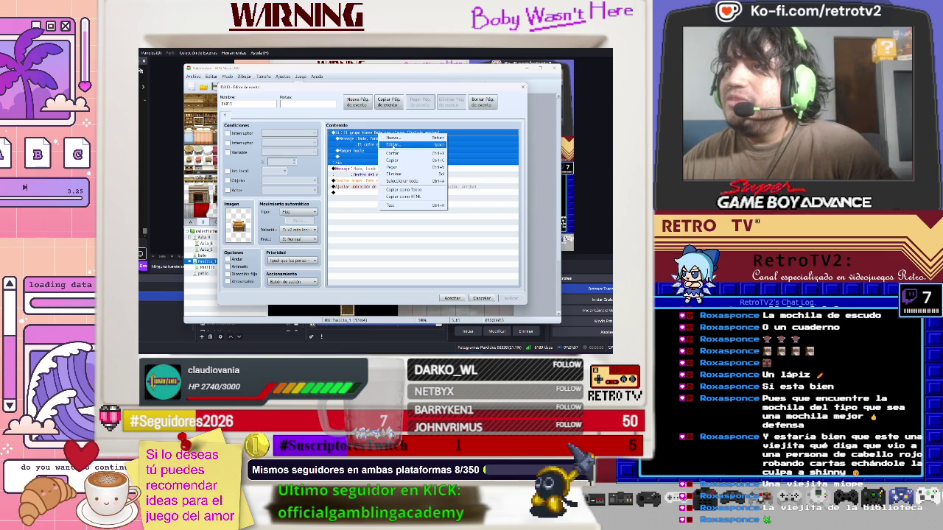
click(393, 146)
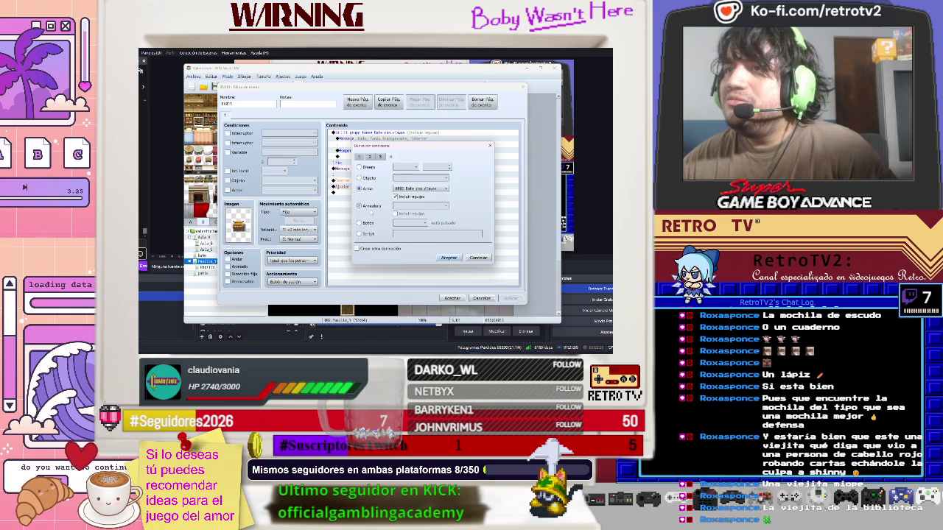
click(360, 205)
click(360, 189)
click(359, 206)
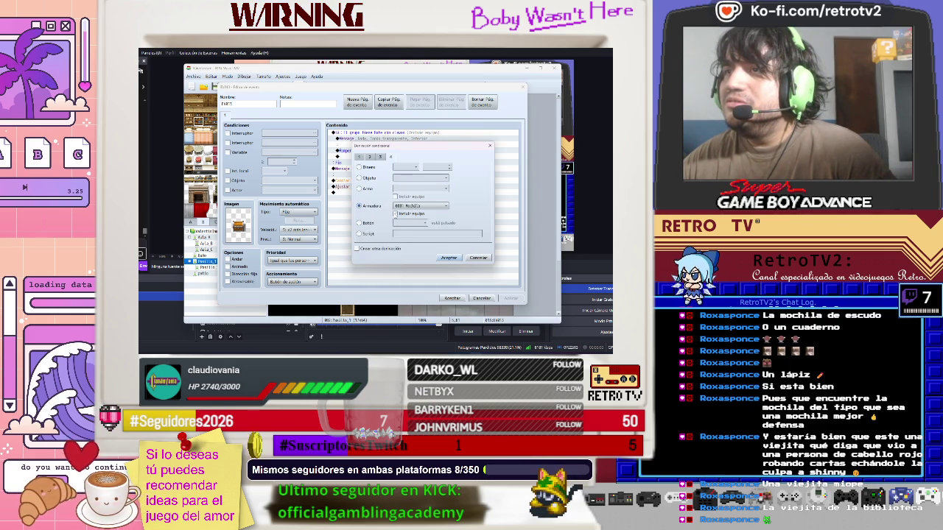
click(420, 205)
click(409, 213)
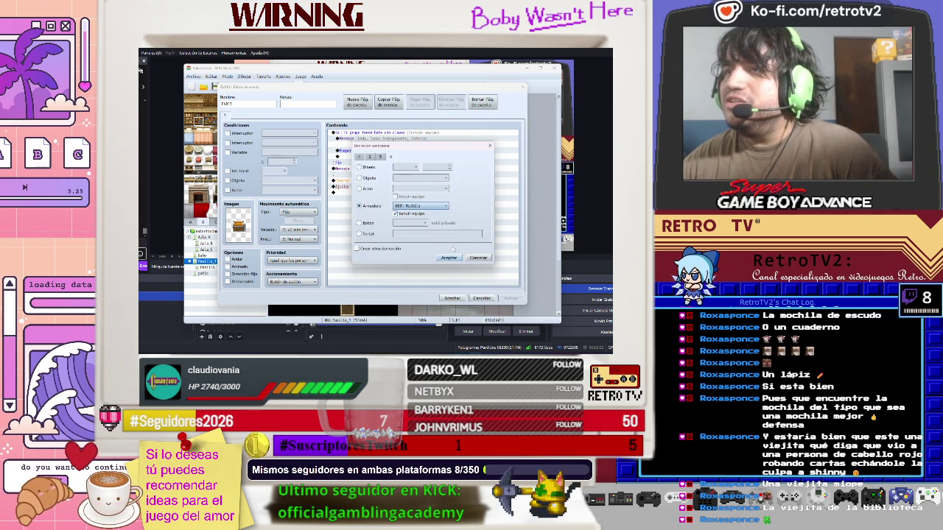
click(456, 260)
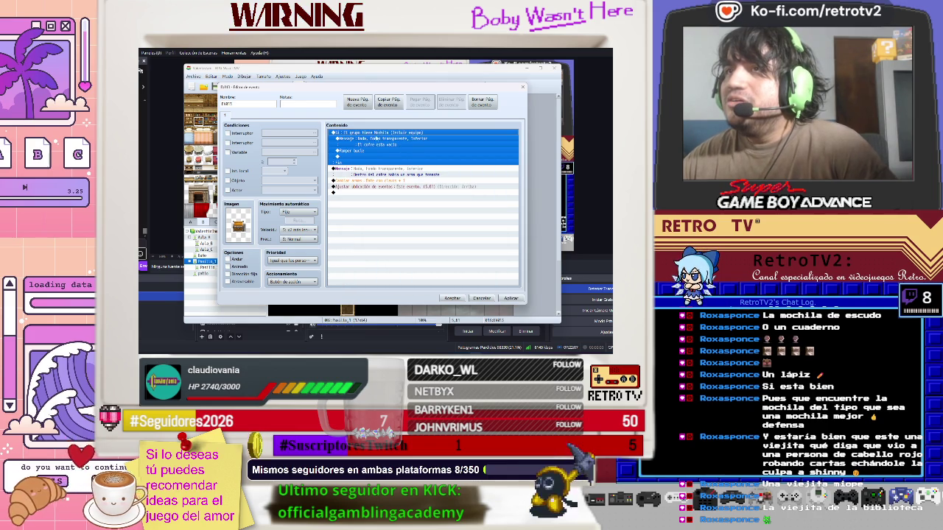
Review the message and weapon-change commands inside the branch
click(374, 145)
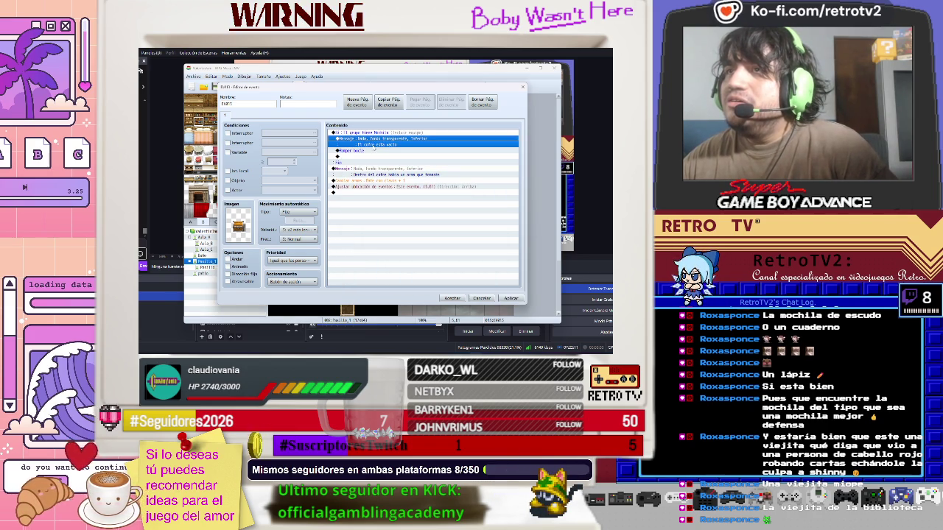
click(358, 169)
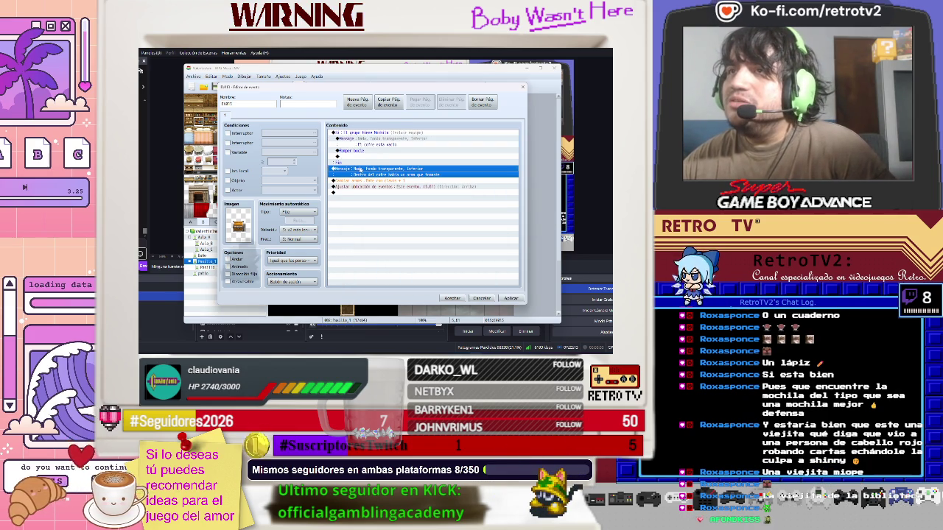
click(355, 181)
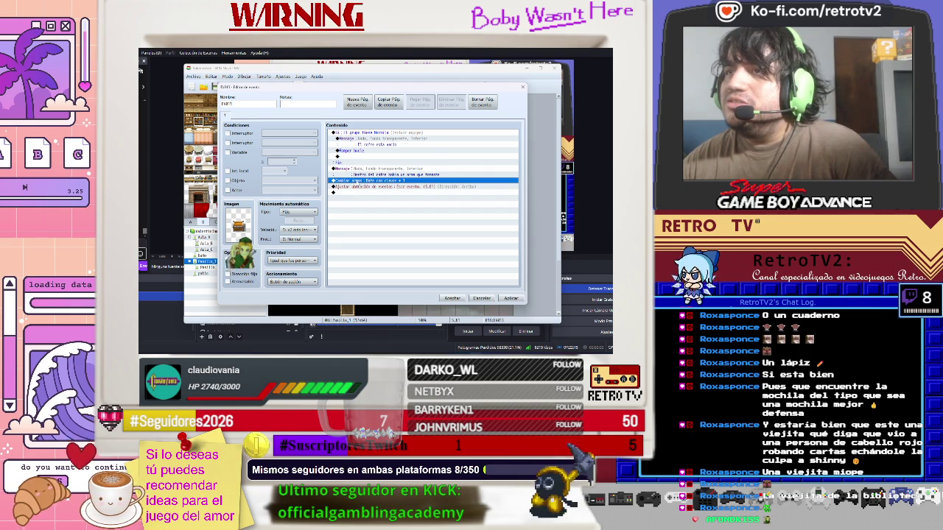
Inspect the Cambiar armas command that gives Bate con clavos, then delete it
right_click(356, 183)
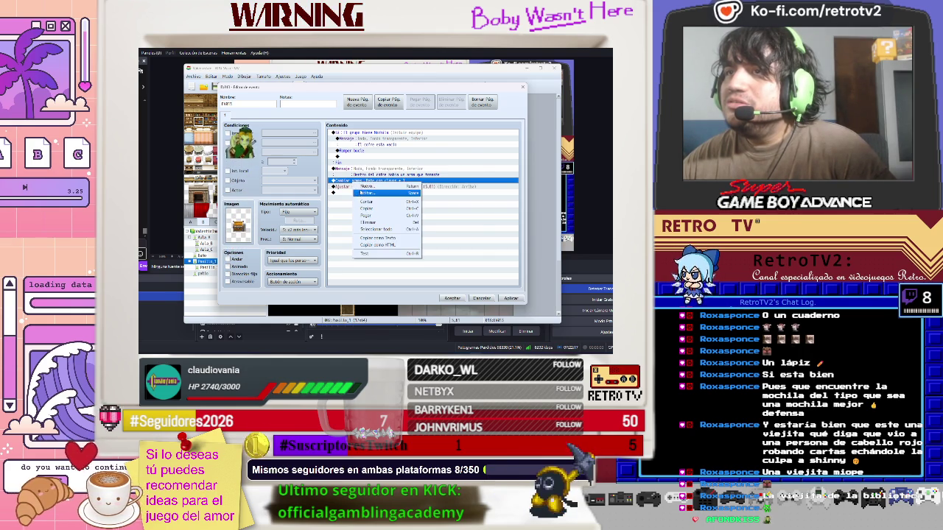
click(366, 192)
click(404, 176)
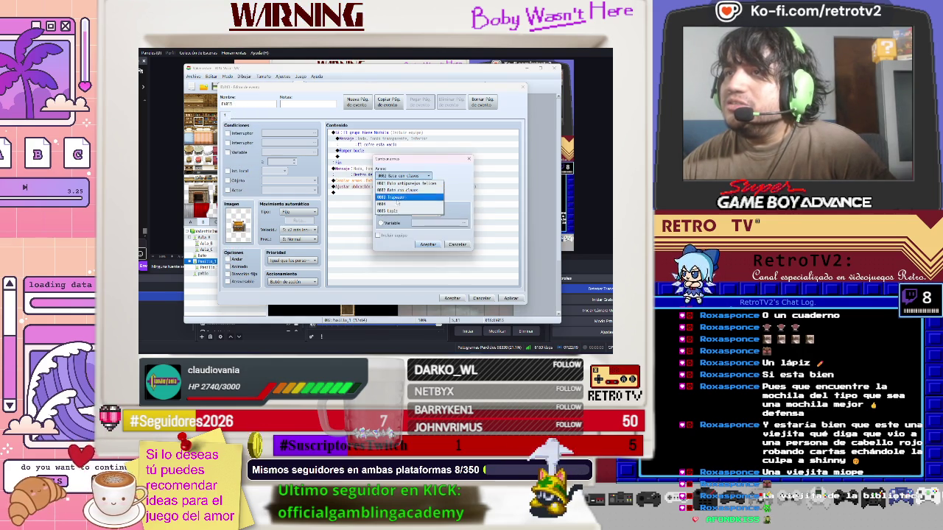
click(401, 190)
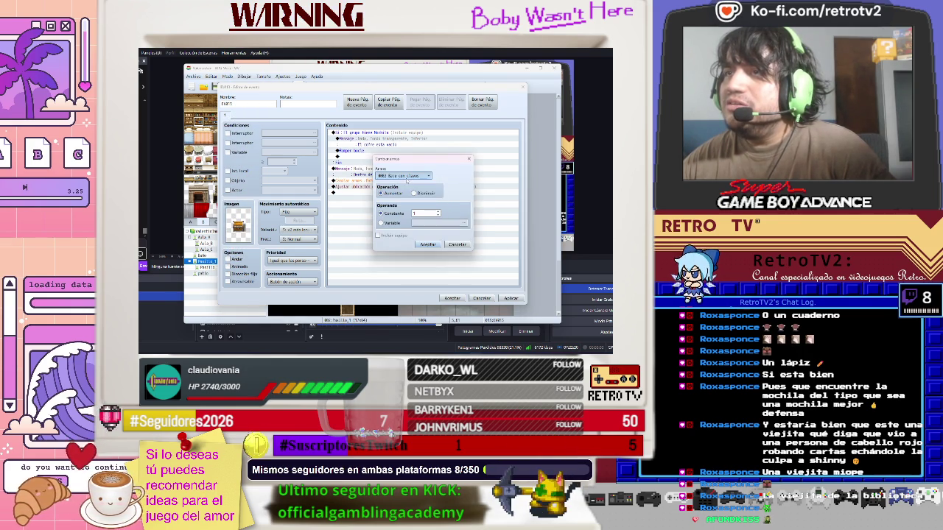
click(430, 244)
right_click(362, 183)
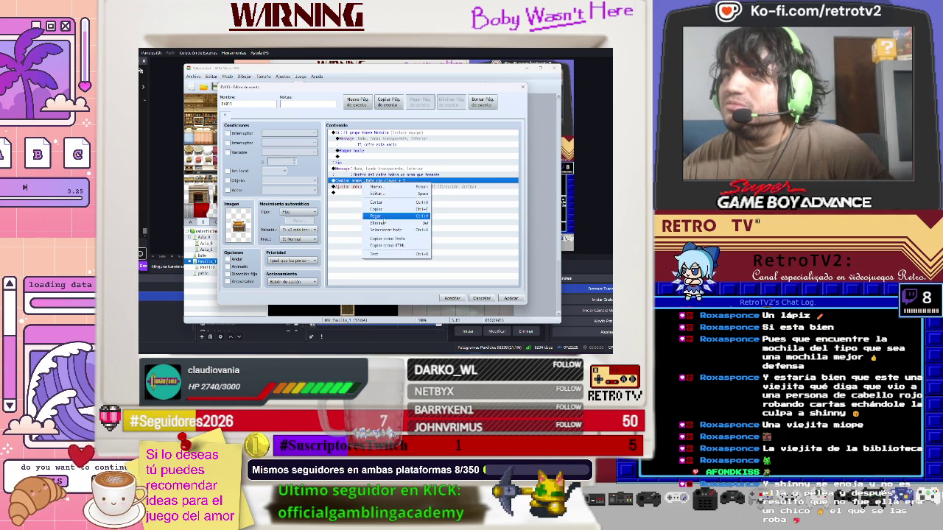
click(382, 223)
Add a Cambiar armaduras command that gives the party 1 Mochila
double_click(354, 189)
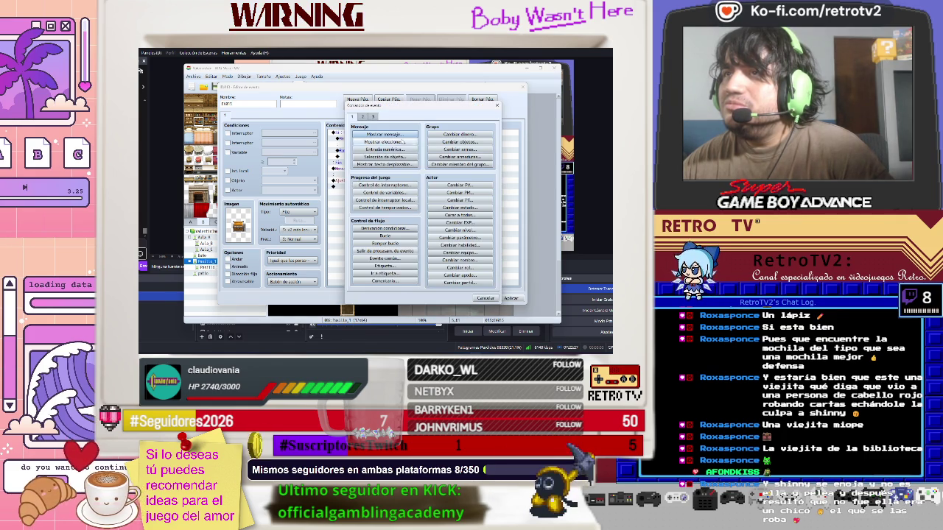
click(362, 116)
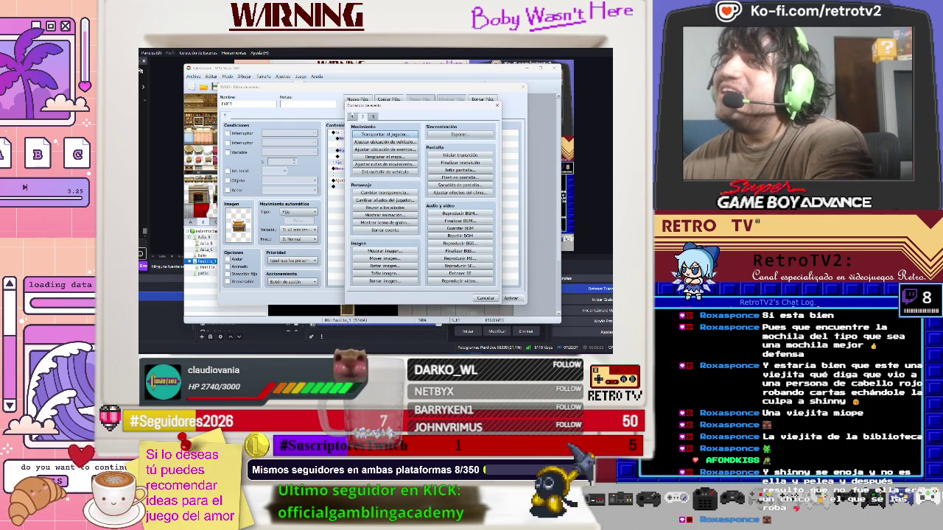
click(352, 117)
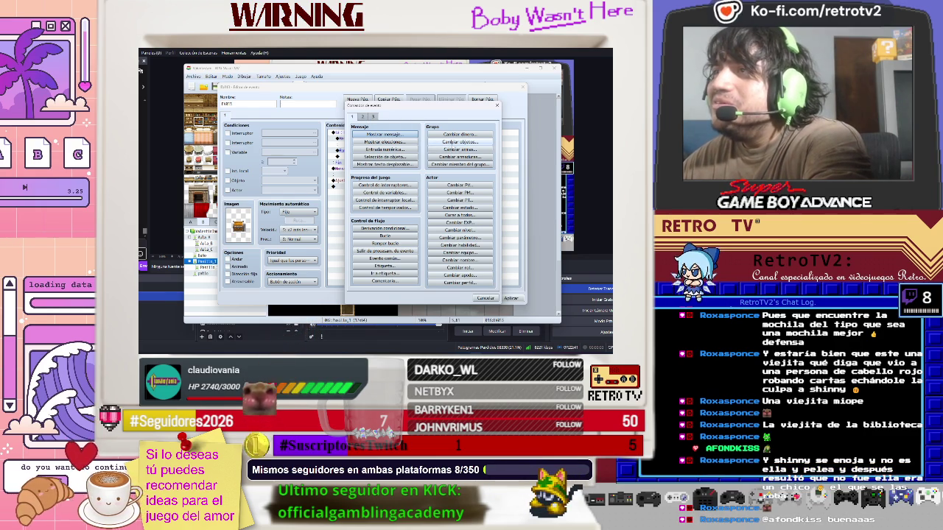
click(450, 157)
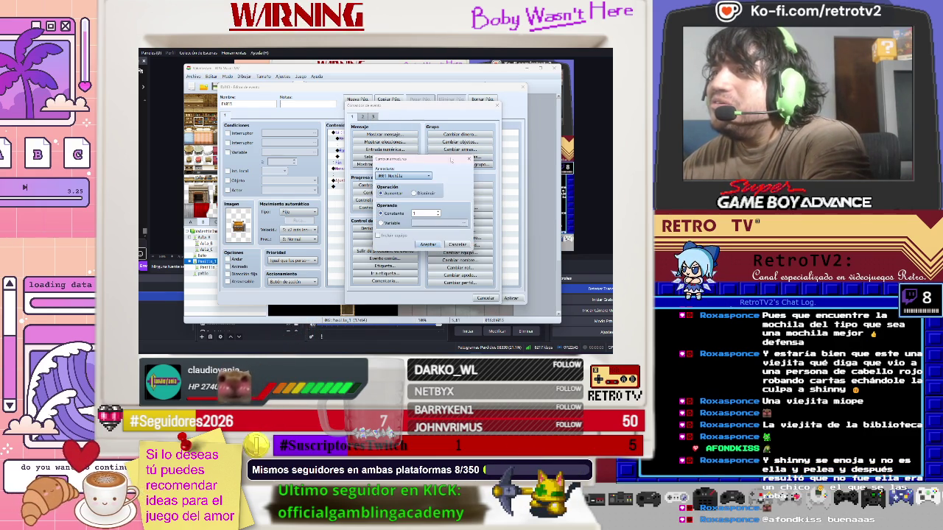
click(413, 176)
click(410, 189)
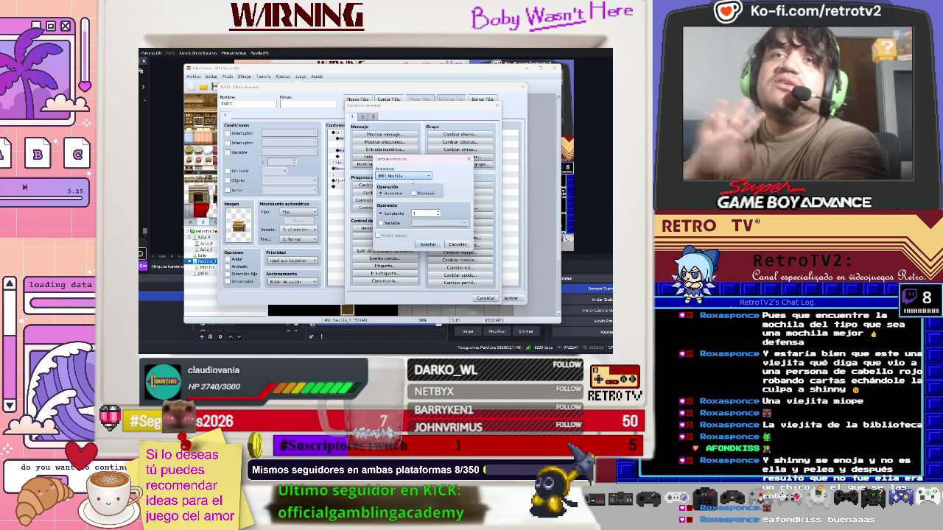
click(410, 176)
click(408, 182)
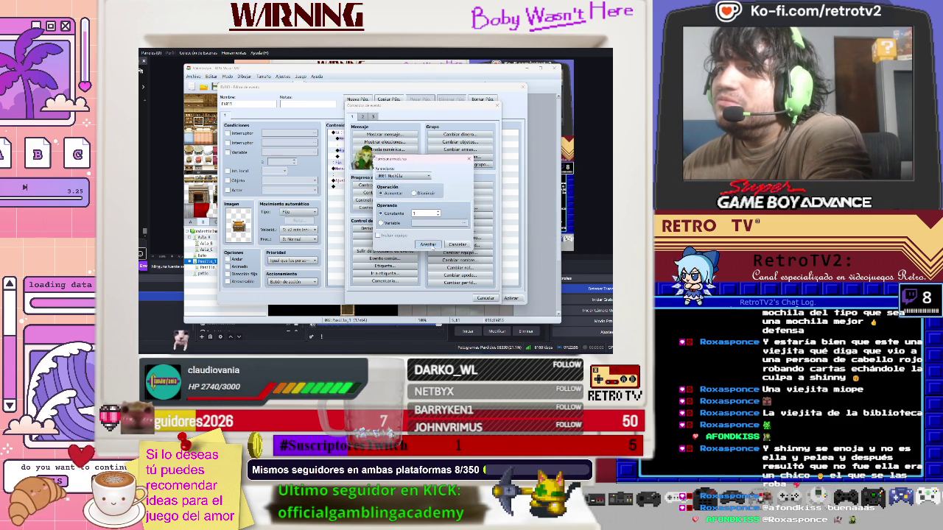
click(428, 244)
right_click(371, 189)
click(385, 193)
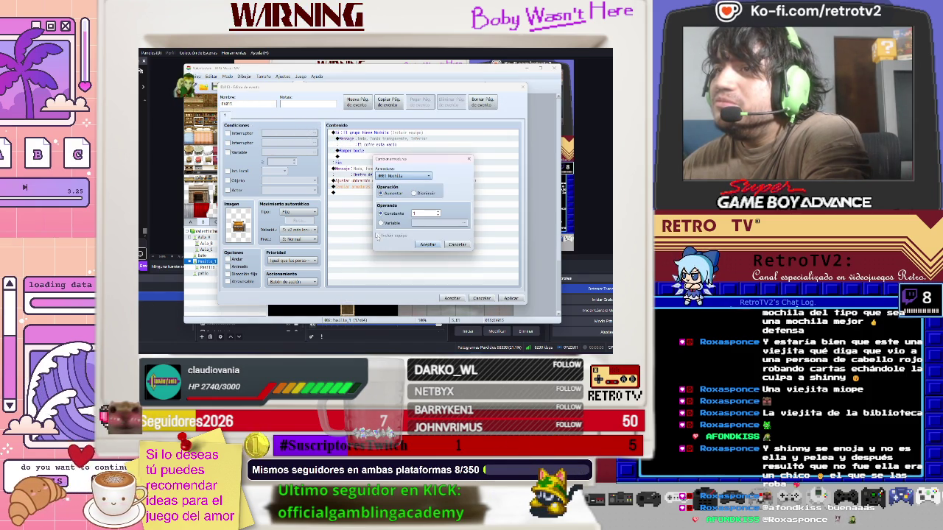
click(427, 245)
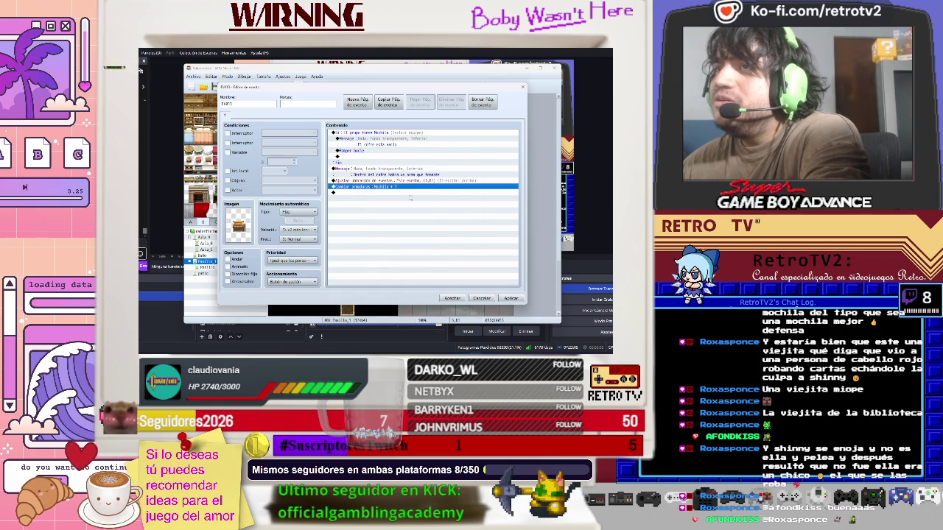
Set the event-location command to move the chest to 5,8 facing up
click(361, 193)
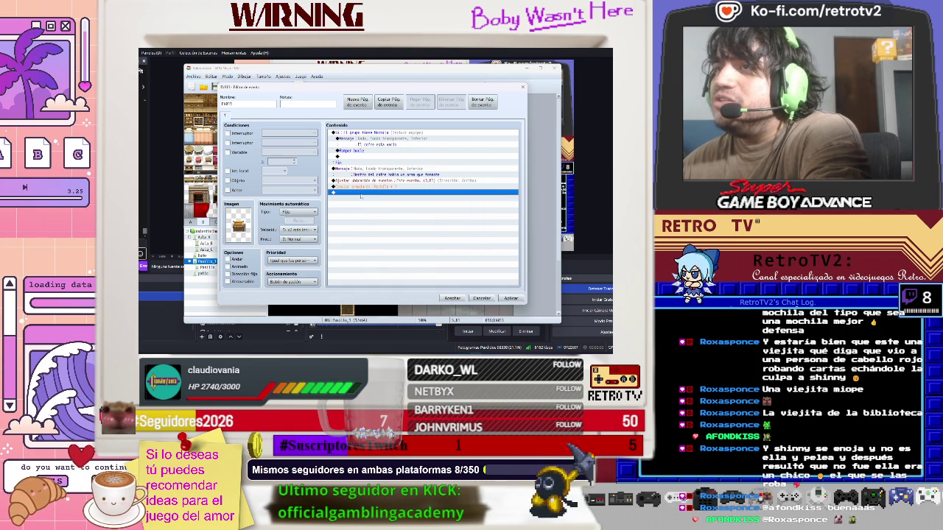
click(368, 181)
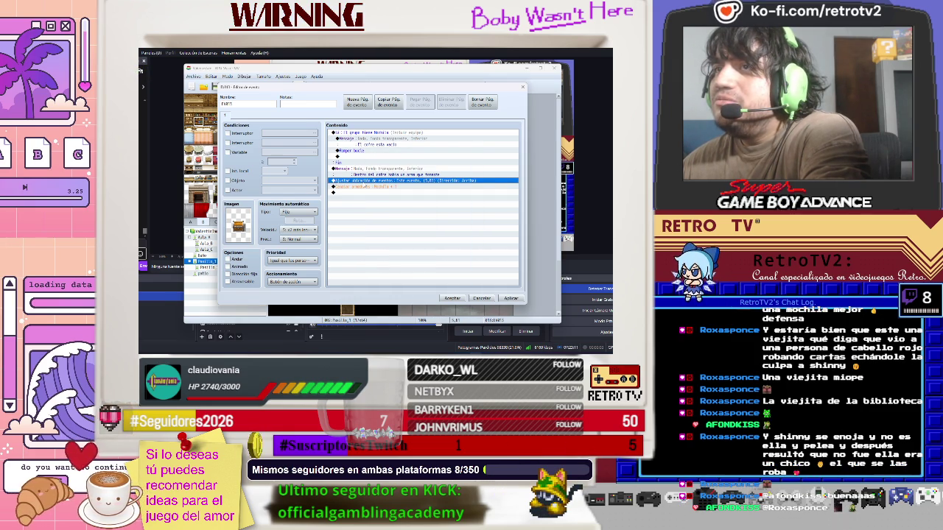
right_click(364, 183)
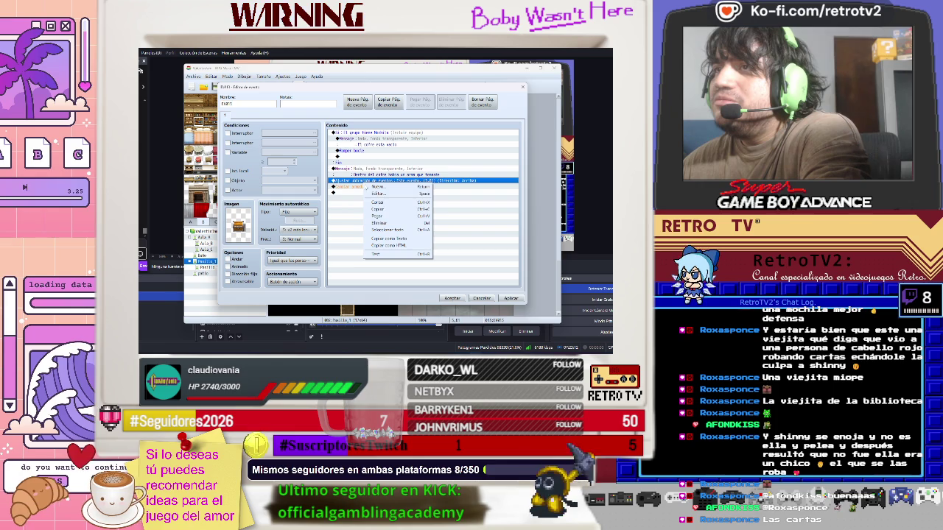
click(377, 194)
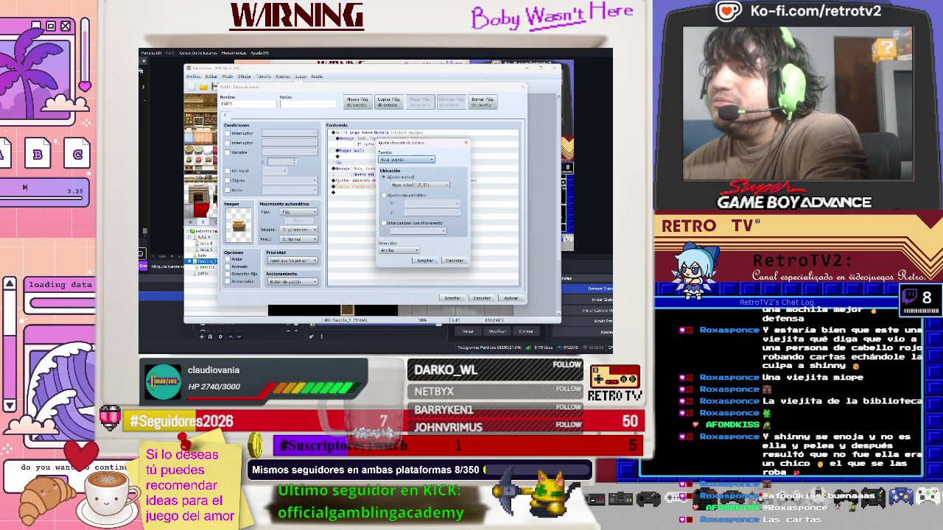
click(420, 185)
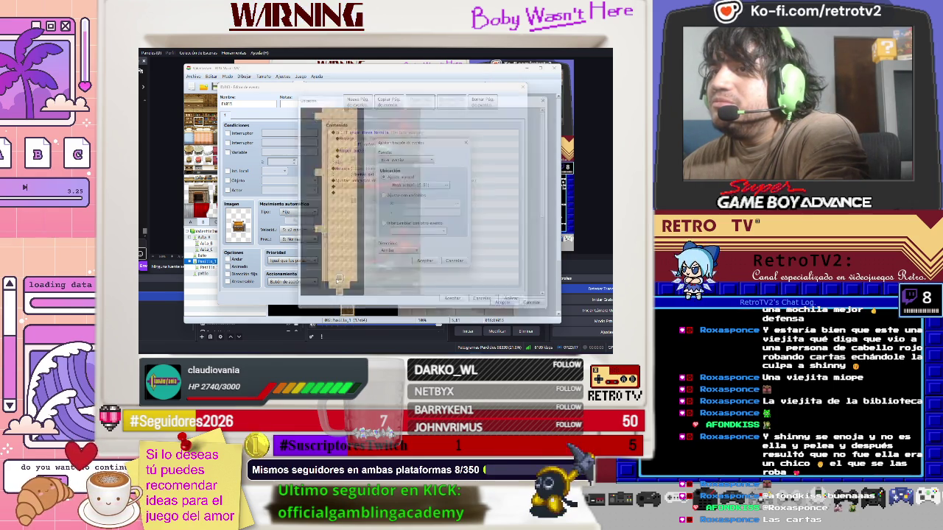
click(425, 262)
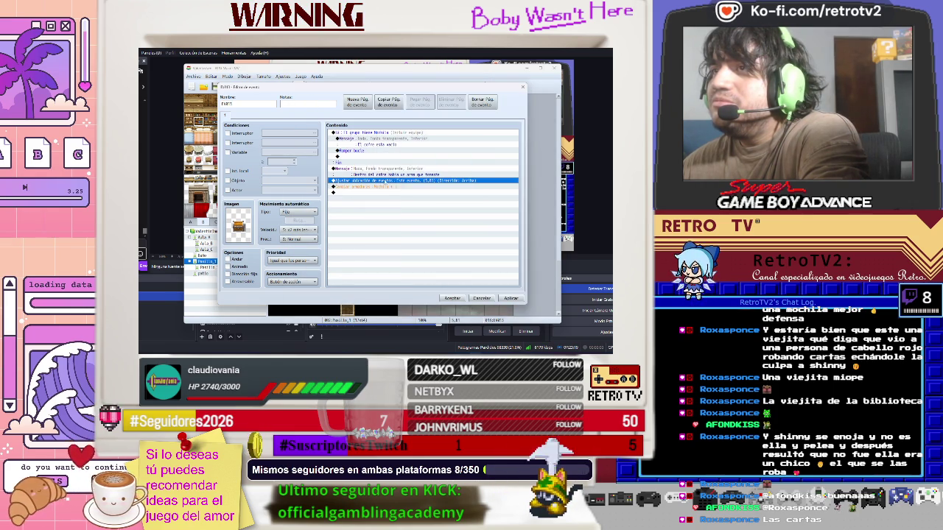
Apply the chest event's changes and close the editor back to the hallway map
click(387, 187)
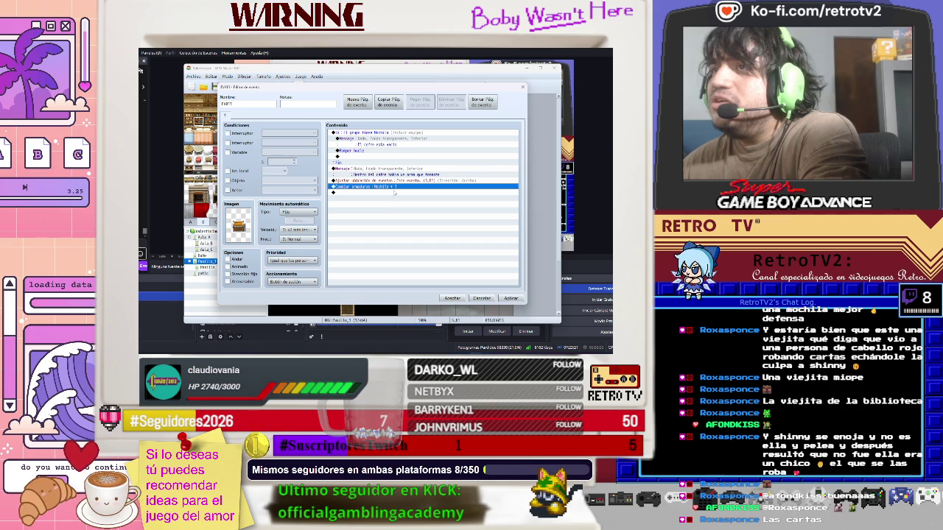
click(394, 192)
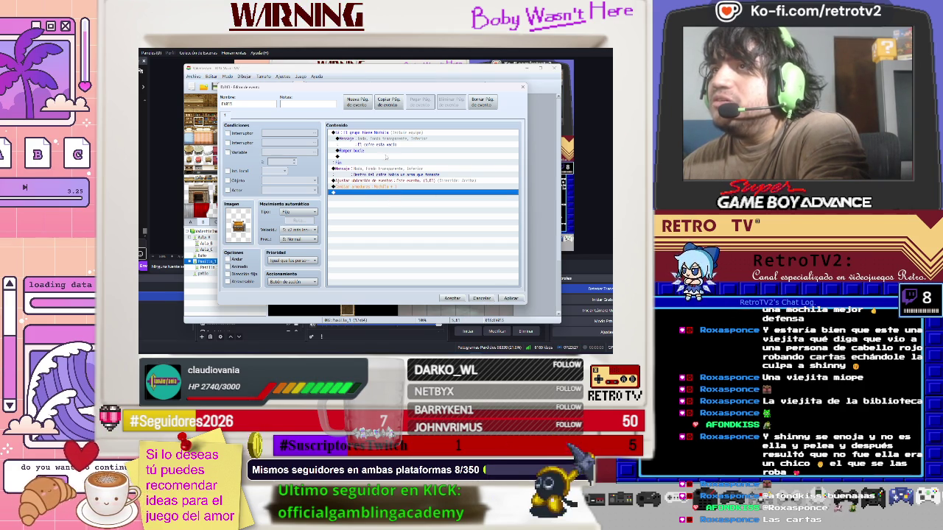
click(510, 299)
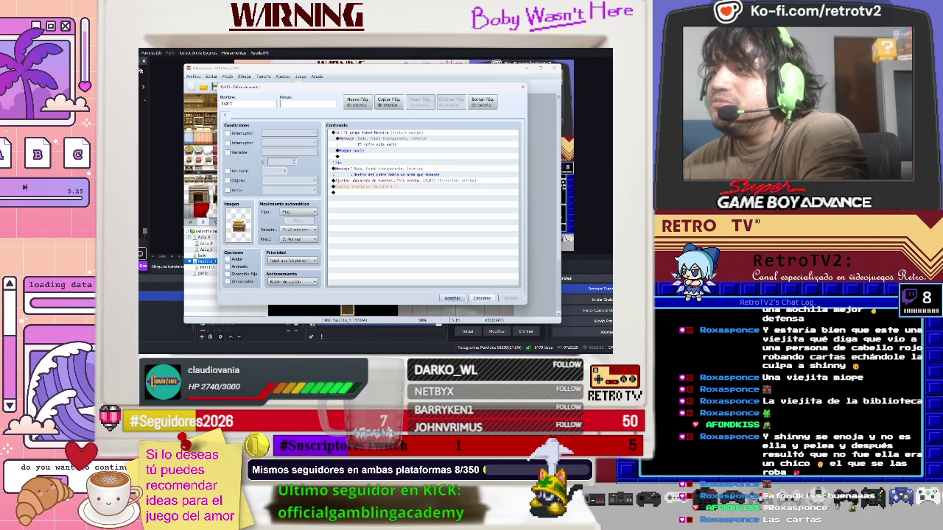
click(452, 299)
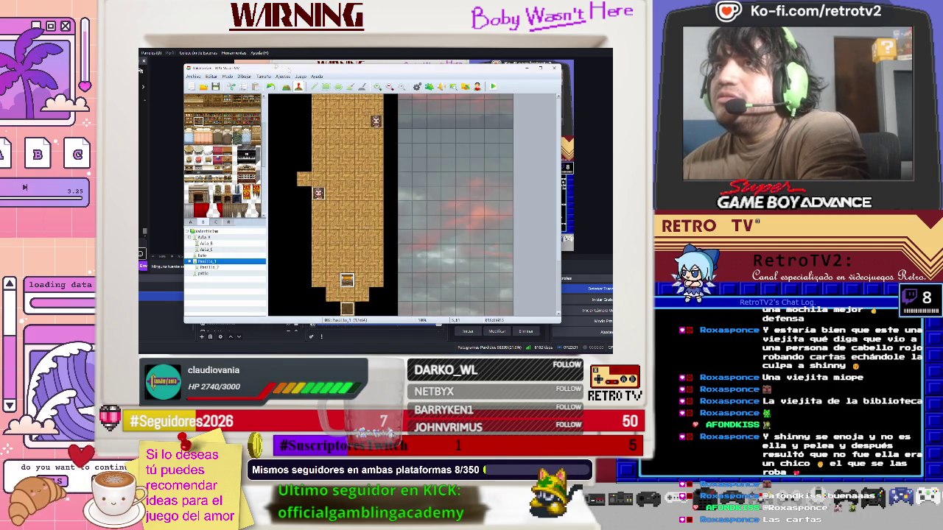
In the Database Weapons list, select empty entry 0004 and name it 'Xarlas de tarot'
key(alt+j)
key(Left)
key(Return)
click(218, 138)
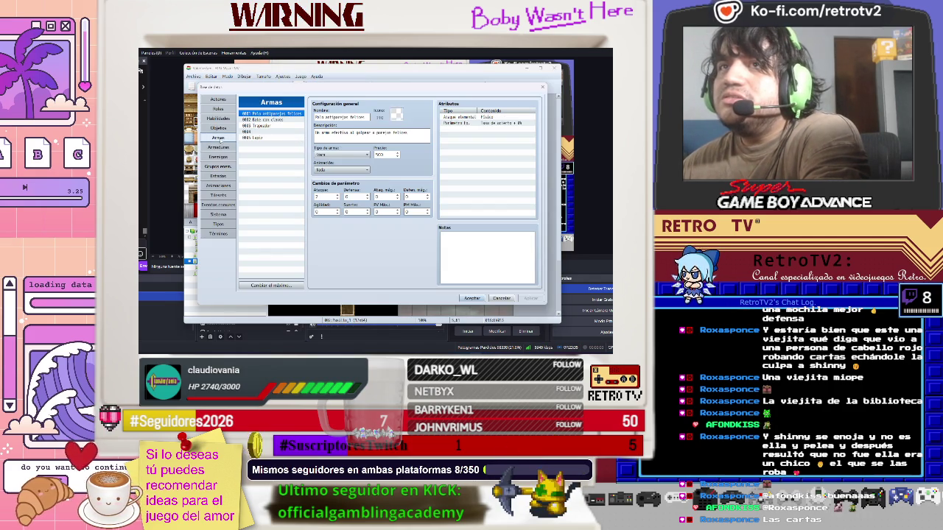
click(272, 120)
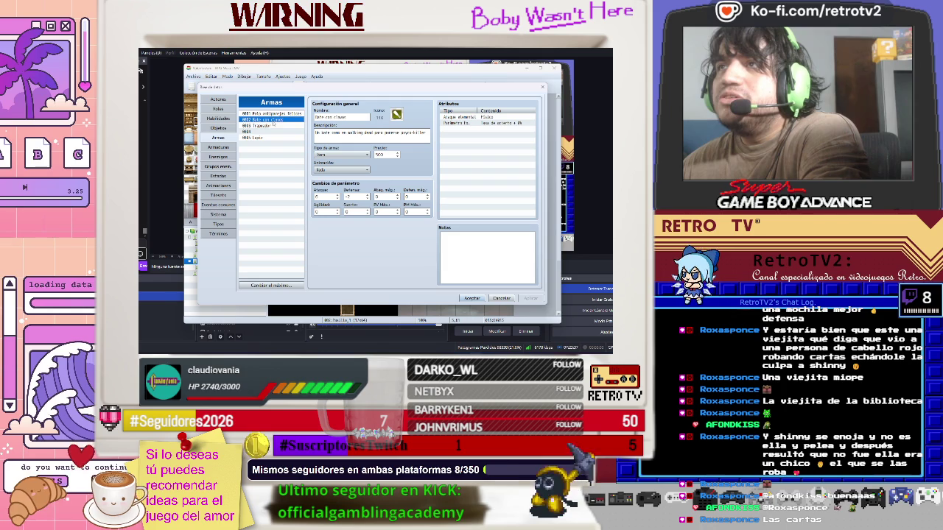
key(Up)
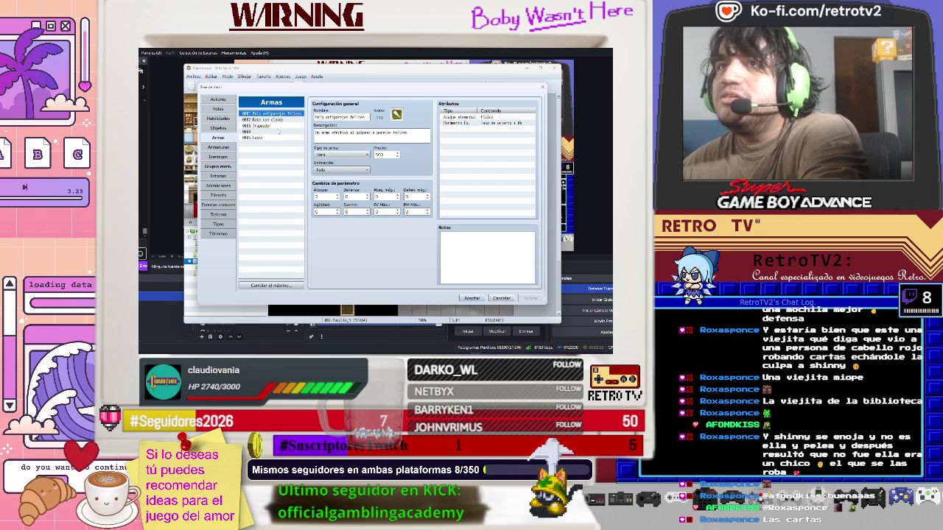
click(278, 131)
click(341, 118)
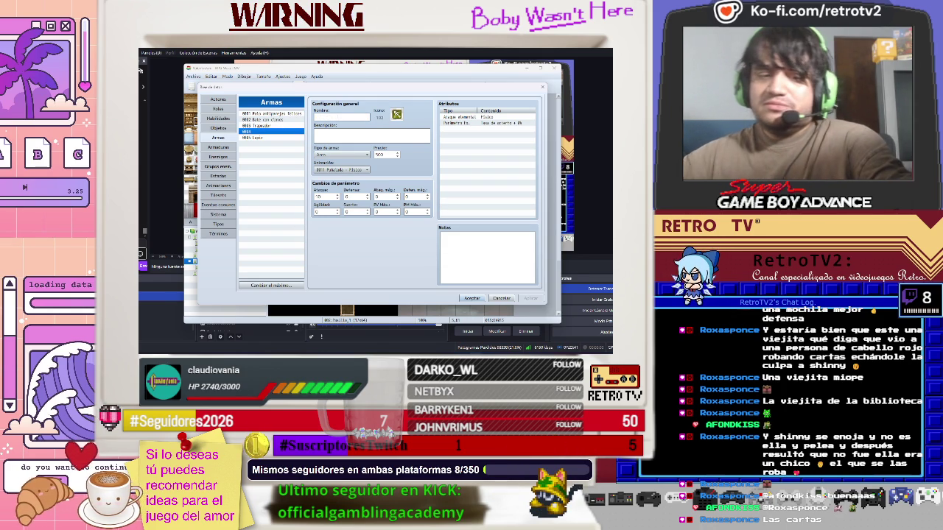
text(Xarl)
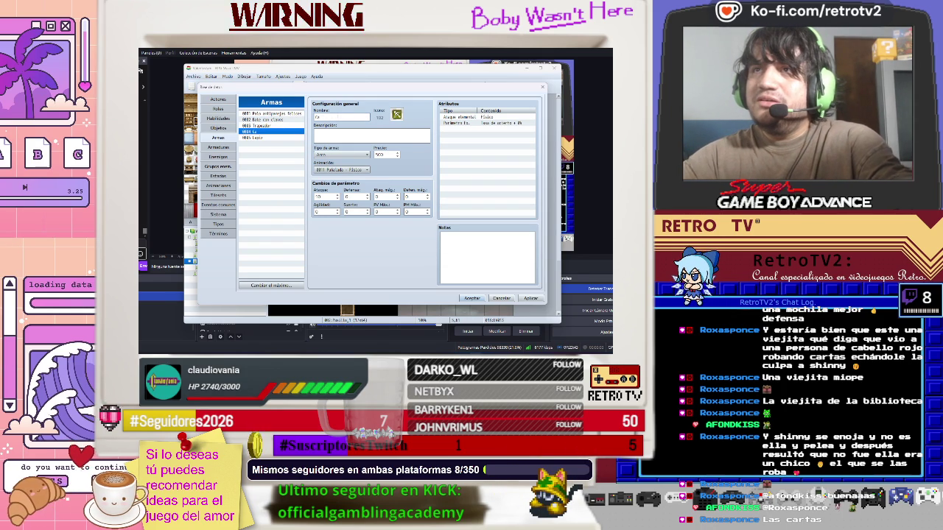
text(as)
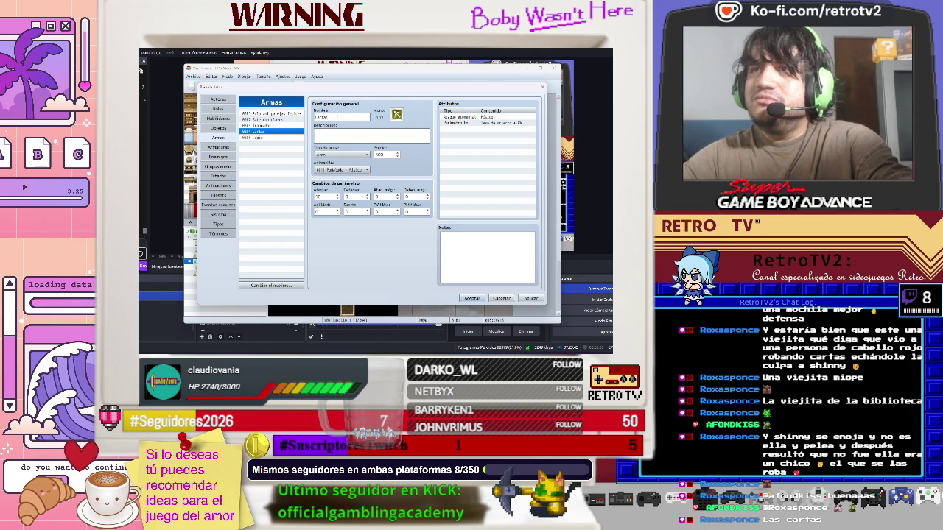
text( del)
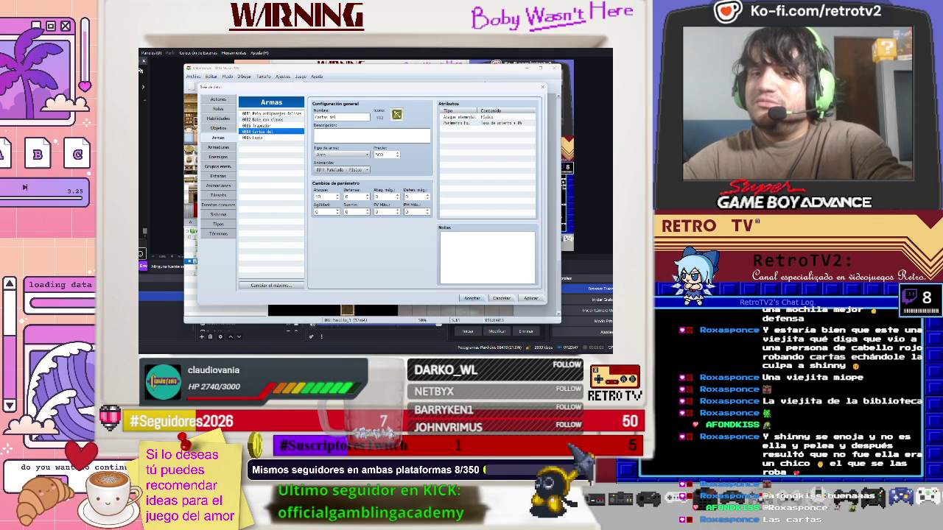
text( tarot)
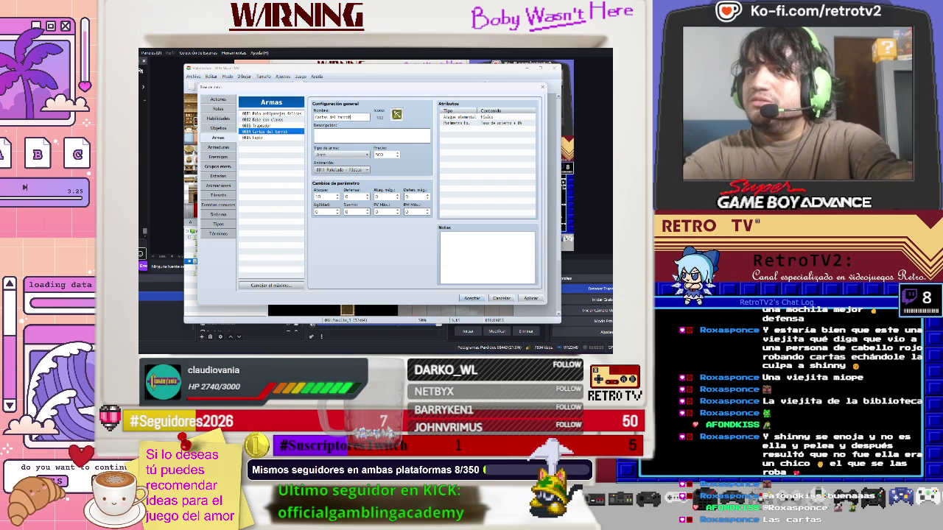
Choose a teal icon for the new weapon from the icon picker
click(345, 140)
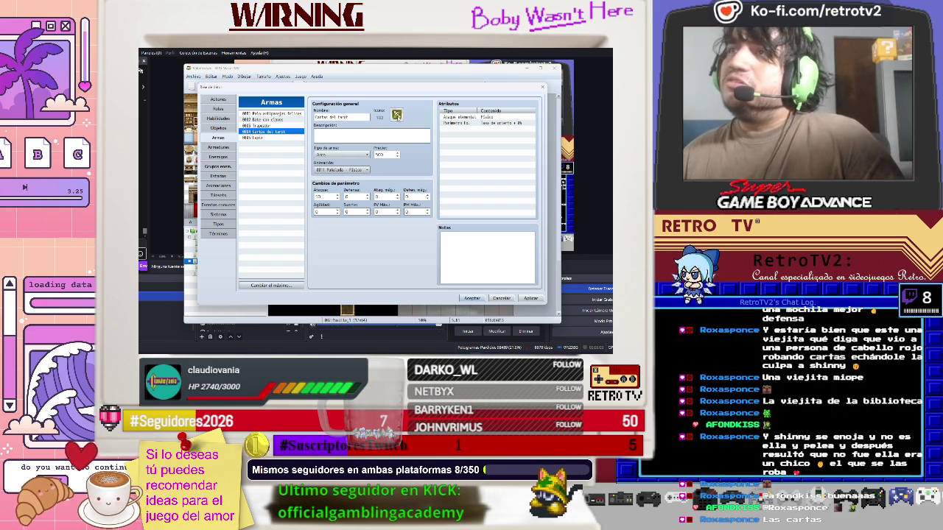
click(397, 116)
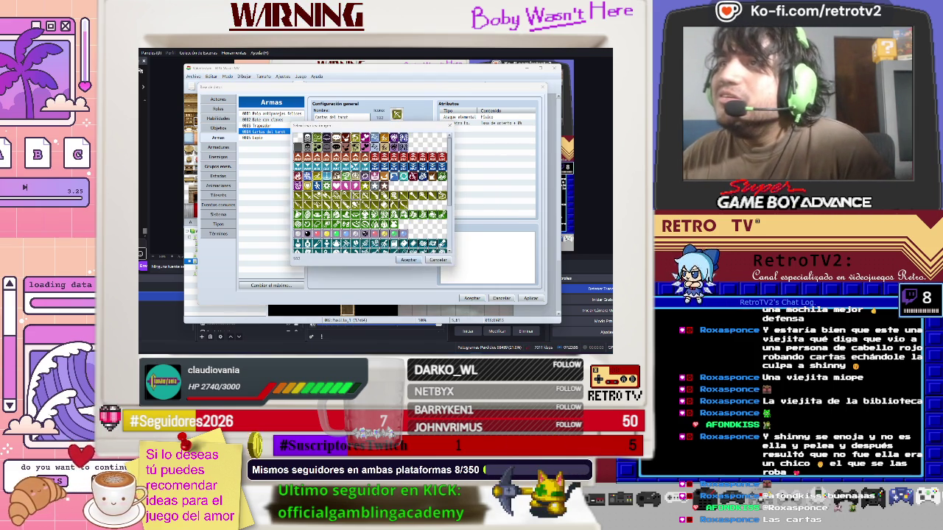
scroll(372, 193, down, 1)
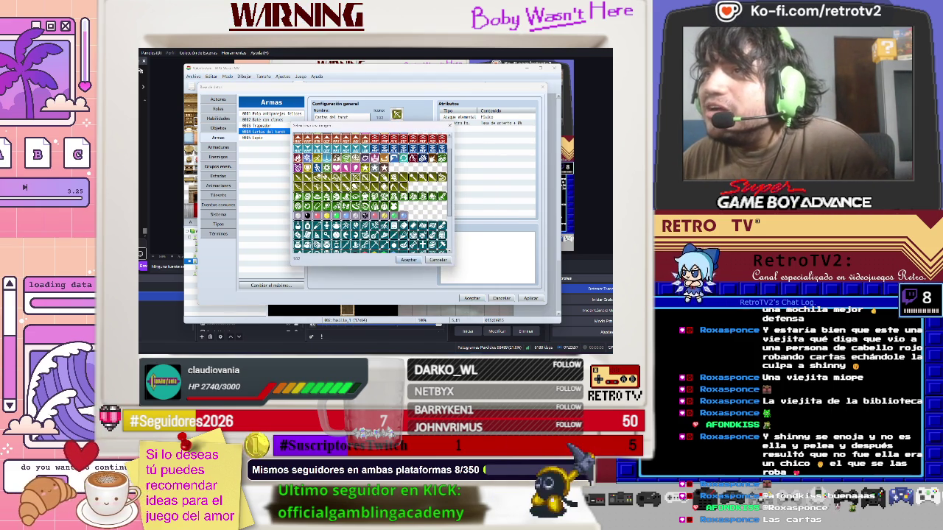
scroll(373, 193, down, 4)
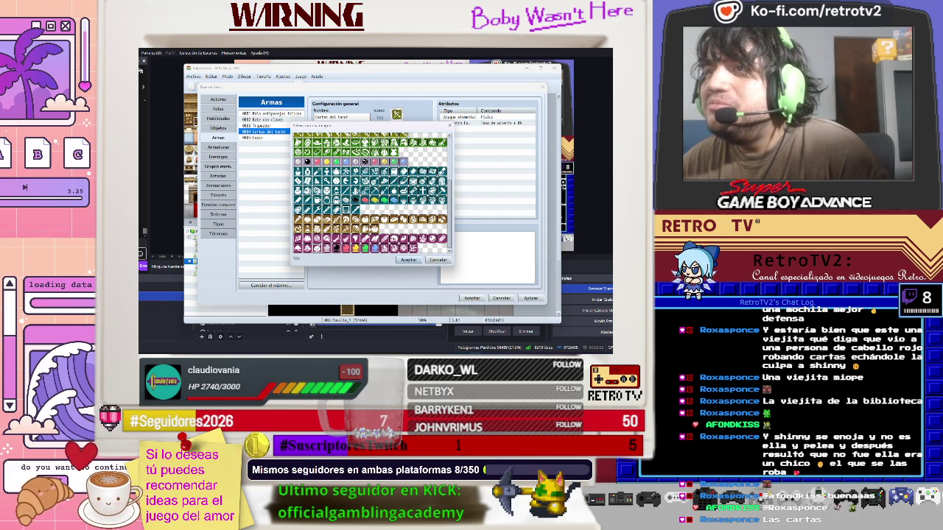
scroll(373, 192, up, 1)
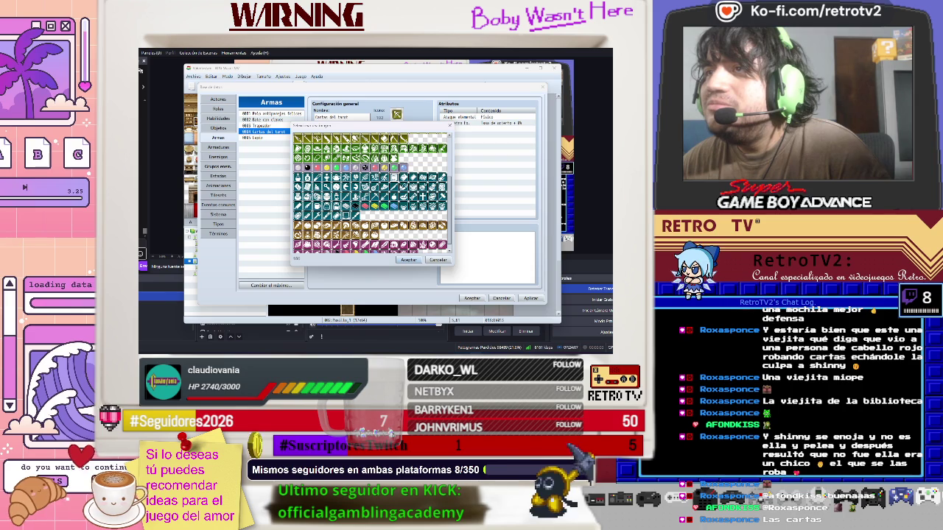
double_click(414, 177)
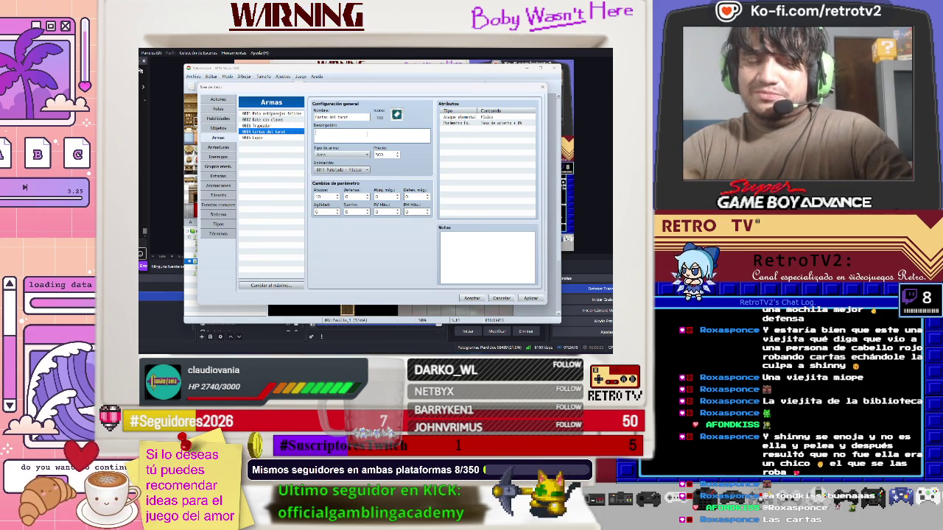
Fill in the weapon description, set magic attack and luck to 5, apply, and close the database
text(Una baraja de cartas del tarot que dicen que ayudan)
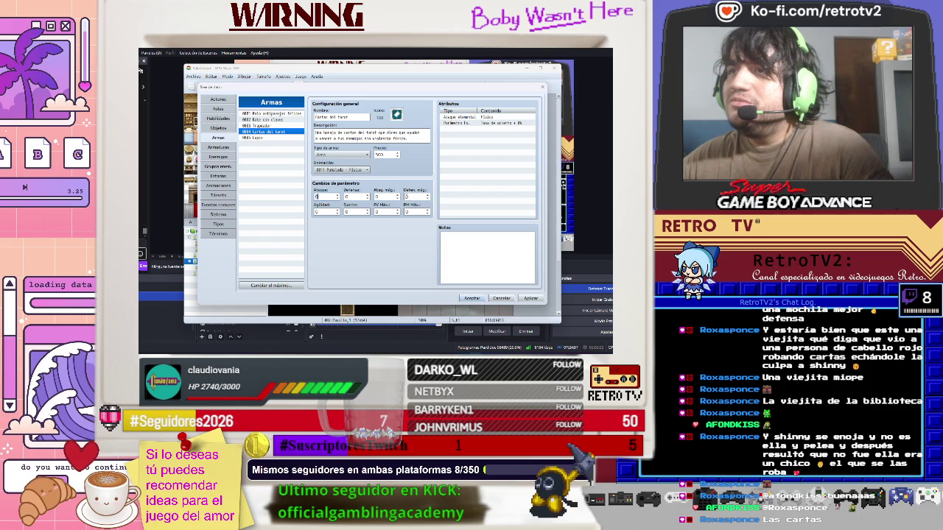
click(389, 197)
text(5)
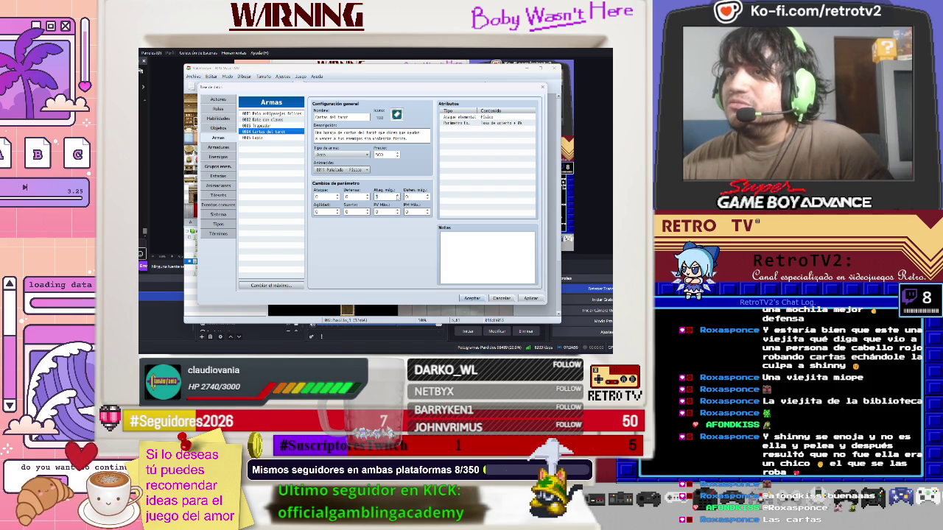
click(530, 298)
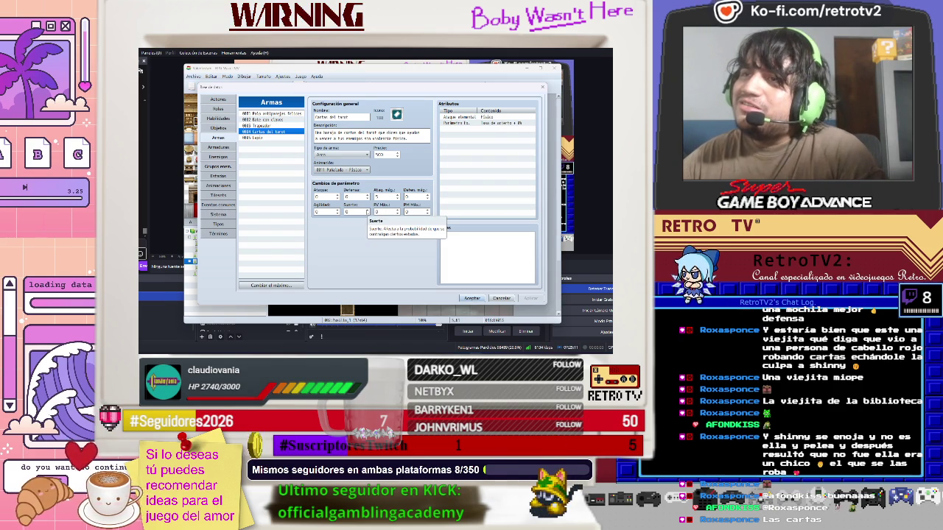
text(5)
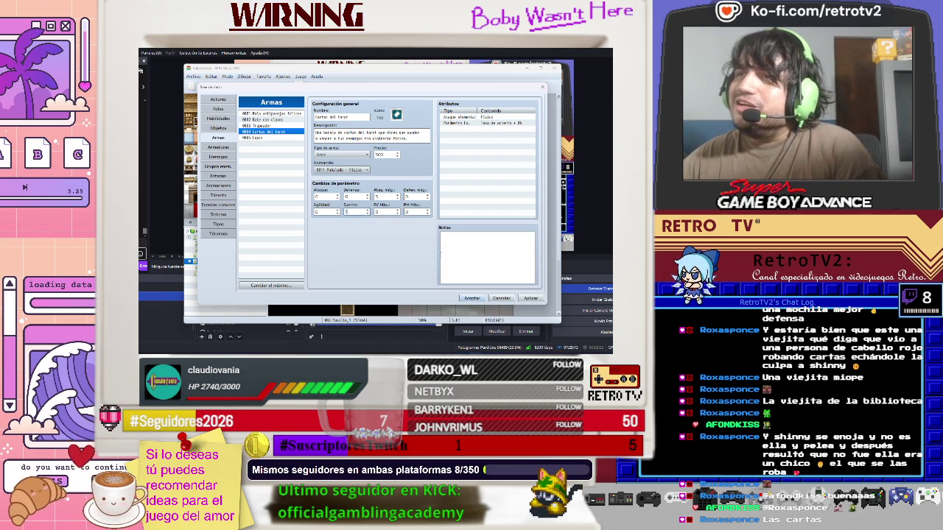
click(526, 298)
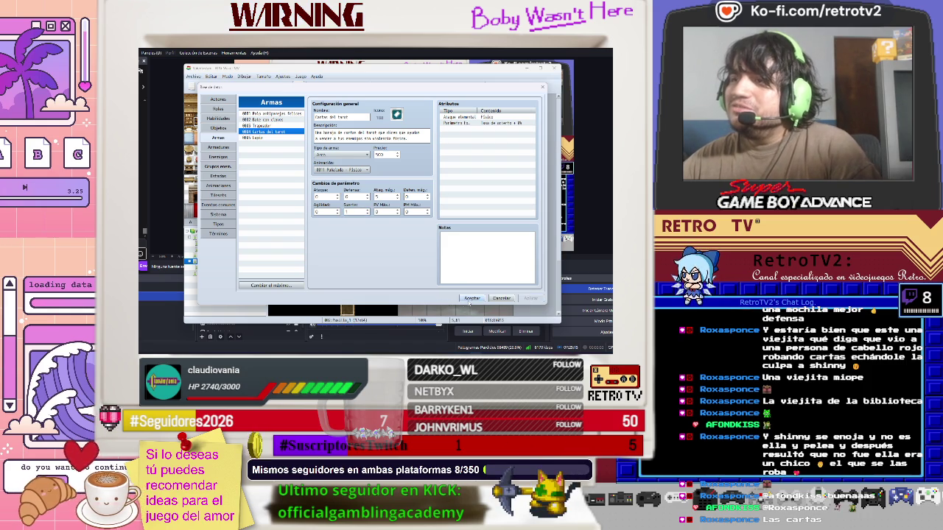
click(471, 299)
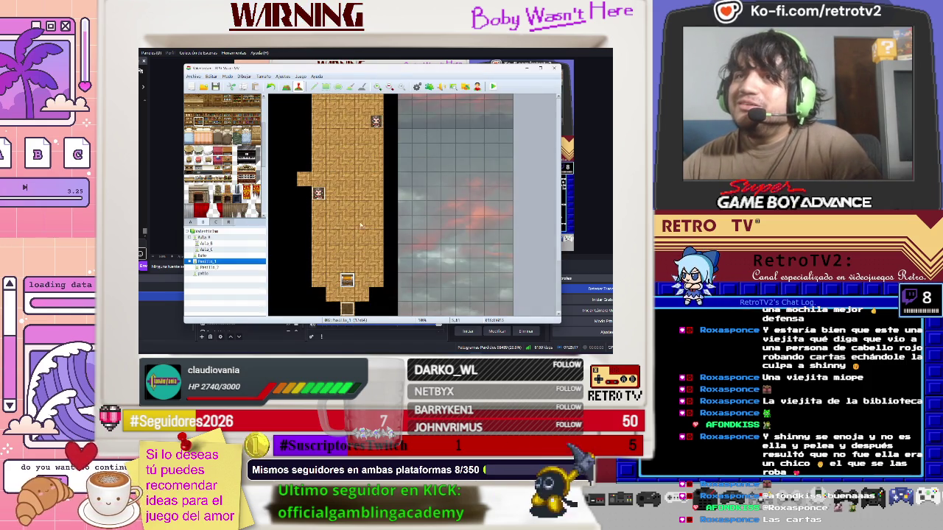
Start a playtest, begin a new game, and walk the character across the room
click(493, 86)
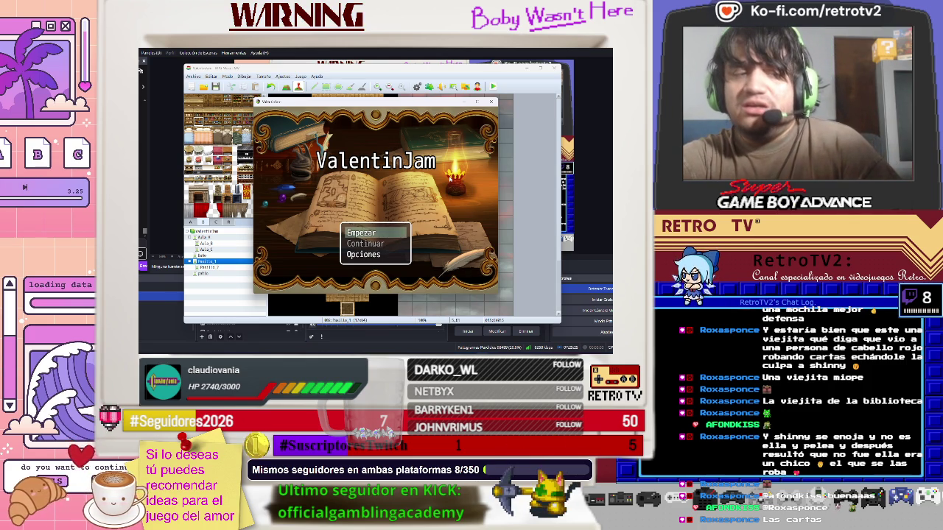
key(Return)
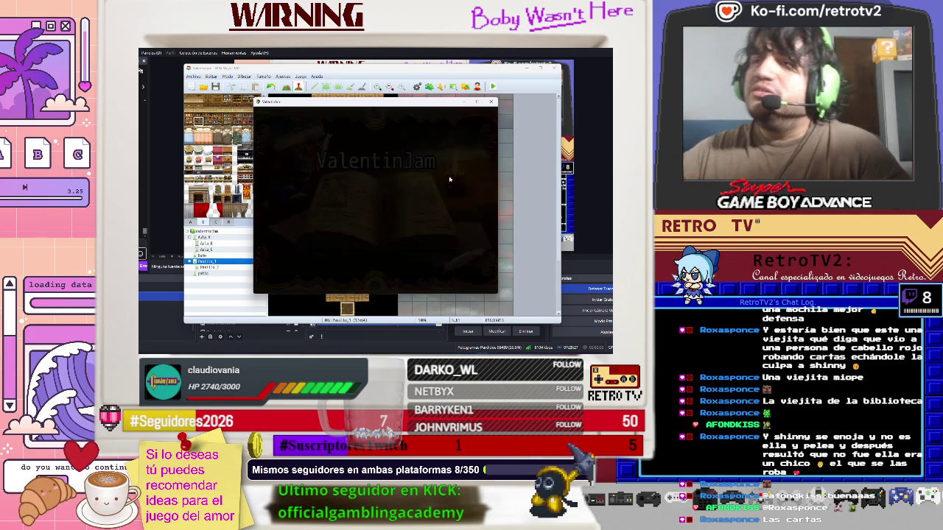
key(Return)
key(Return)
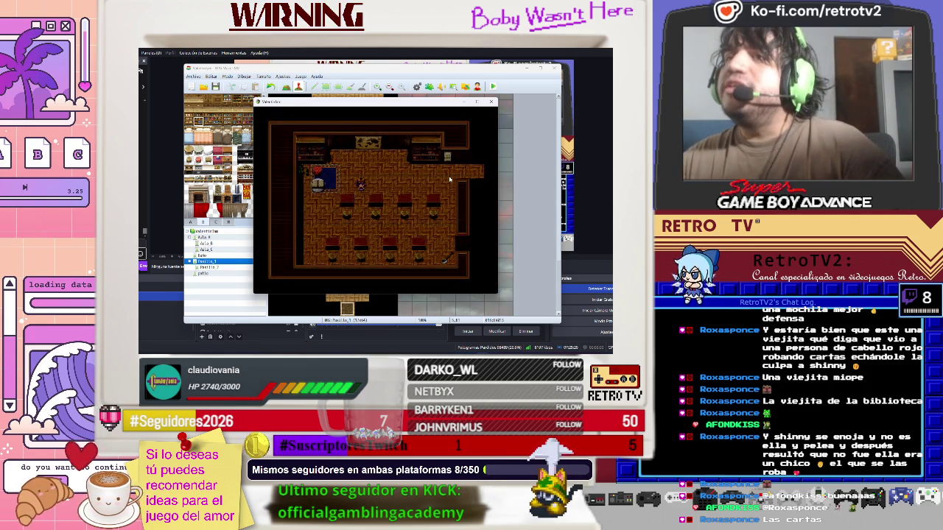
key(Right)
key(Right)
key(Right)
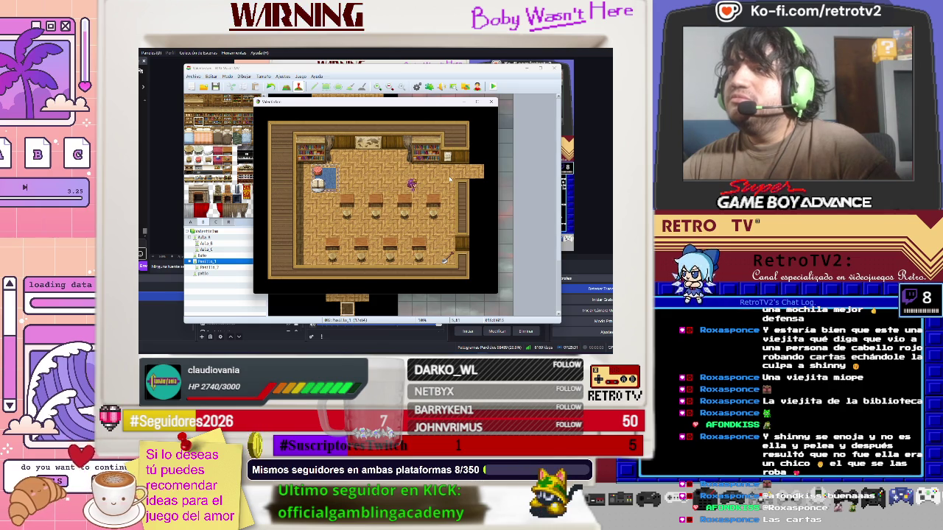
key(Down)
key(Down)
key(Down)
Inspect Ayane's weapon, head and torso equipment slots, then close the game menu
key(Down)
key(Down)
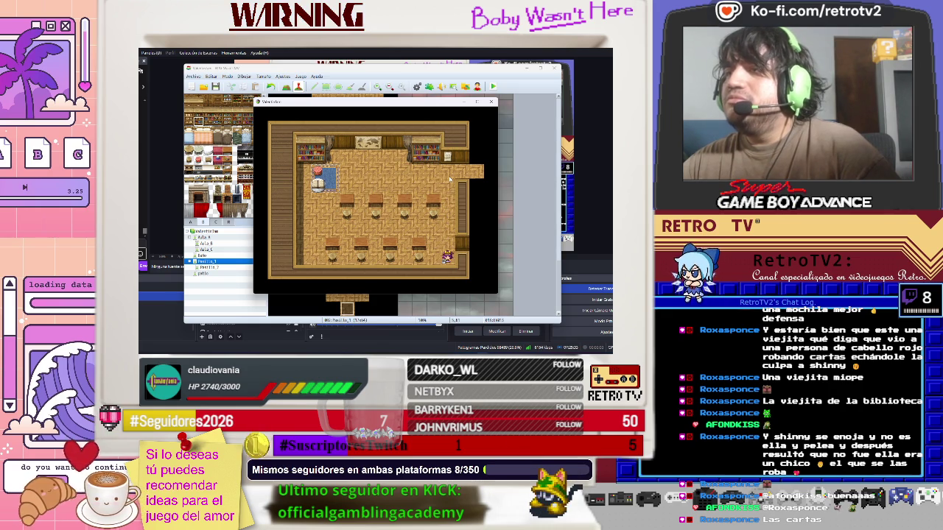
key(Return)
key(Escape)
key(Down)
key(Down)
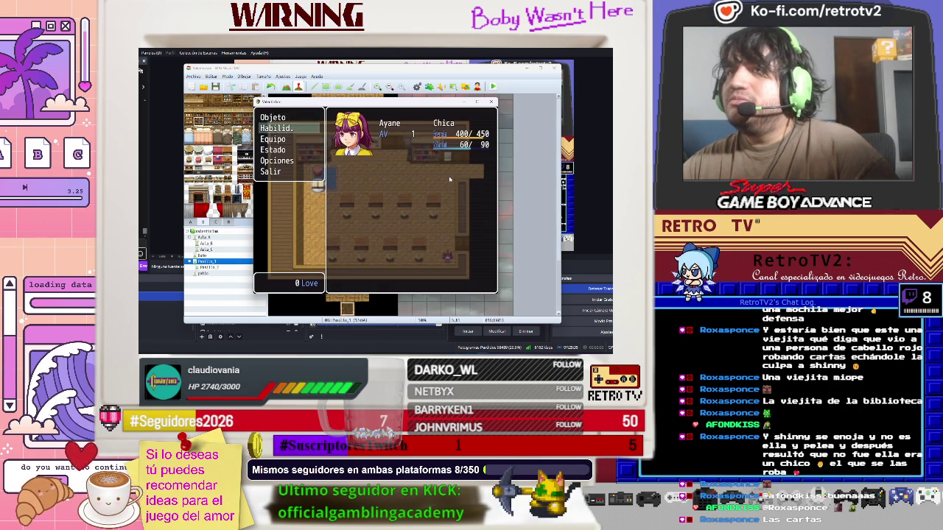
key(Return)
key(Return)
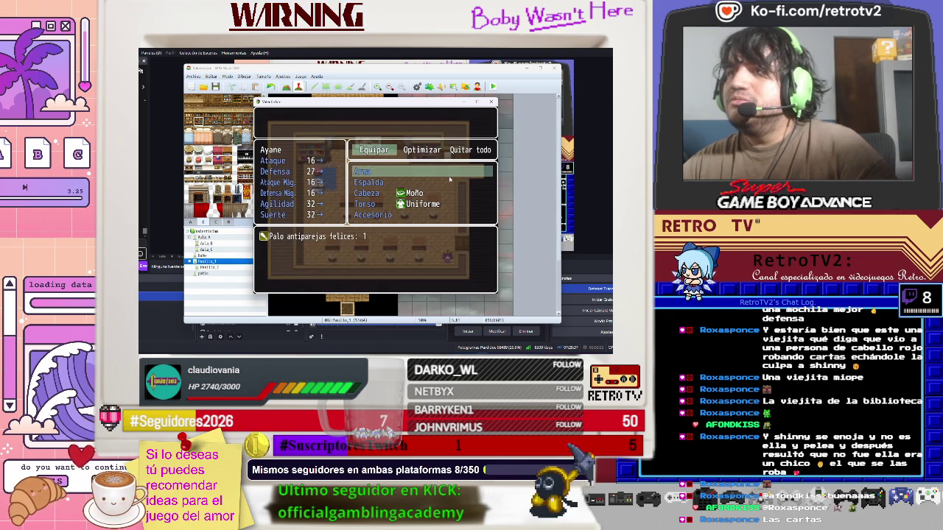
key(Return)
key(Return)
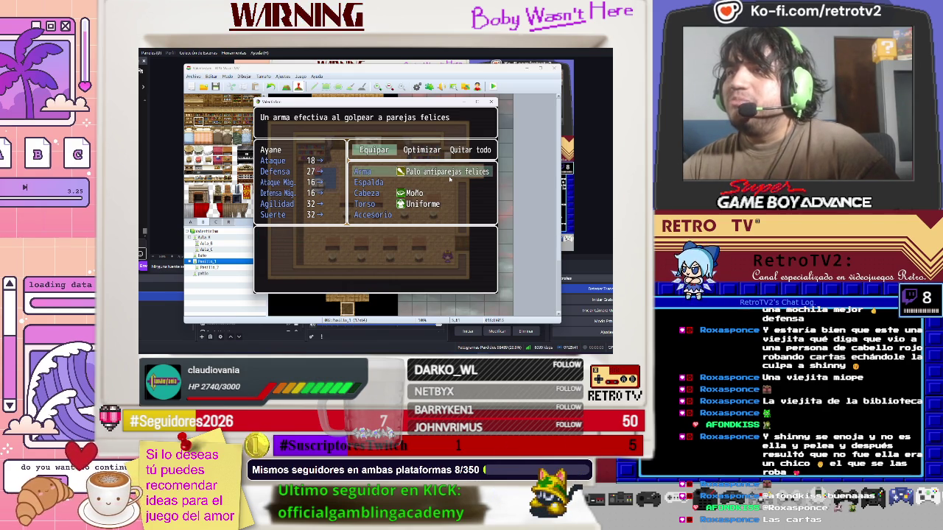
key(Down)
key(Down)
key(Down)
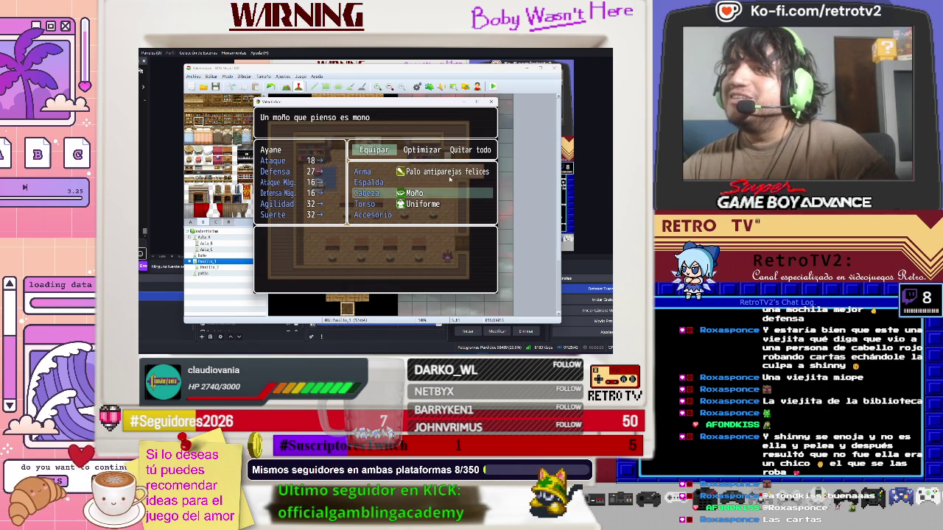
key(Up)
key(Return)
key(Escape)
key(Down)
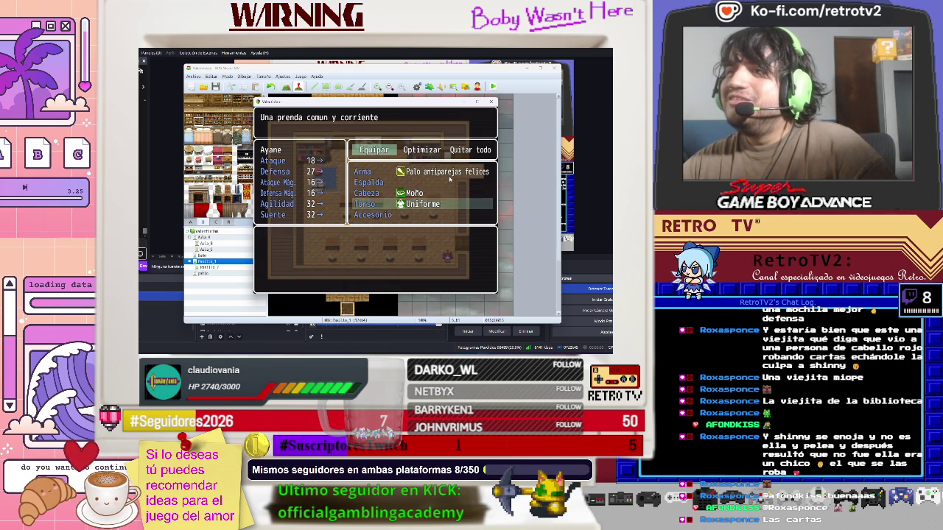
key(Escape)
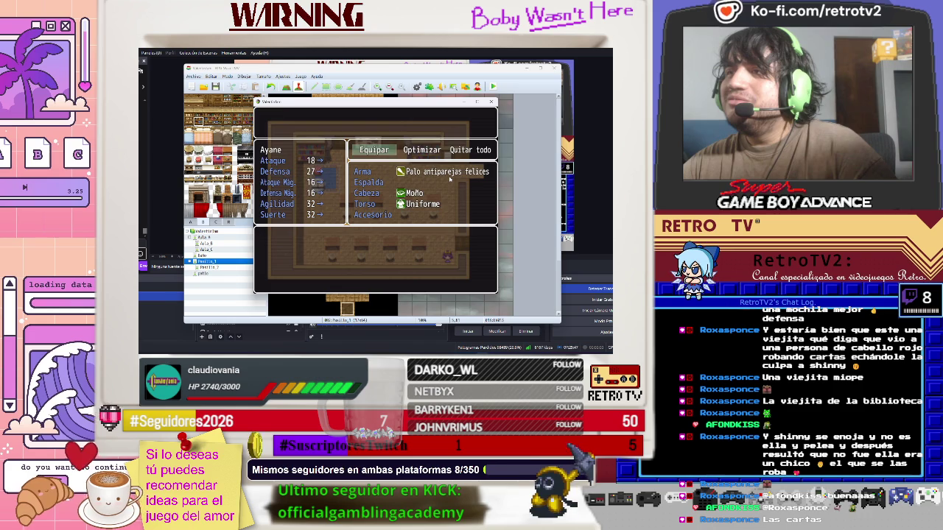
key(Escape)
key(Escape)
Walk up the corridor and dismiss the NPC's dialogue
key(Up)
key(Up)
key(Up)
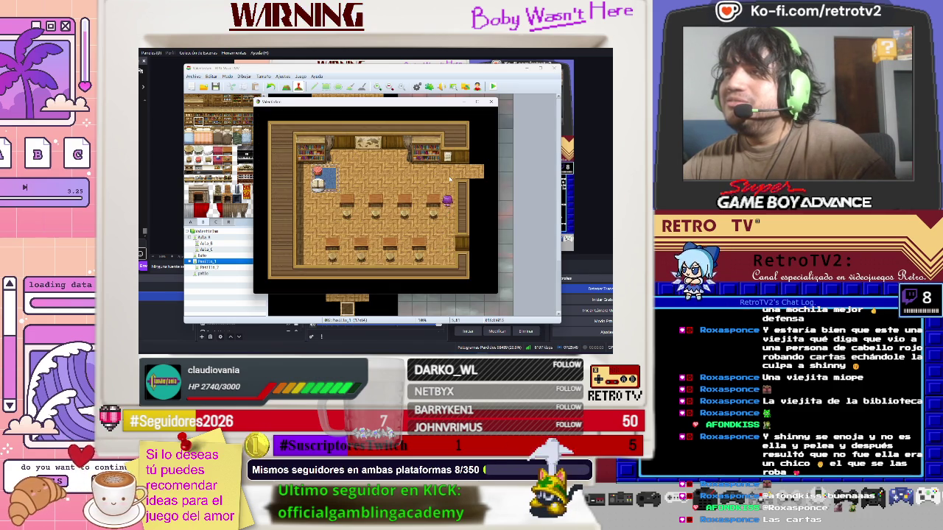
key(Right)
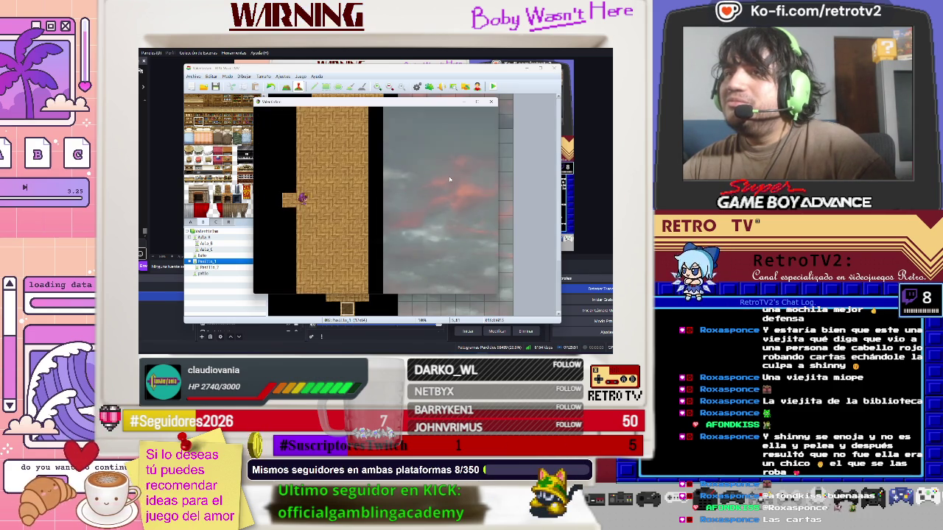
key(Up)
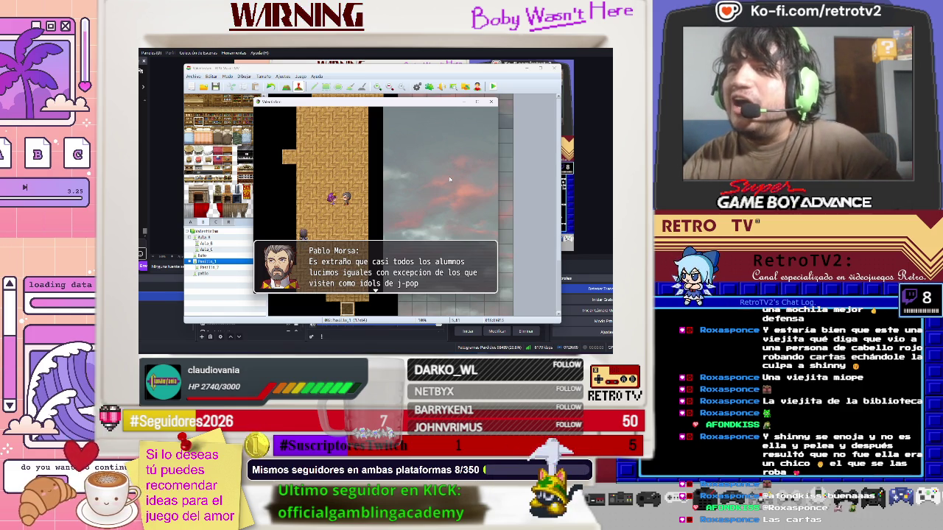
key(Return)
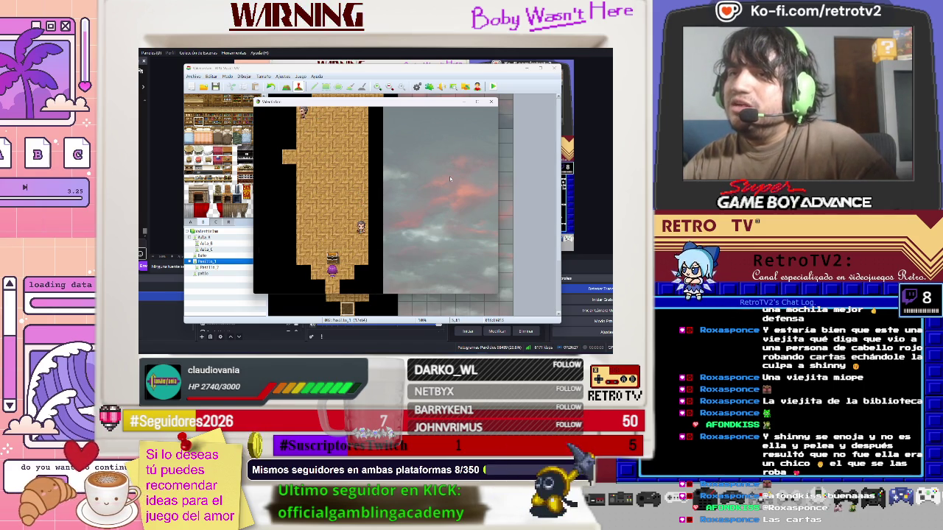
Reopen Ayane's equipment screen and check the Espalda slot
key(Escape)
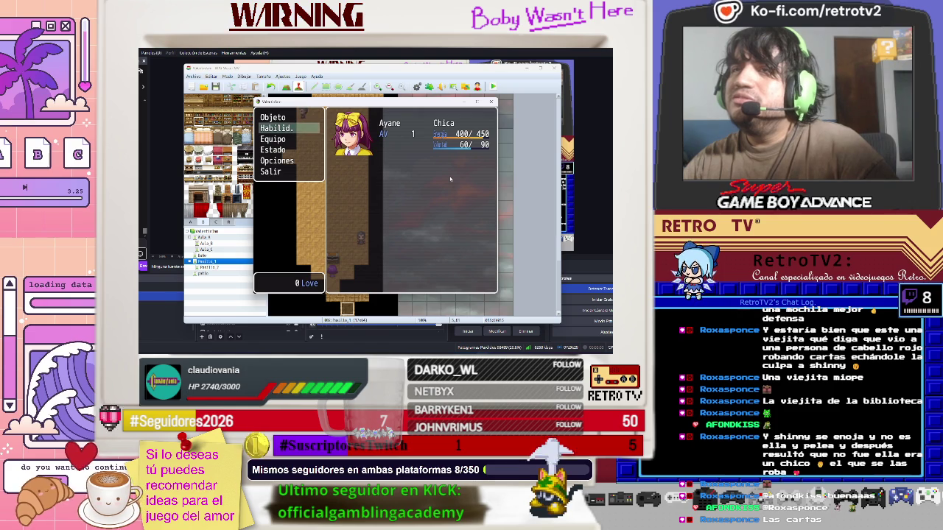
key(Down)
key(Return)
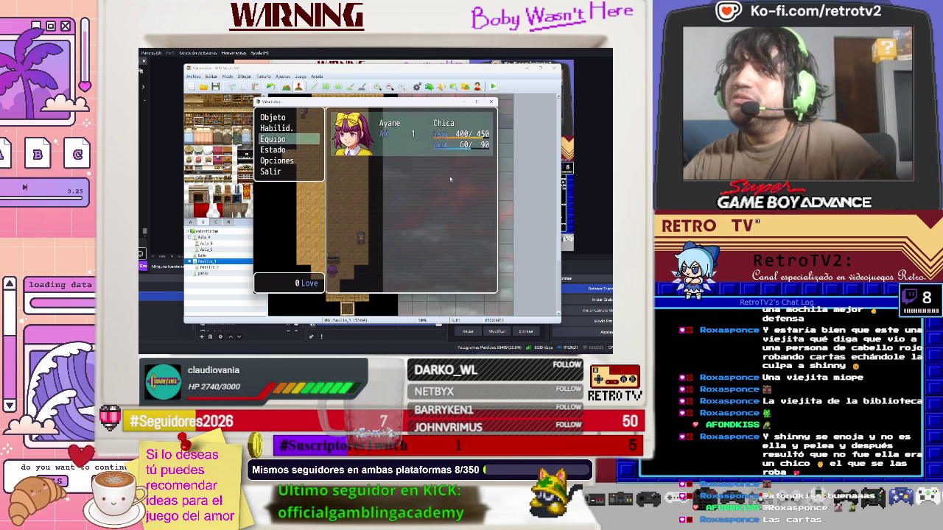
key(Return)
key(Return)
key(Down)
key(Down)
key(Up)
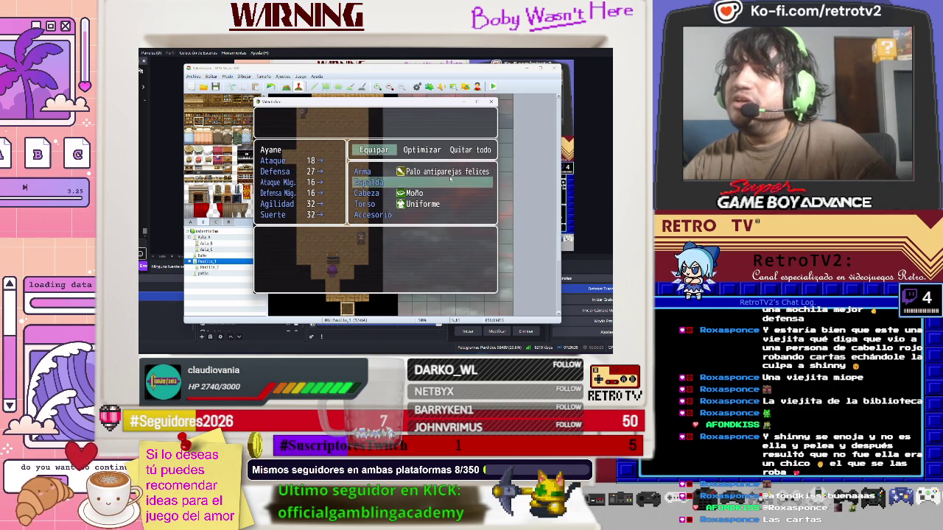
key(Escape)
key(Escape)
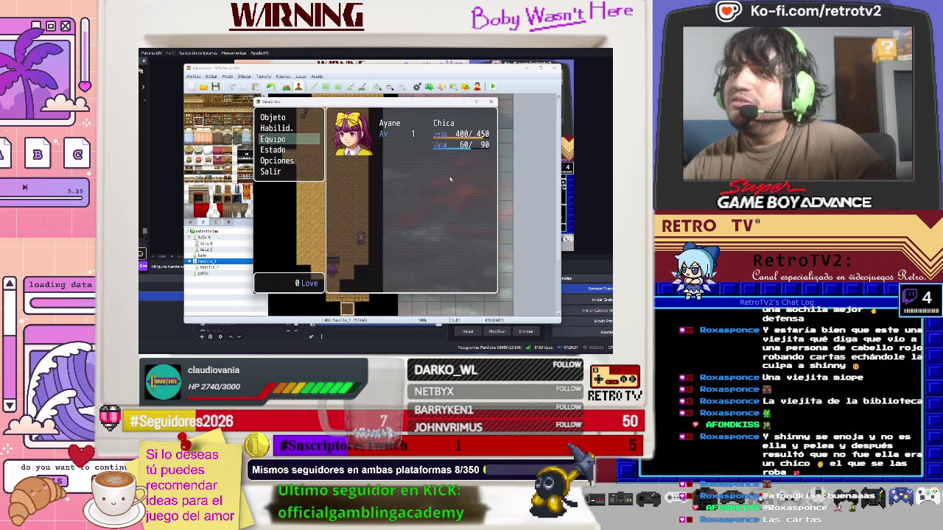
key(Up)
key(Up)
key(Return)
key(Escape)
Browse the inventory categories to read the Mochila's description, then close the menu and walk down
key(Down)
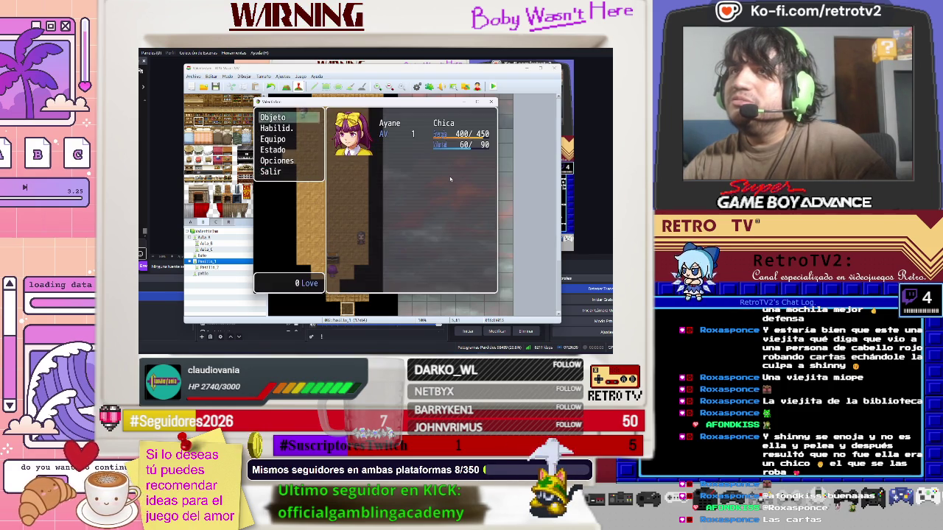
key(Return)
key(Right)
key(Right)
key(Return)
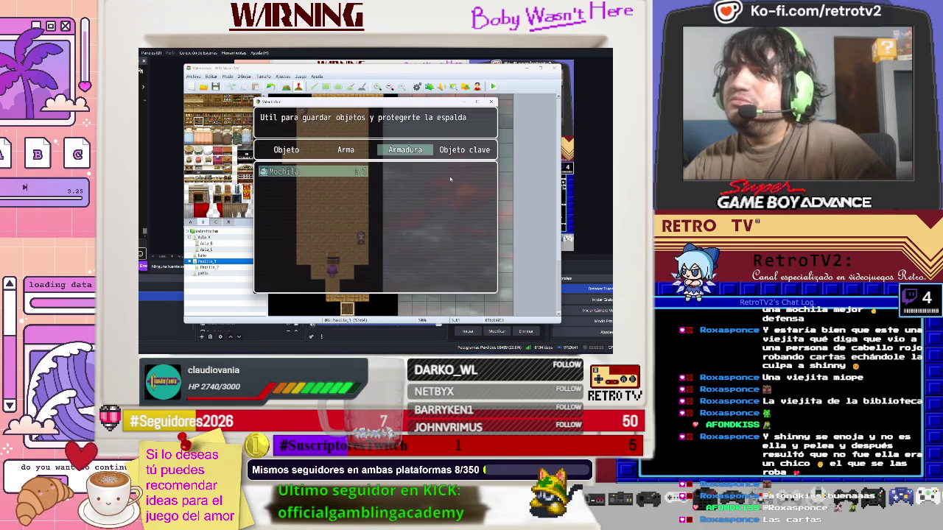
key(Escape)
key(Return)
key(Escape)
key(Right)
key(Left)
key(Left)
key(Return)
key(Escape)
key(Left)
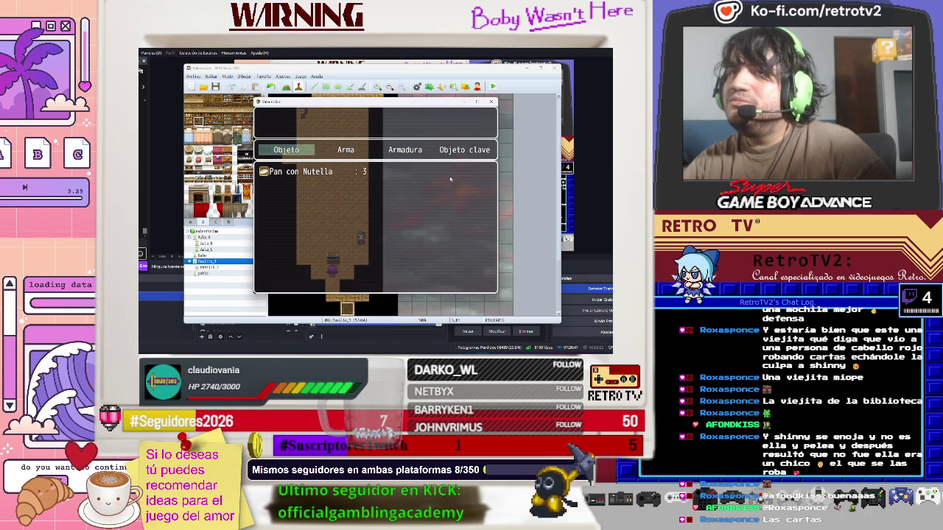
key(Escape)
key(Escape)
key(Down)
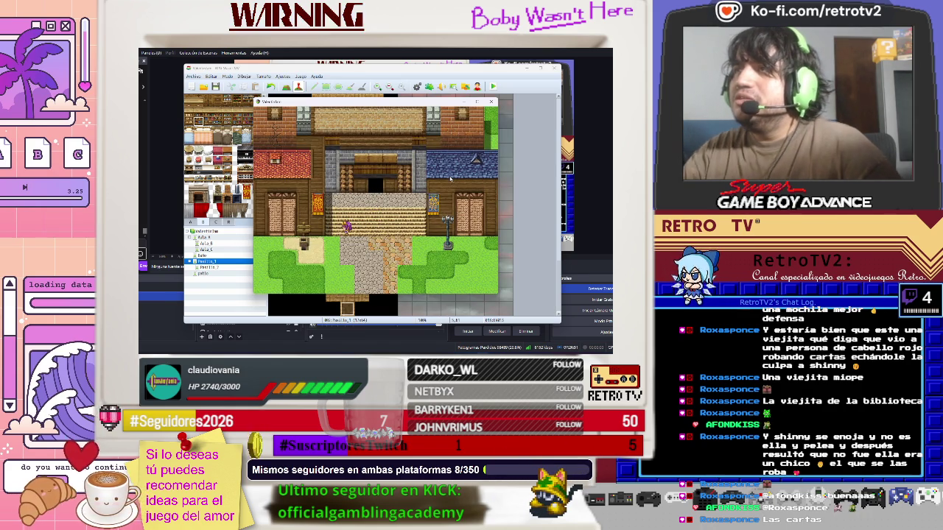
End the playtest and set the hallway transfer event to trigger on player touch
click(491, 104)
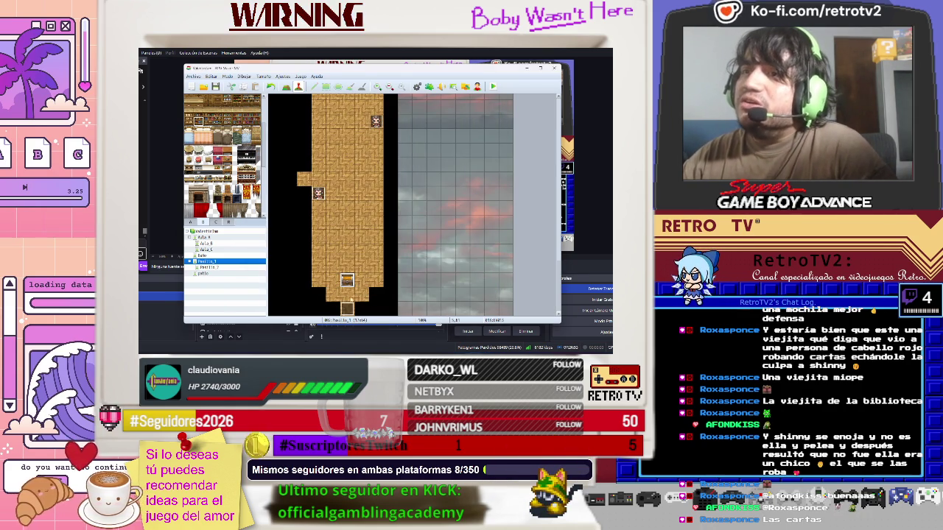
double_click(349, 306)
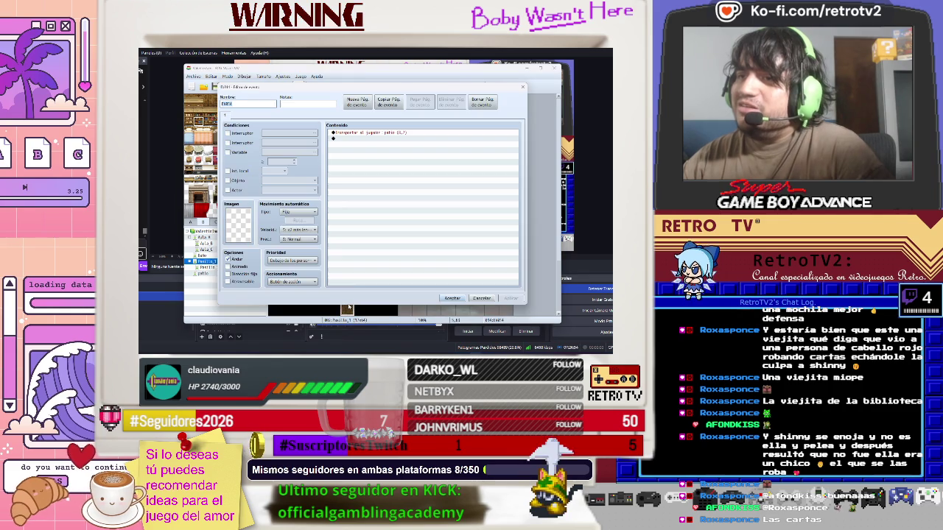
click(310, 282)
click(303, 298)
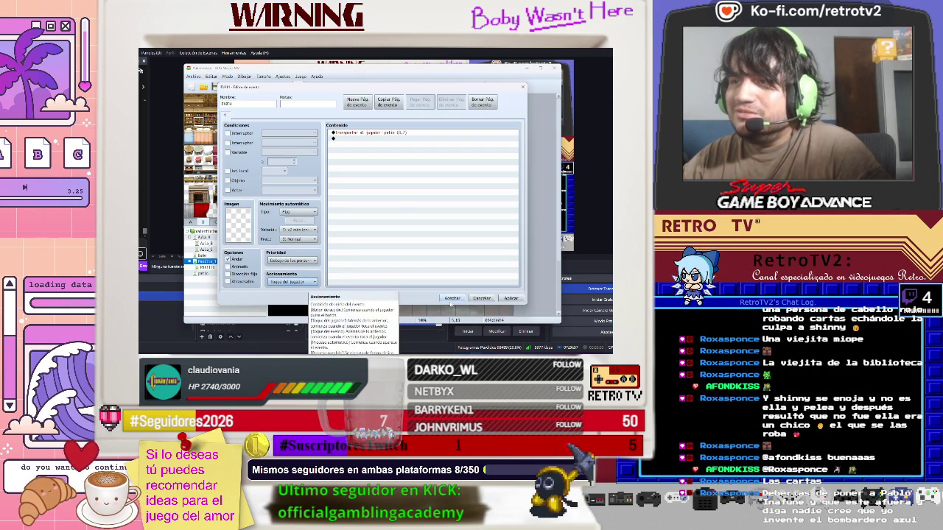
click(462, 298)
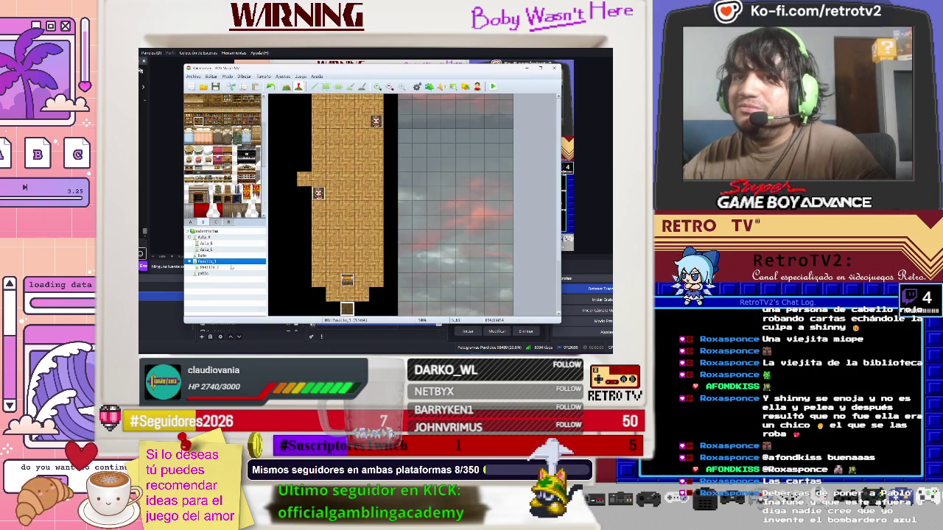
Set the courtyard transfer event's trigger to player touch as well
click(214, 273)
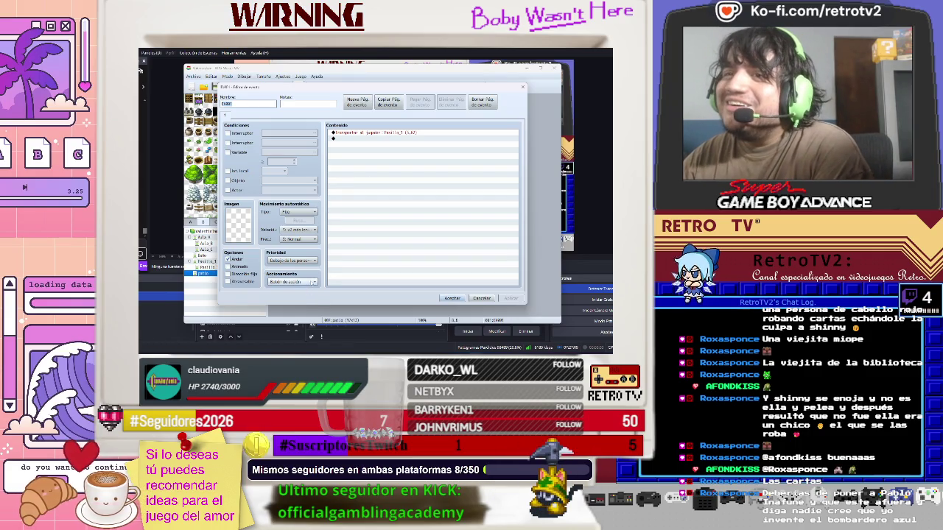
click(293, 282)
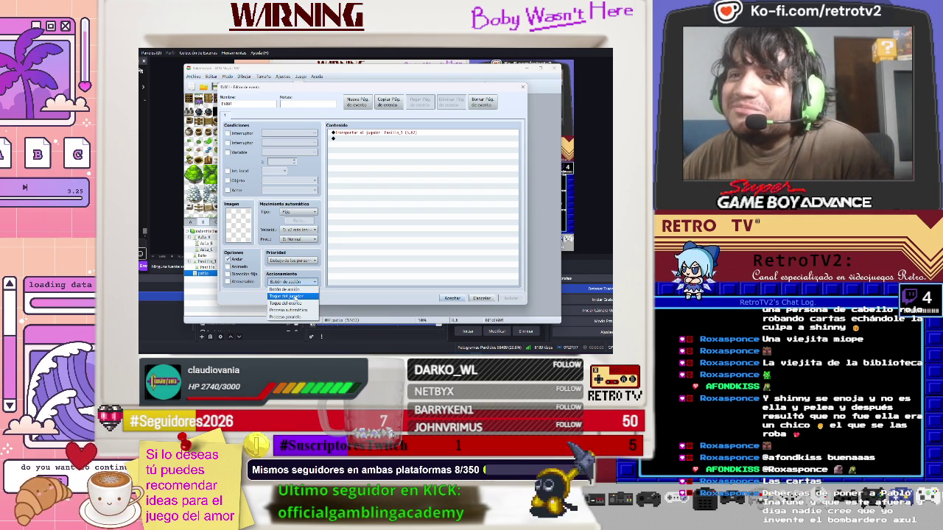
click(294, 296)
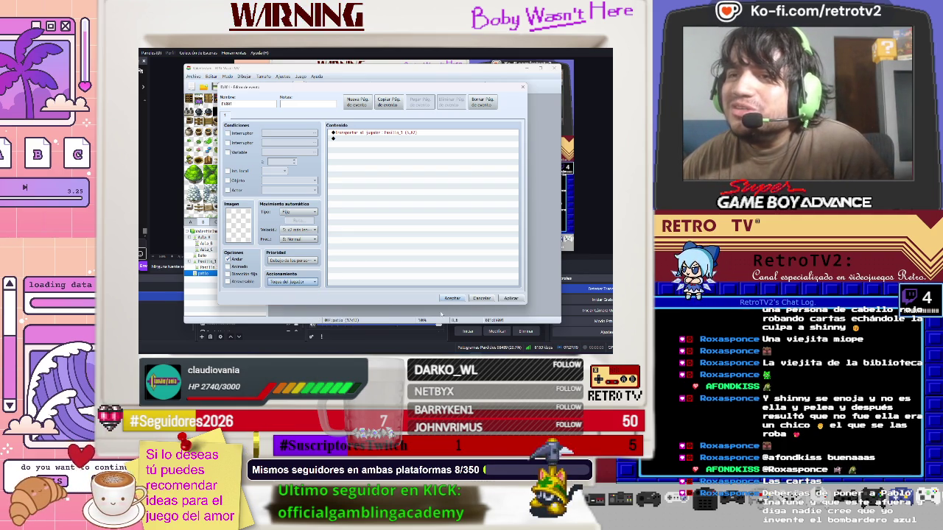
click(451, 298)
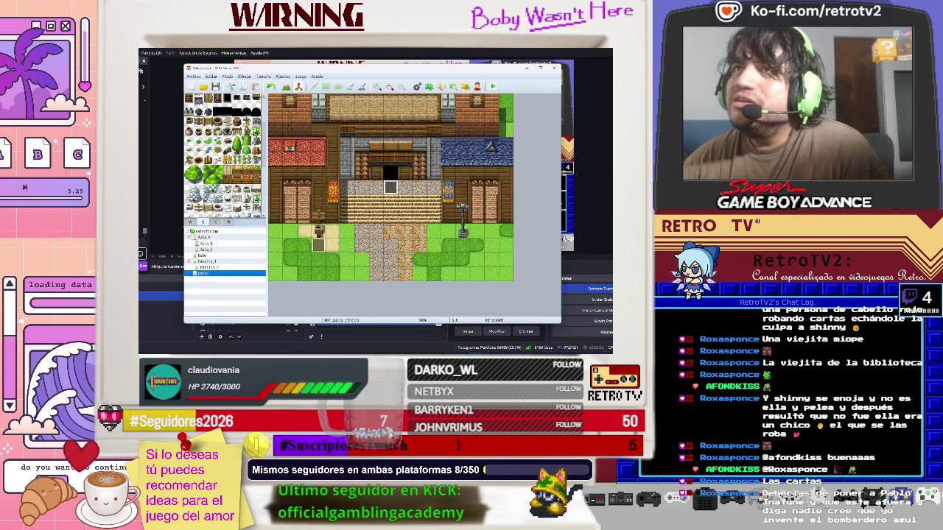
mouse_move(284, 77)
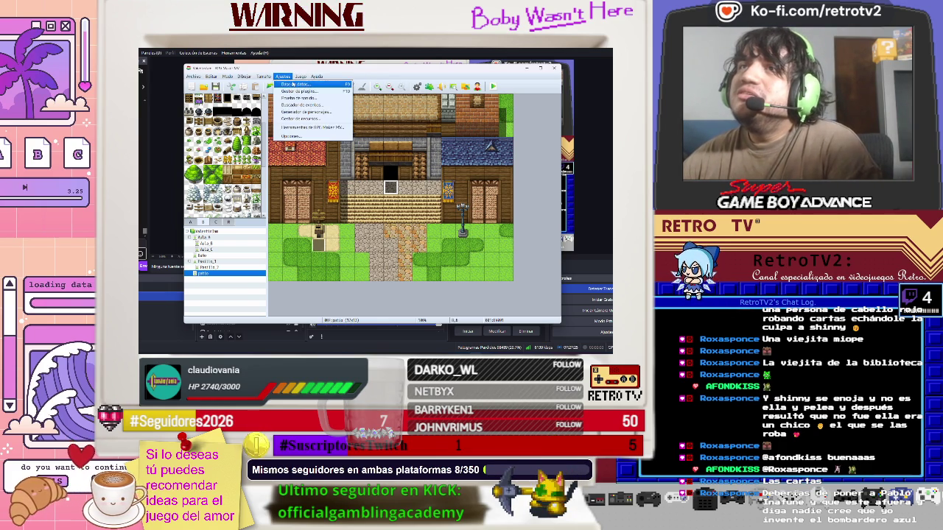
Change the Mochila armor's type to general armor in the database
click(295, 84)
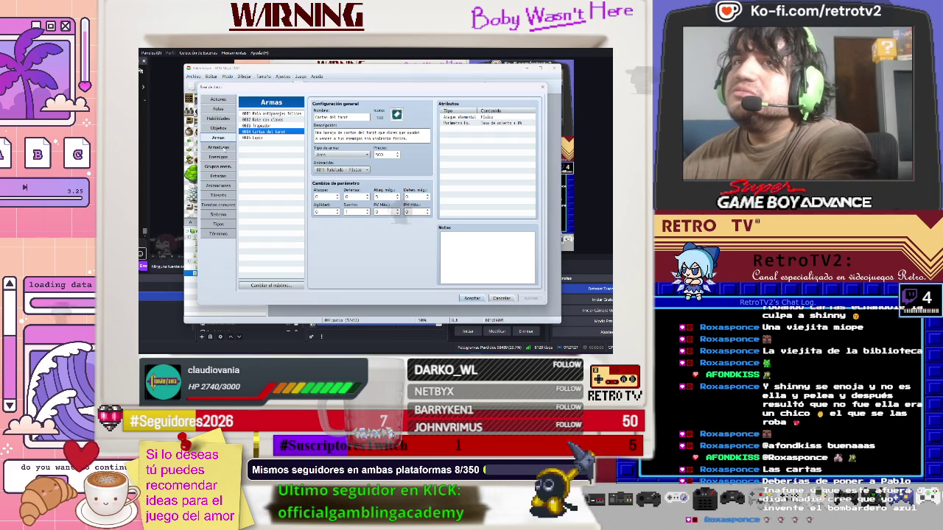
click(218, 147)
click(365, 155)
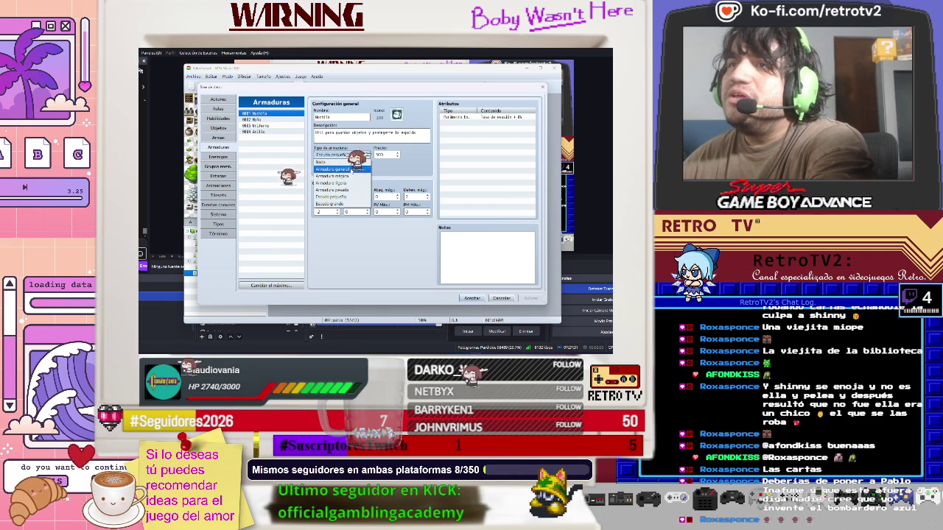
click(352, 170)
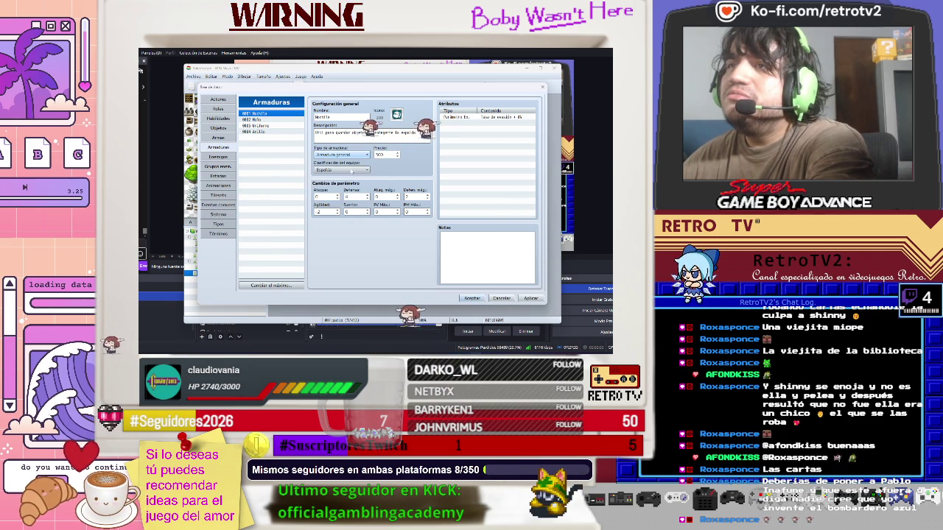
click(472, 298)
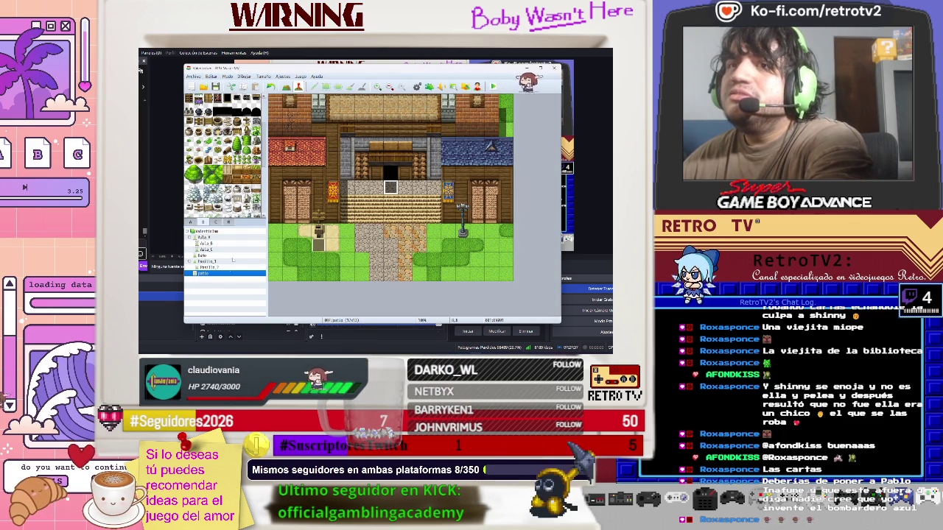
On the Pasillo_1 map, set the player's starting position to the hallway tile
click(233, 261)
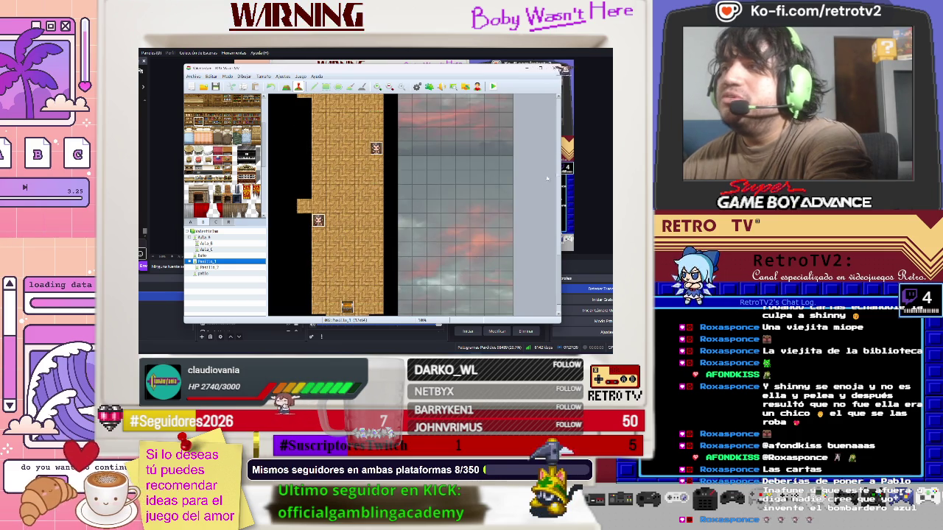
scroll(547, 178, down, 2)
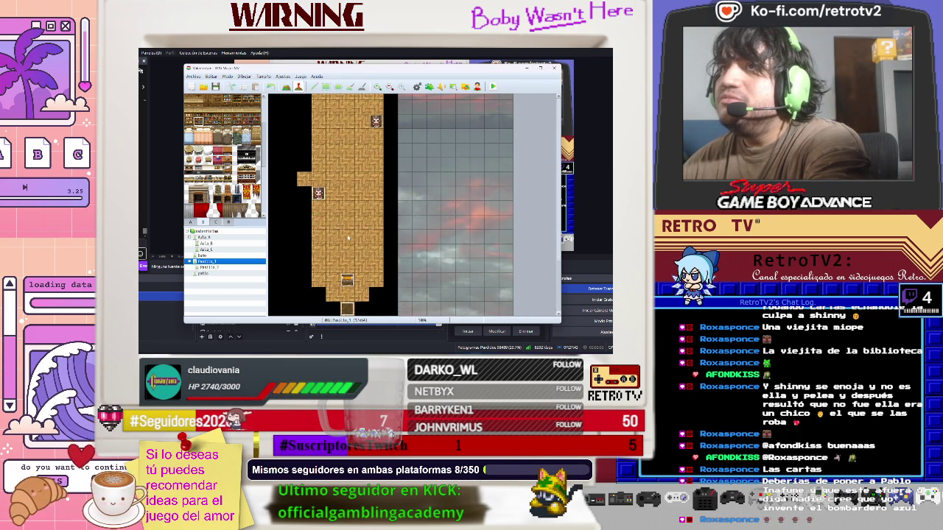
right_click(348, 237)
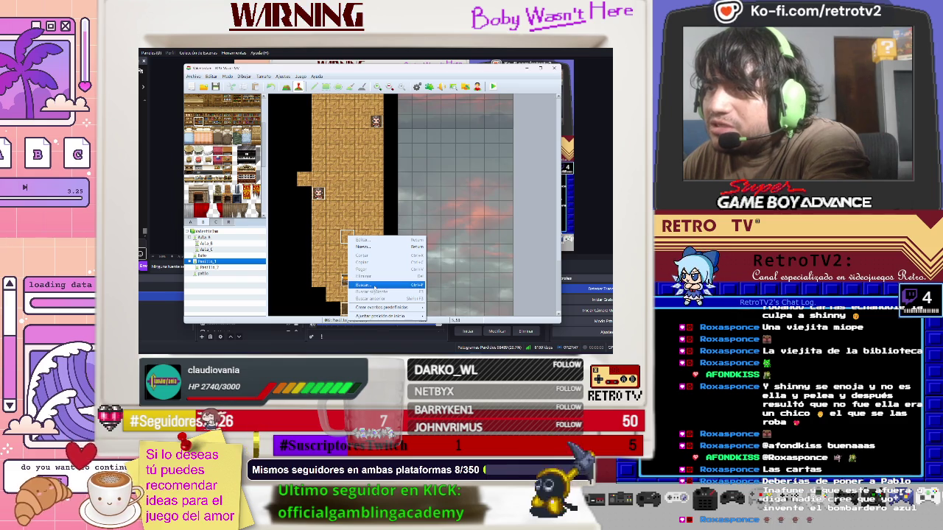
mouse_move(385, 308)
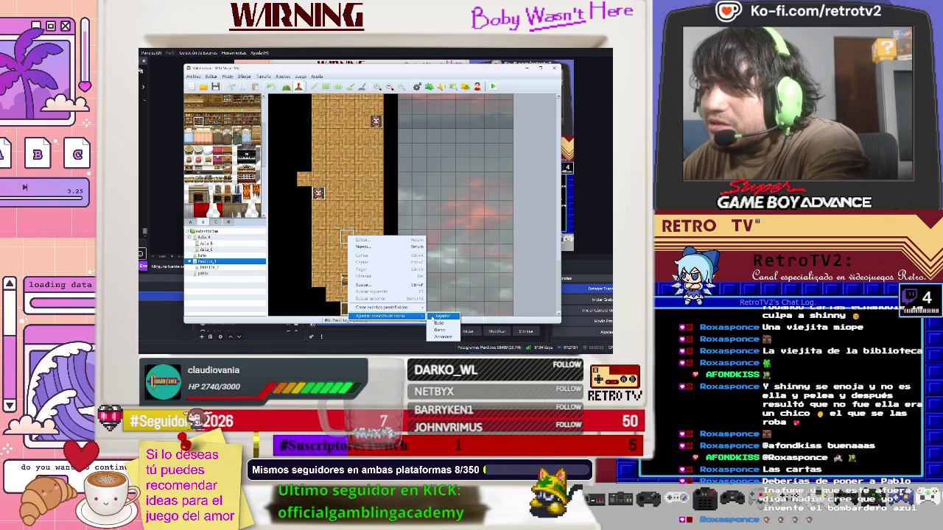
click(436, 316)
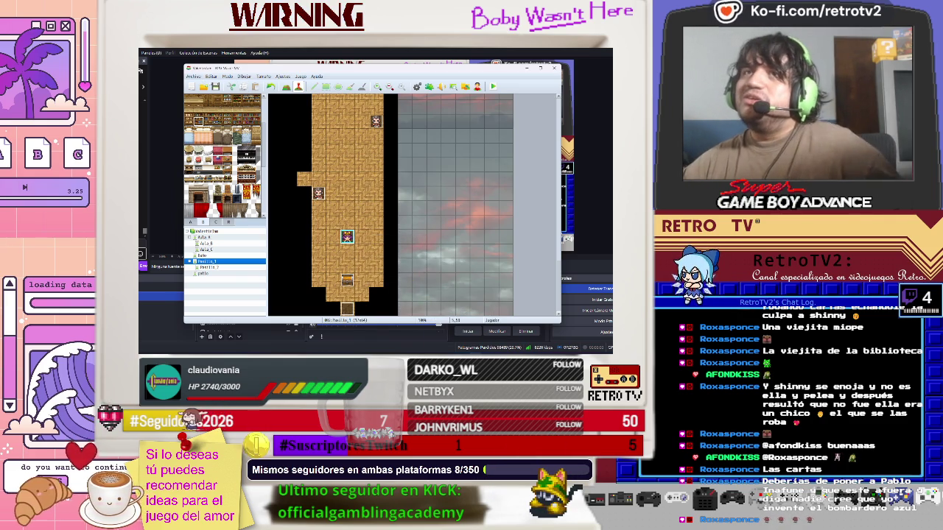
key(F12)
key(Return)
key(Escape)
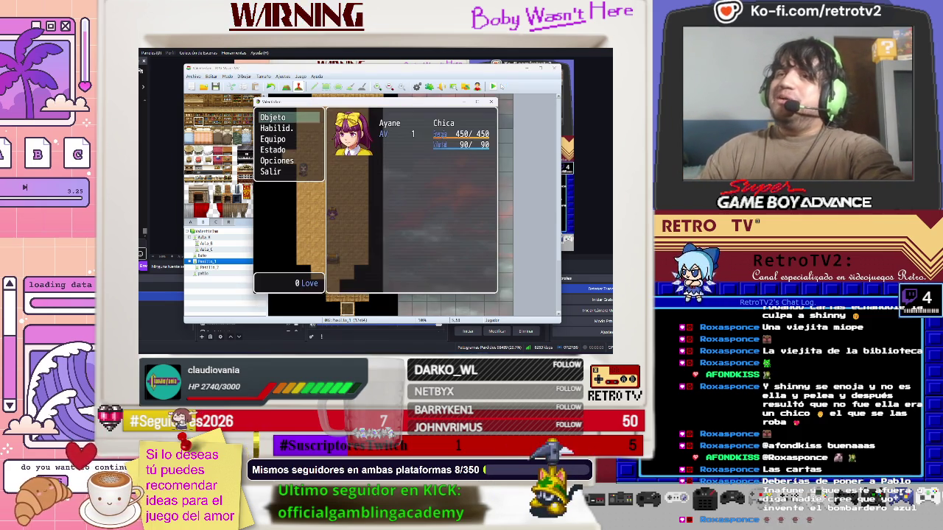
key(Return)
key(Right)
key(Right)
key(Right)
key(Return)
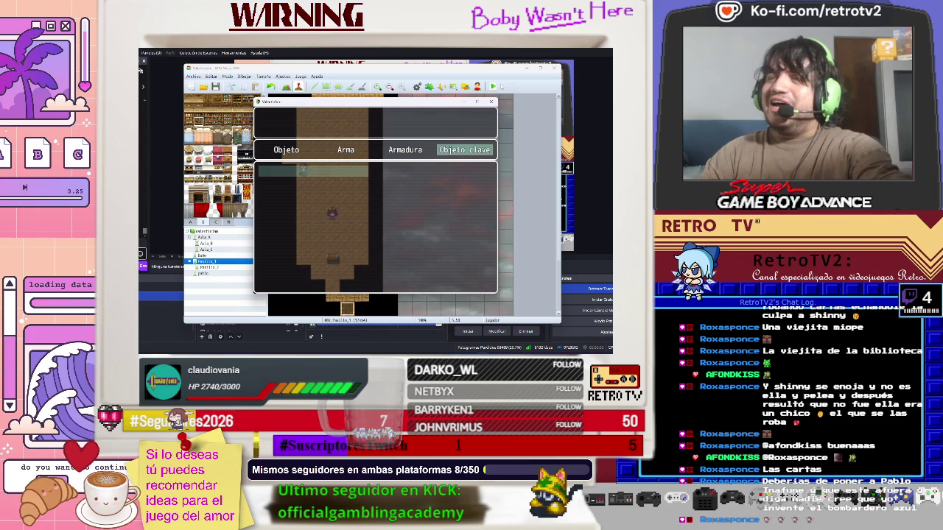
key(Escape)
key(Left)
key(Left)
key(Left)
key(Escape)
key(Escape)
key(Down)
key(Down)
key(Down)
key(Left)
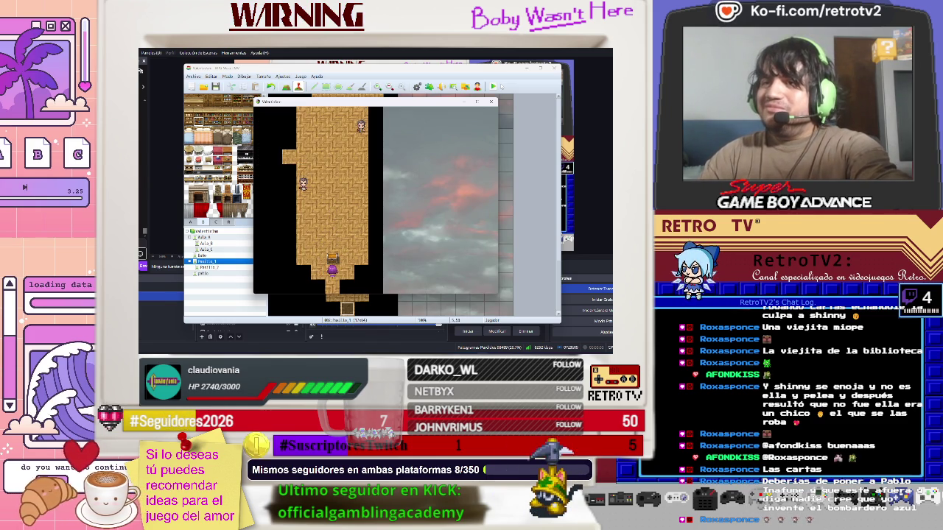
key(Return)
key(Return)
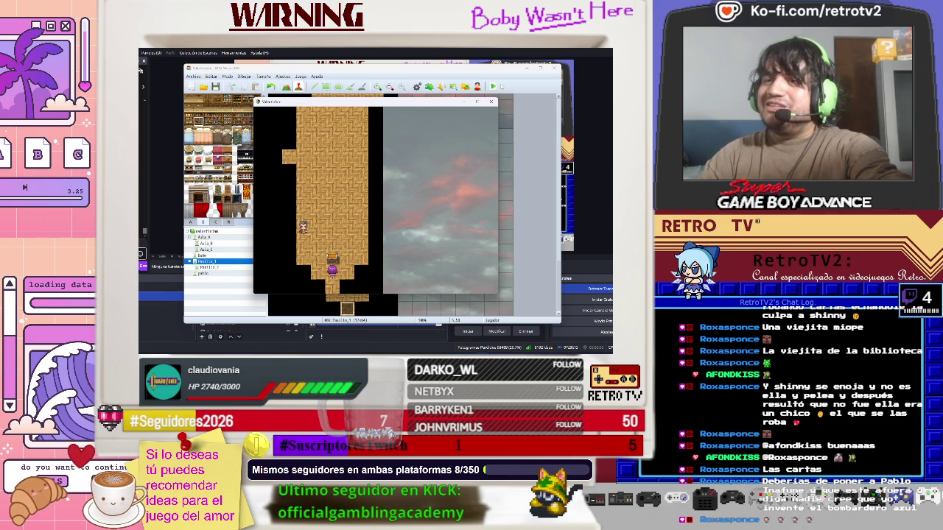
key(Return)
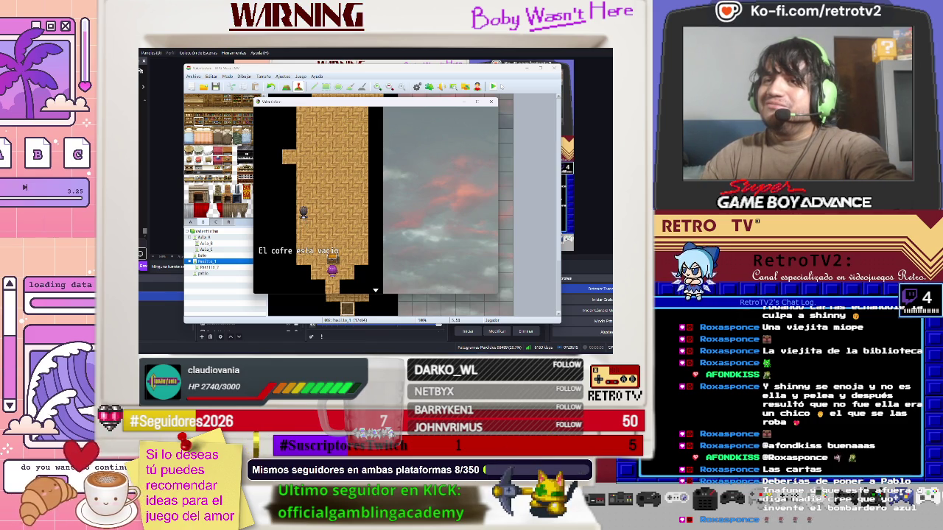
key(Escape)
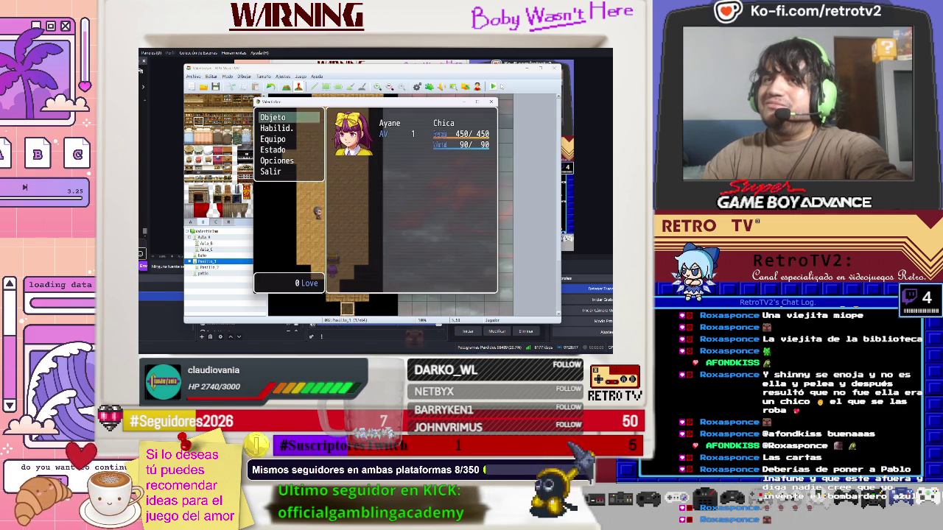
key(Escape)
key(Down)
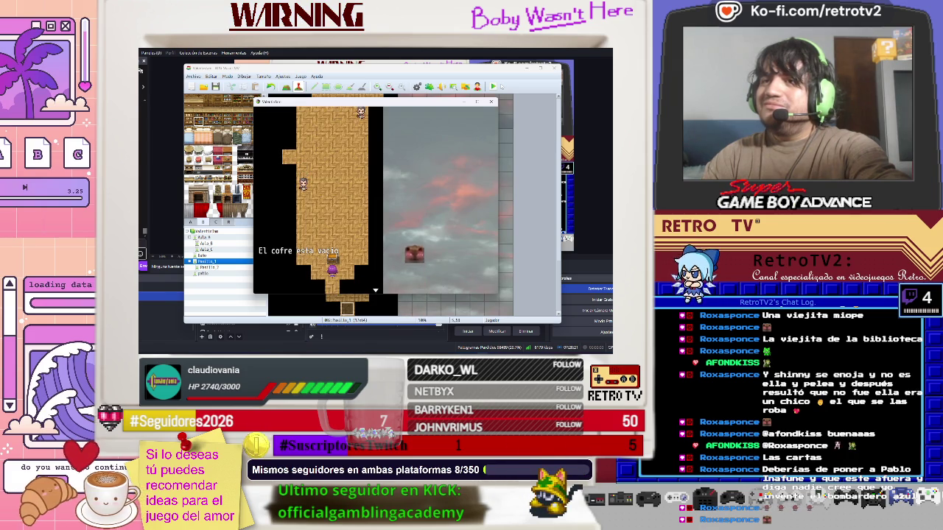
key(Up)
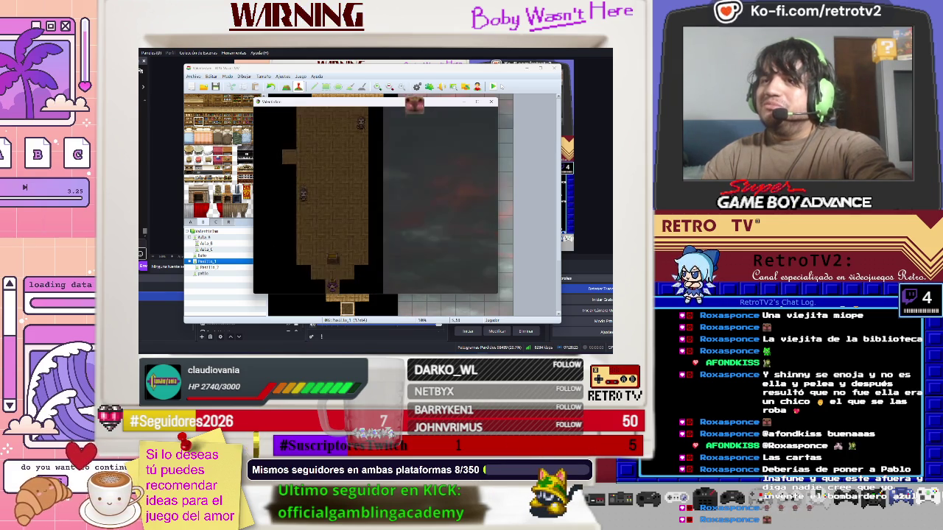
key(Down)
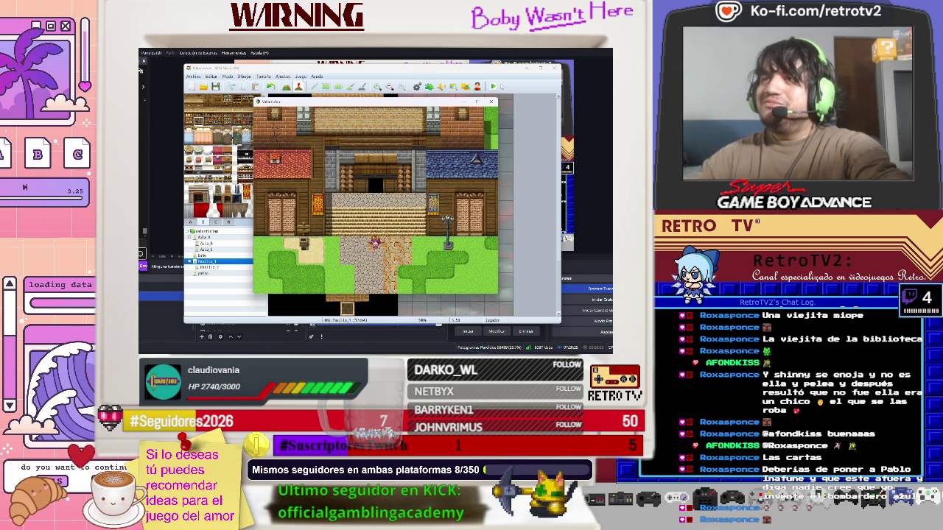
key(alt+F4)
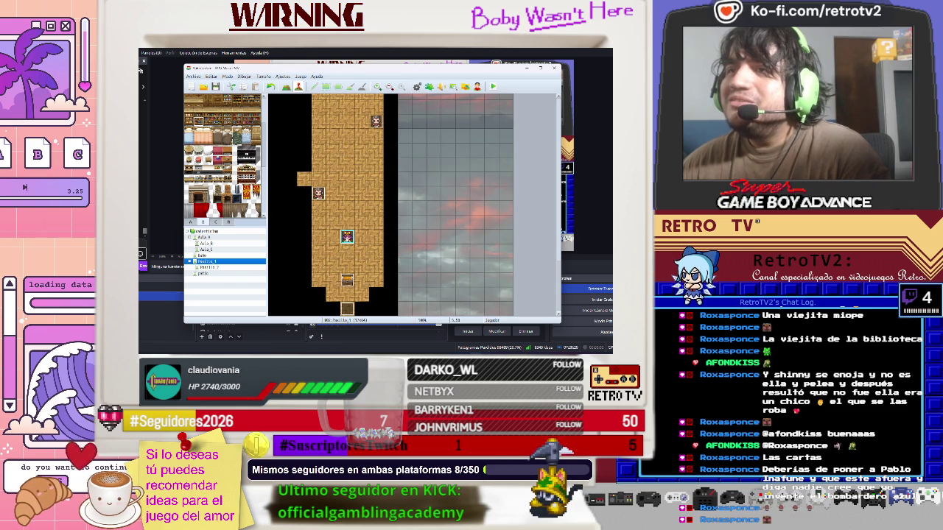
double_click(346, 280)
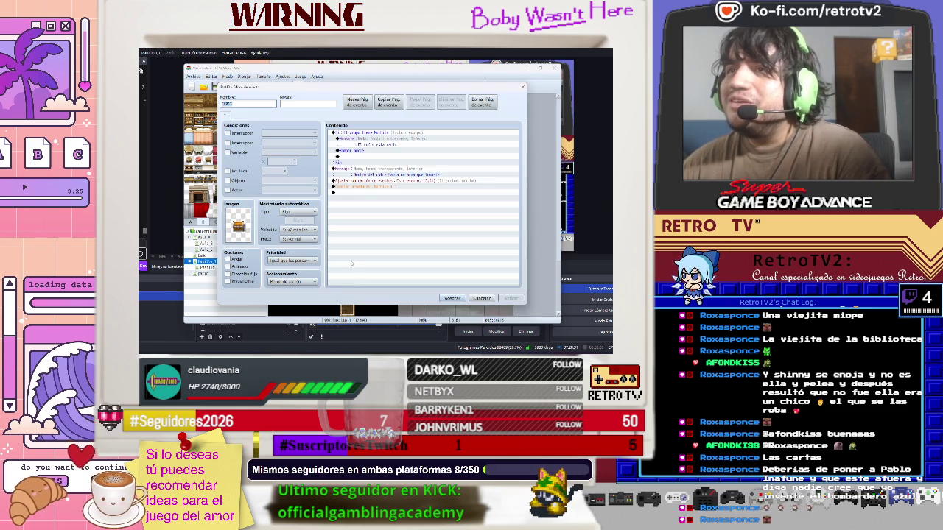
click(374, 133)
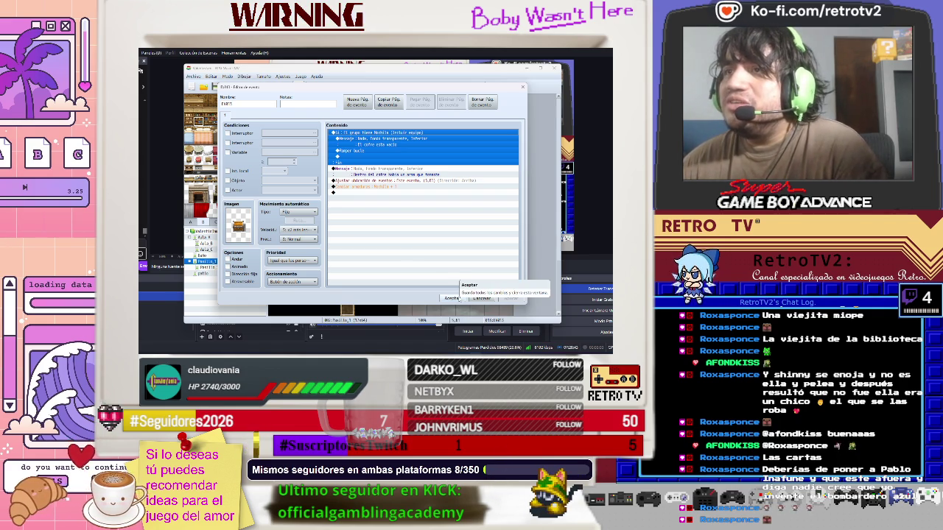
click(453, 297)
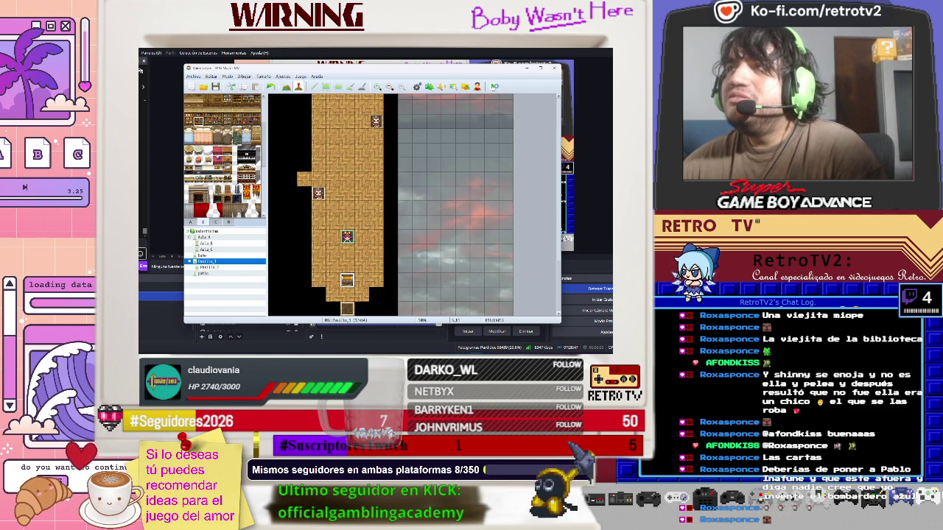
key(F12)
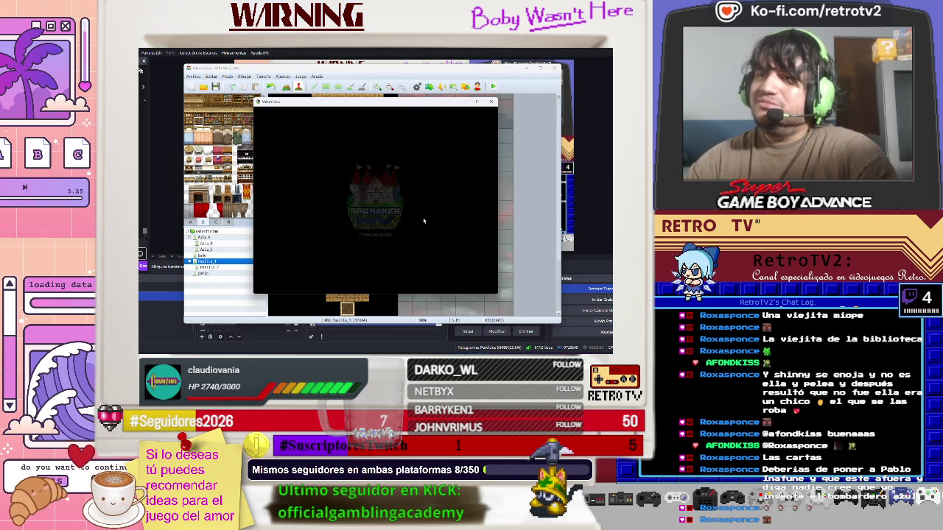
key(Return)
key(Escape)
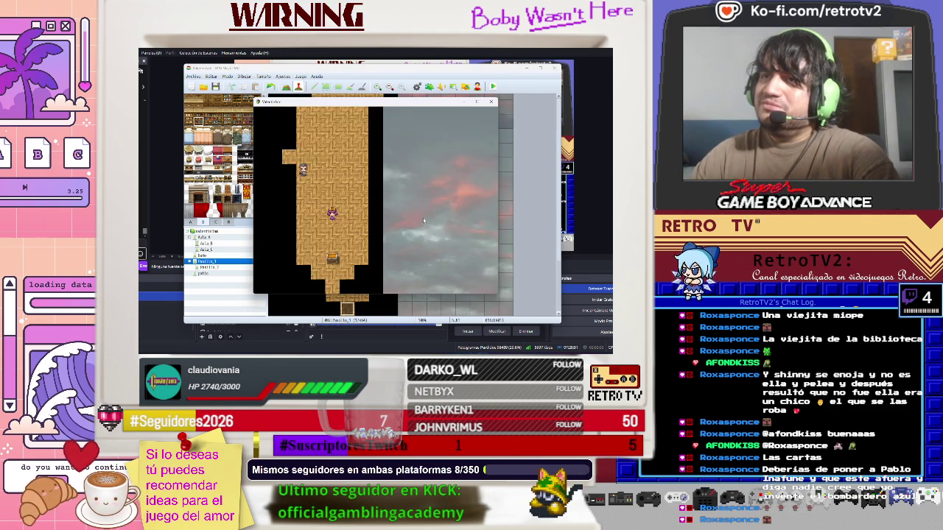
key(Down)
key(Down)
key(Return)
key(Return)
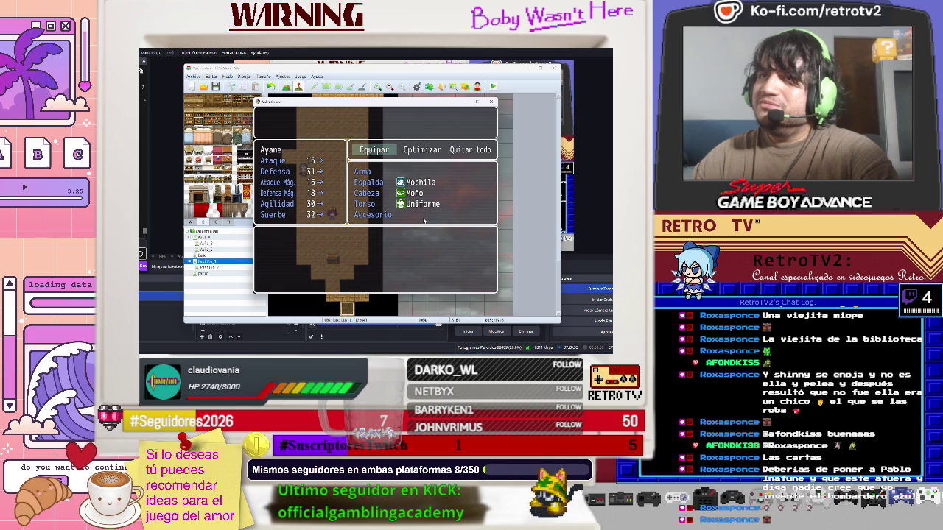
key(Return)
key(Down)
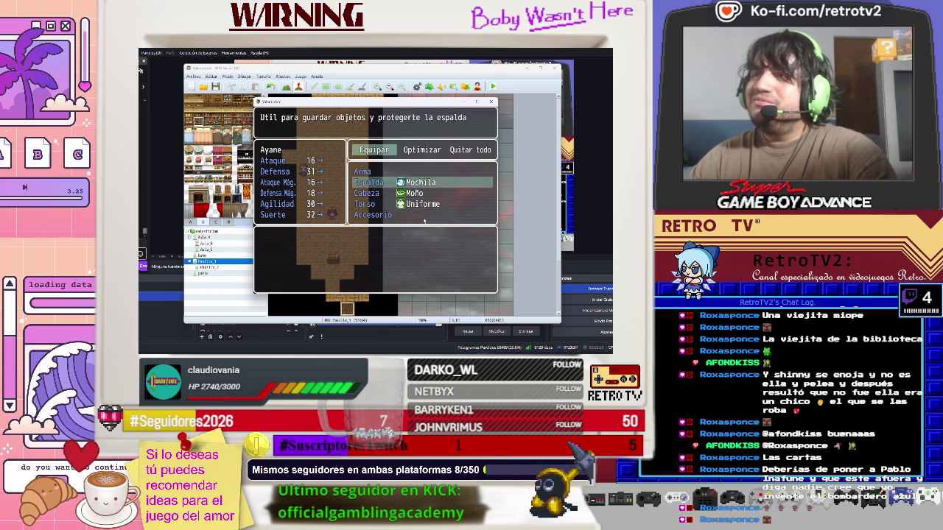
key(Escape)
key(Return)
key(Down)
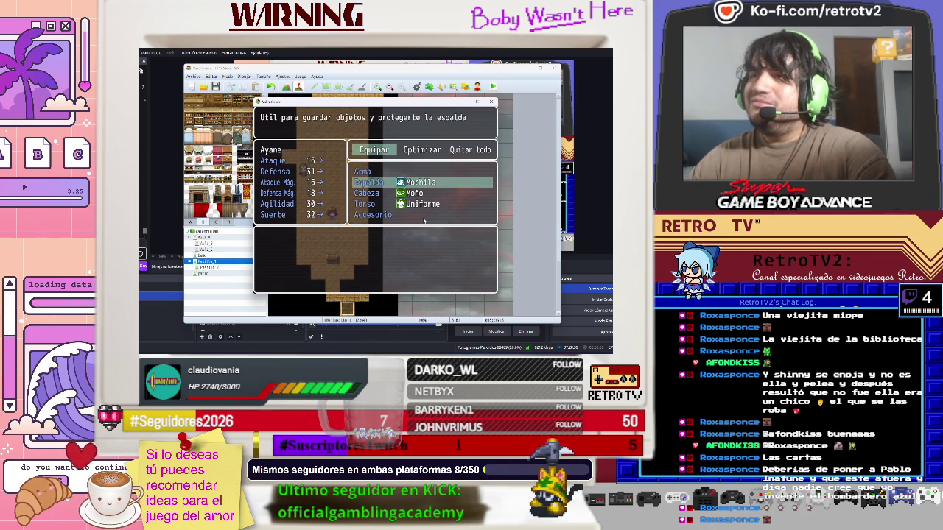
key(Escape)
key(Escape)
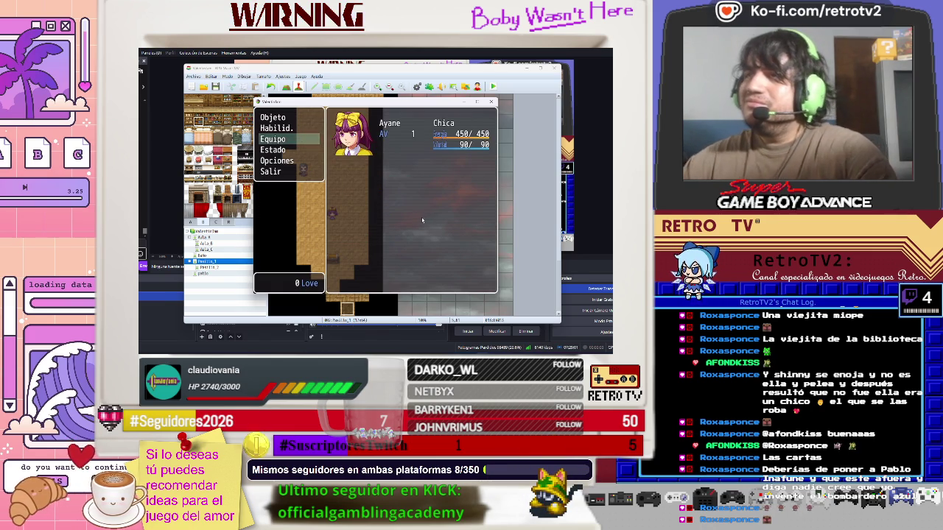
click(493, 102)
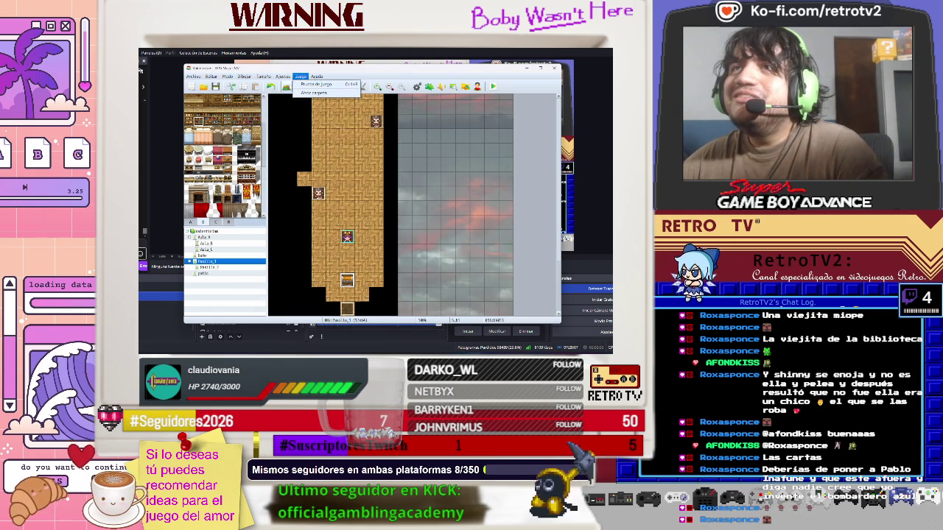
In the Actors tab, set Ayane's starting Espalda equipment to Nada and apply the change
click(302, 85)
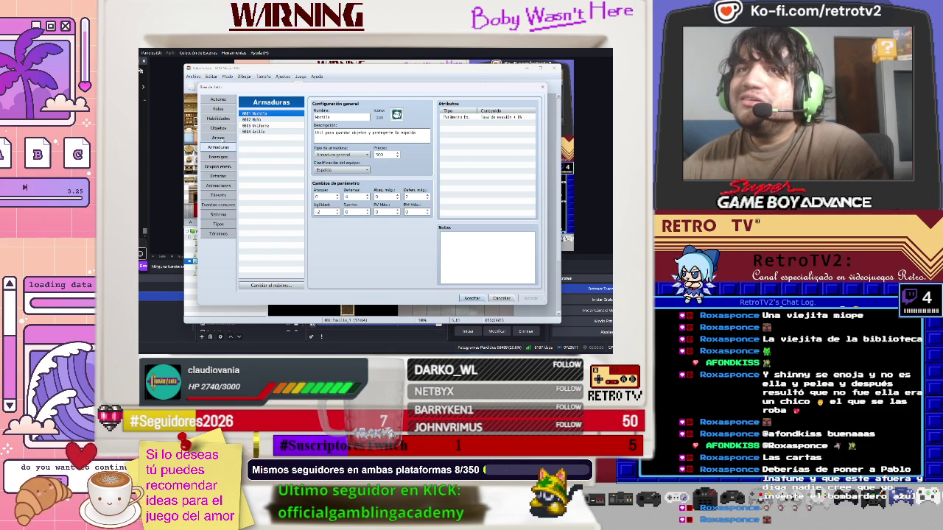
click(218, 100)
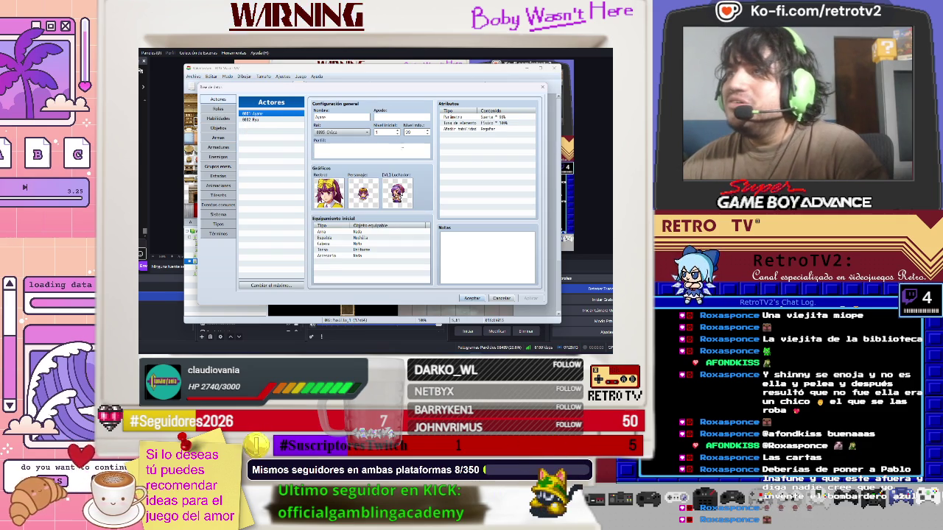
click(369, 240)
double_click(369, 242)
click(372, 250)
click(368, 252)
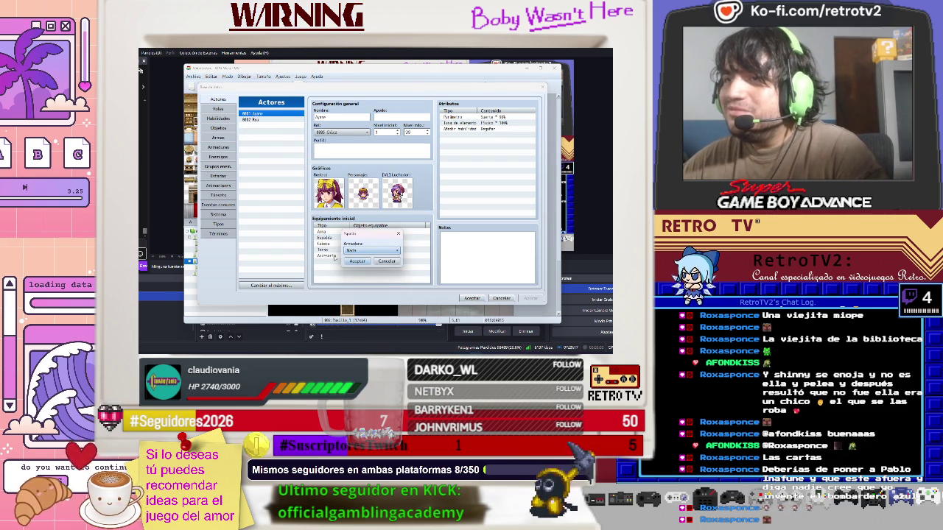
click(357, 261)
click(471, 298)
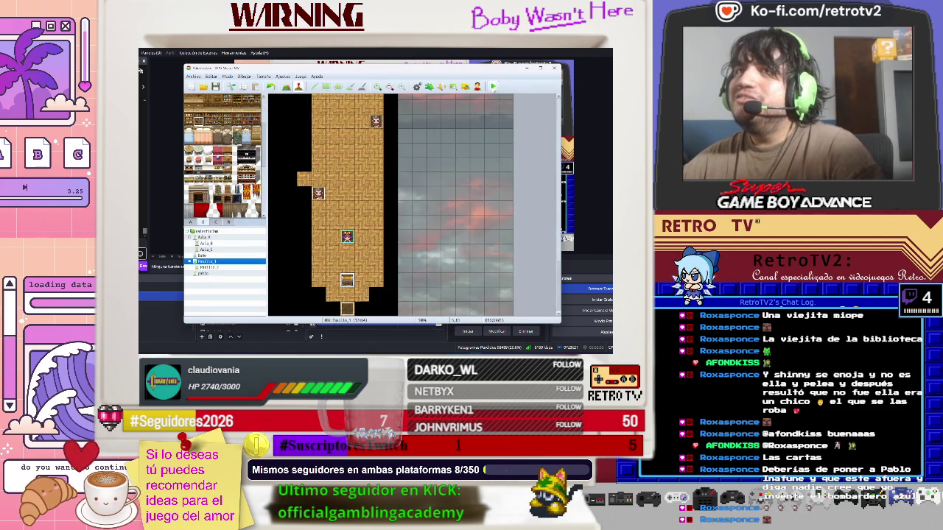
Start a playtest with a new game, read the chest message, and walk out to the village
key(ctrl+r)
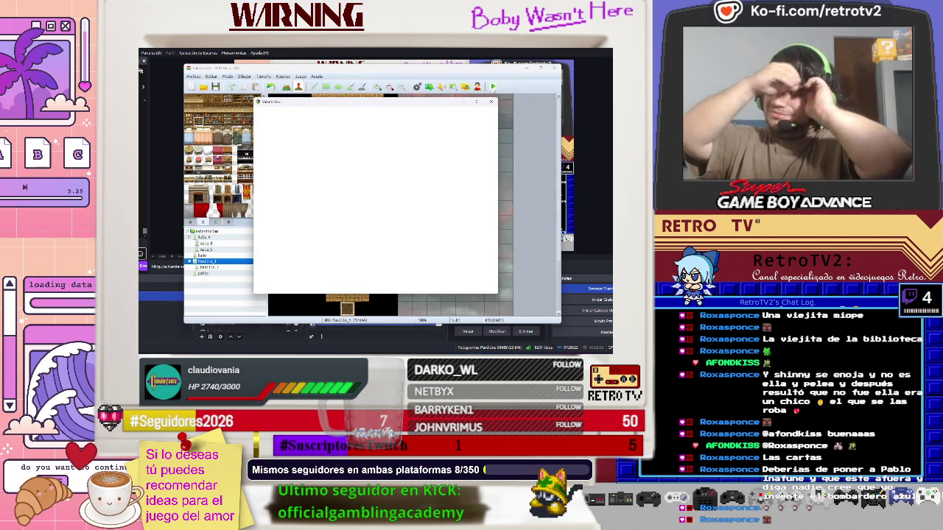
key(Return)
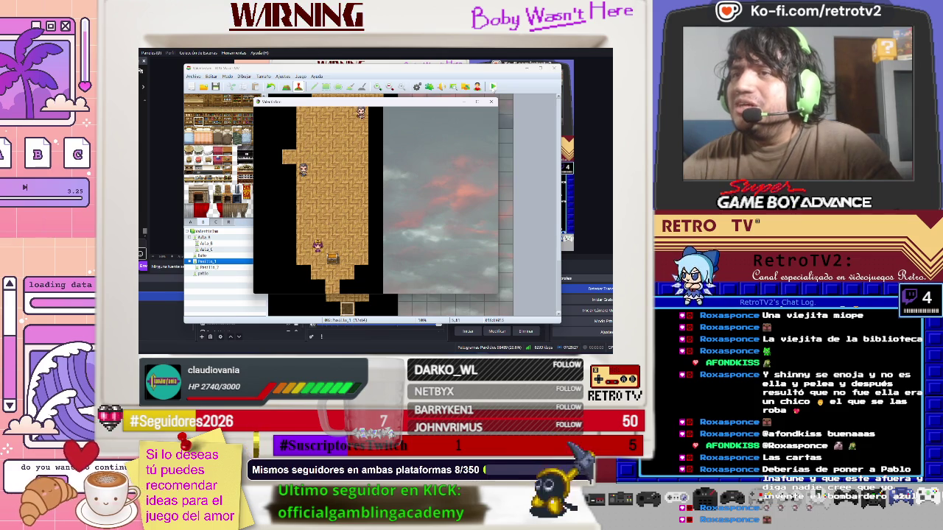
key(Return)
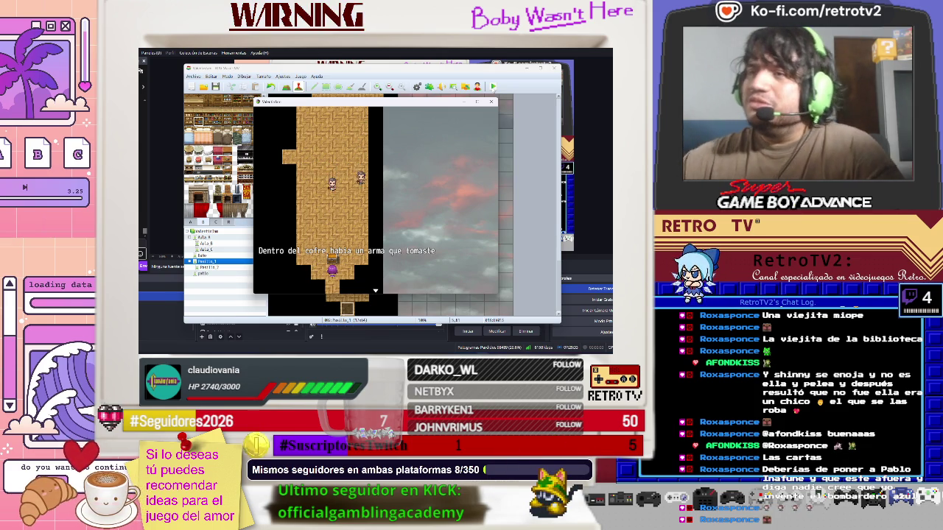
key(Return)
key(Down)
Check the Mochila's description in the inventory's armour category
key(Escape)
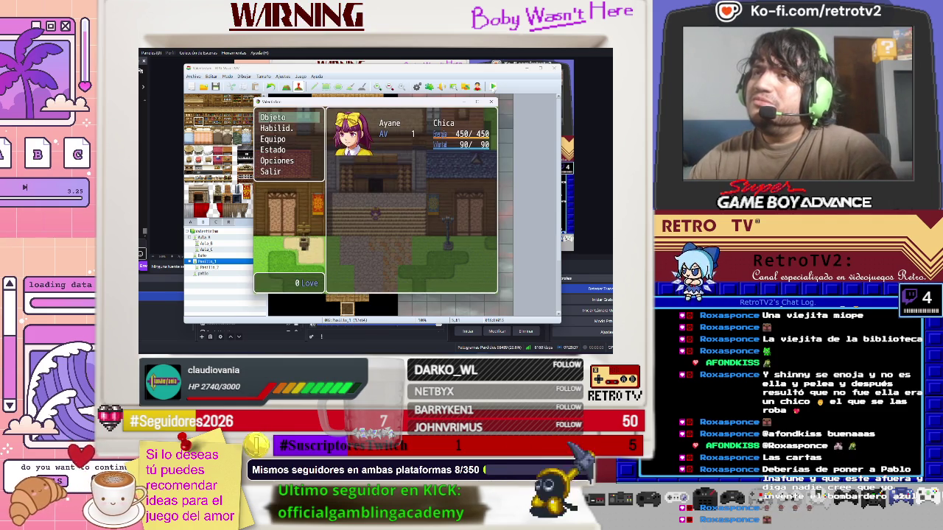
key(Down)
key(Return)
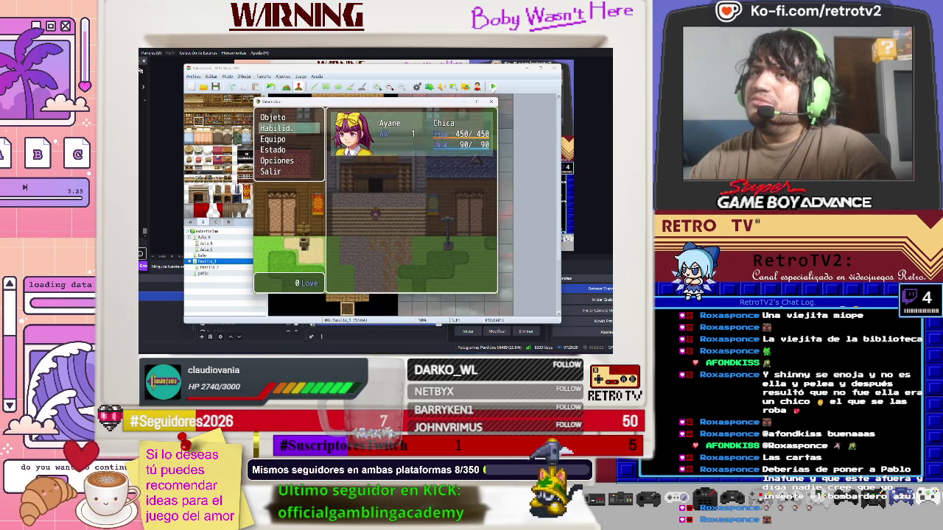
key(Escape)
key(Up)
key(Return)
key(Right)
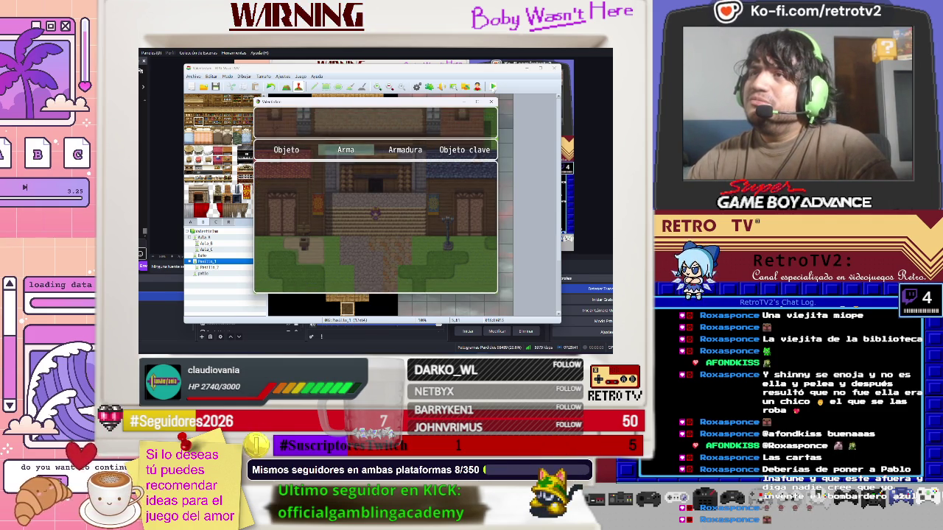
key(Right)
key(Return)
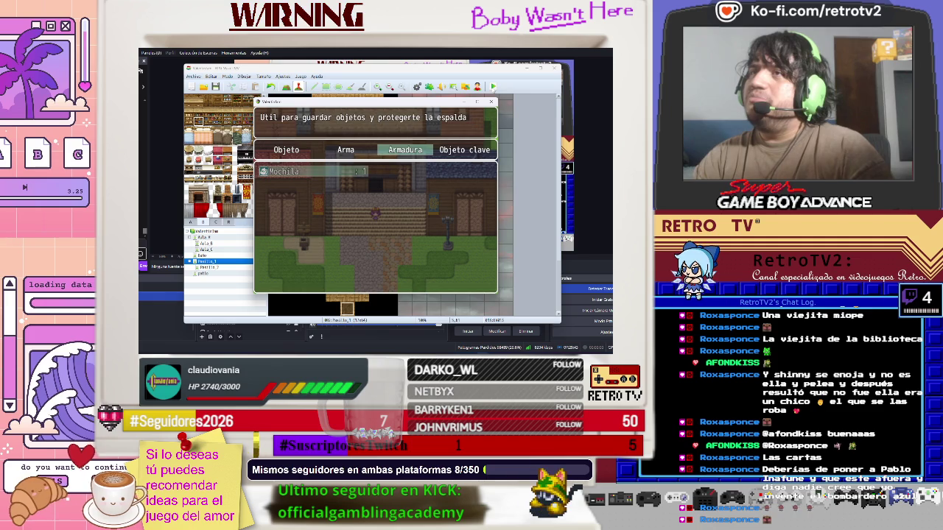
key(Escape)
key(Escape)
View Ayane's status screen
key(Down)
key(Down)
key(Down)
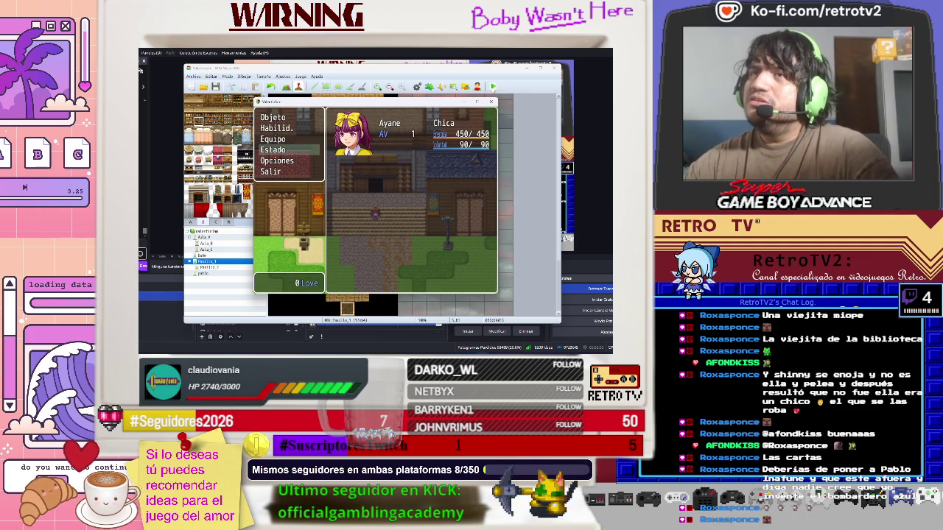
key(Up)
key(Return)
key(Down)
key(Return)
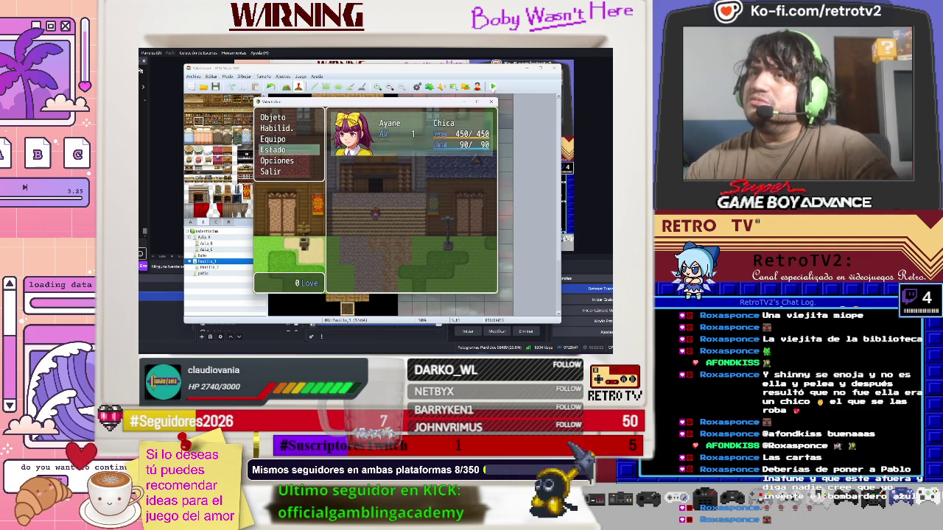
key(Return)
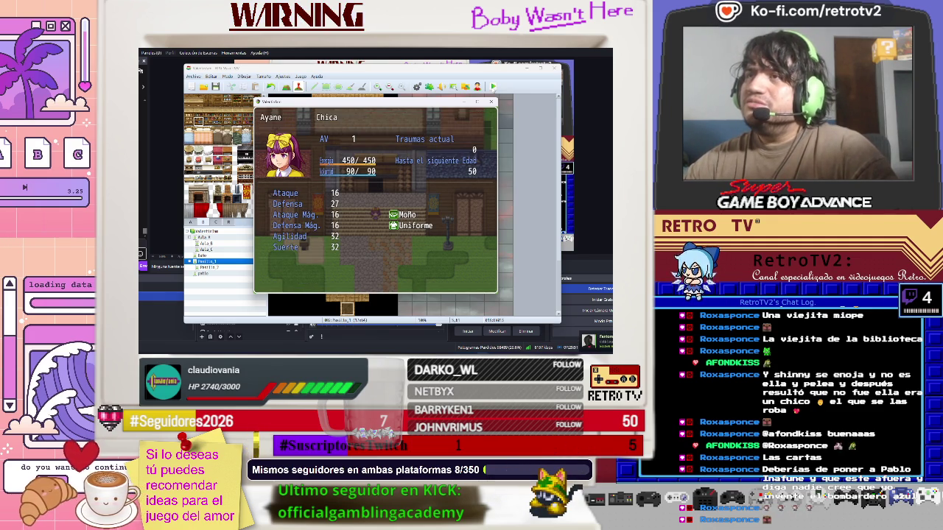
key(Escape)
key(Return)
key(Return)
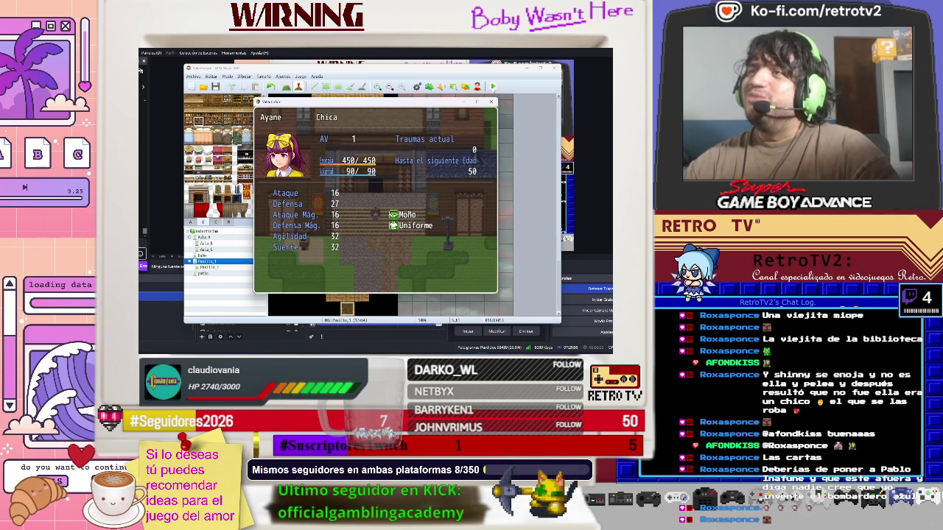
Preview equipping the Mochila in Ayane's back slot, then close the menu
key(Escape)
key(Up)
key(Return)
key(Return)
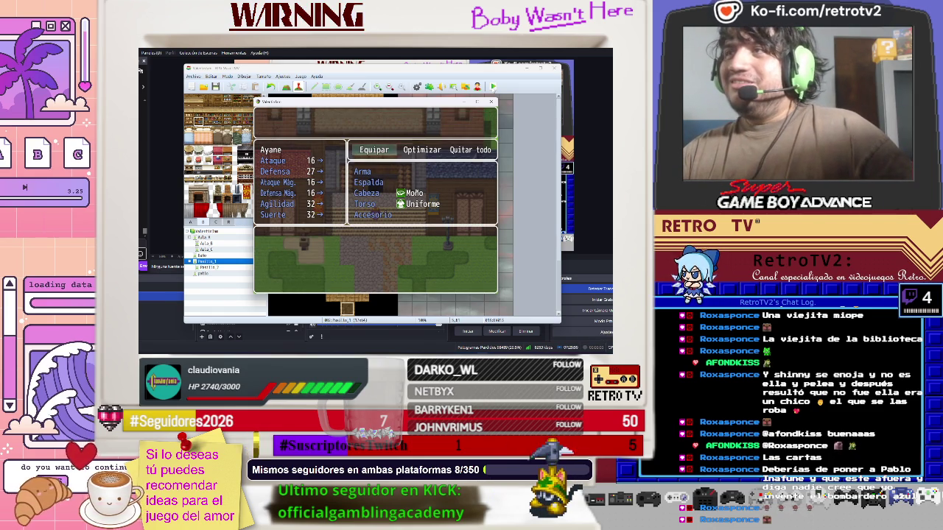
key(Right)
key(Right)
key(Left)
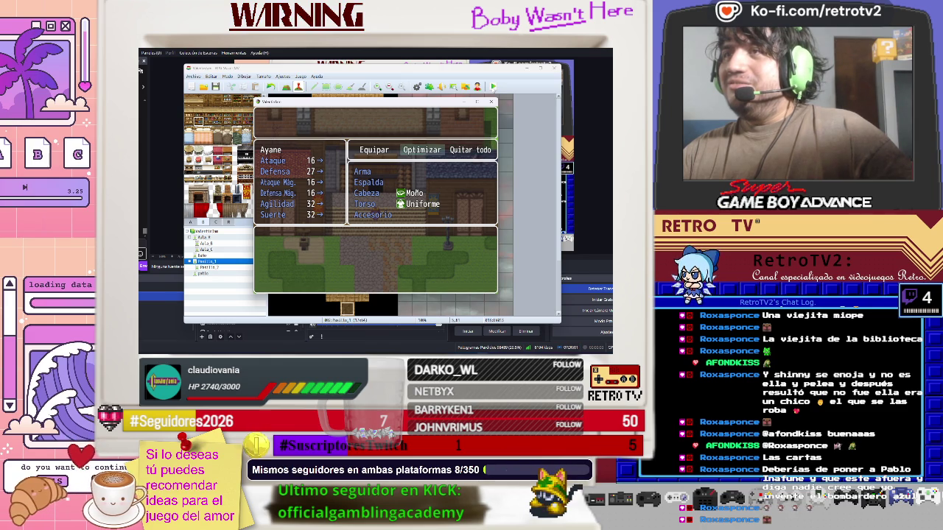
key(Left)
key(Return)
key(Down)
key(Return)
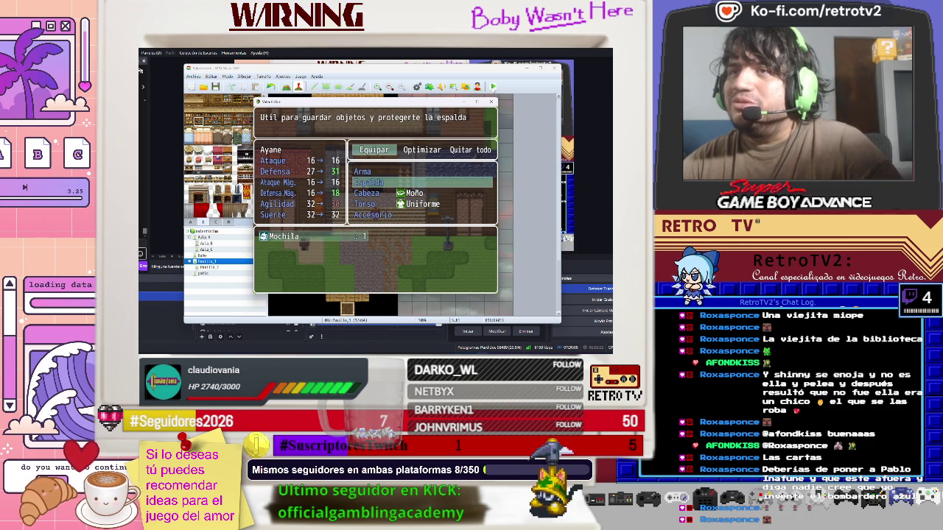
key(Escape)
key(Escape)
key(Escape)
Walk to the mailbox, read its package messages, and close the playtest window
key(Down)
key(Down)
key(Left)
key(Left)
key(Left)
key(Left)
key(Left)
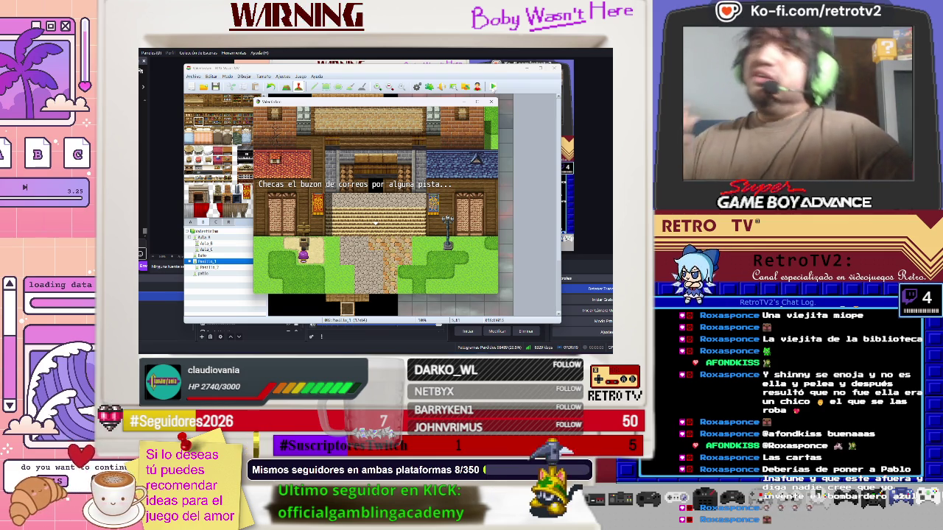
key(Return)
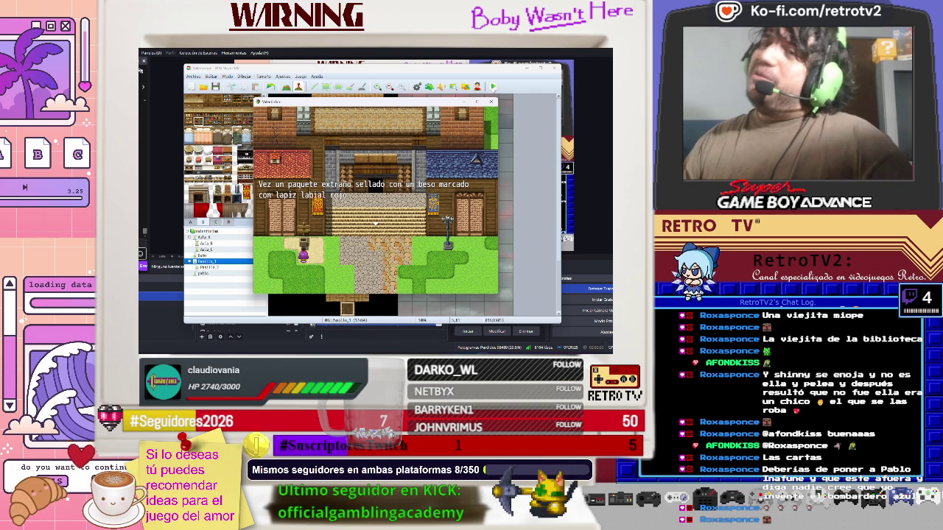
key(Return)
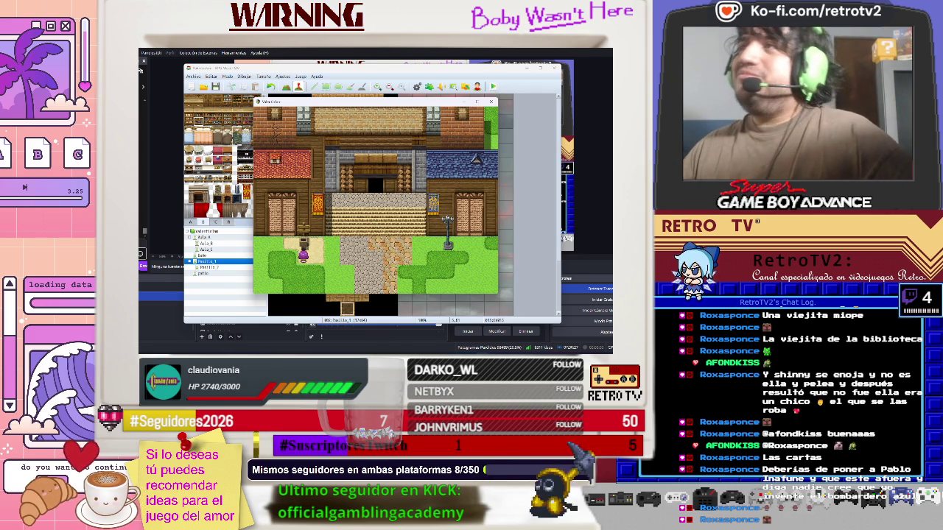
key(alt+F4)
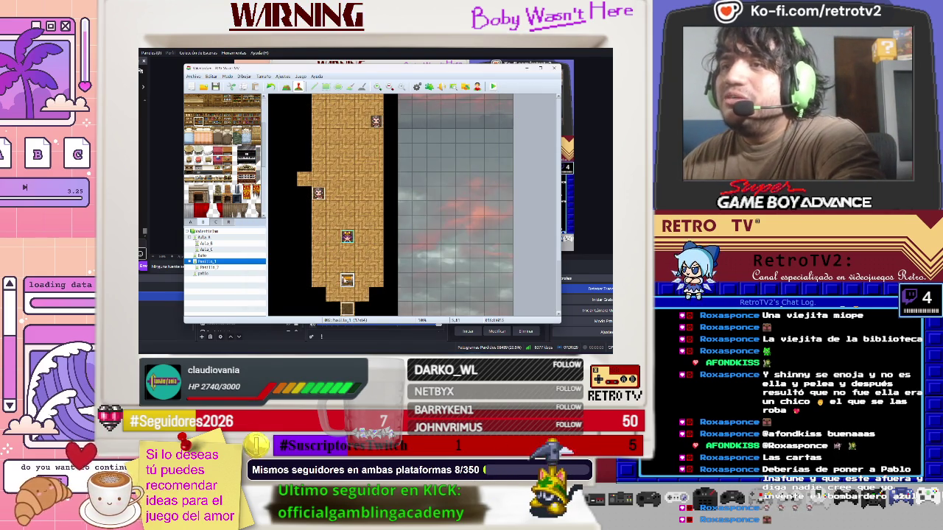
Open the chest event's editor and select lines in its Mochila condition block
right_click(347, 280)
click(368, 285)
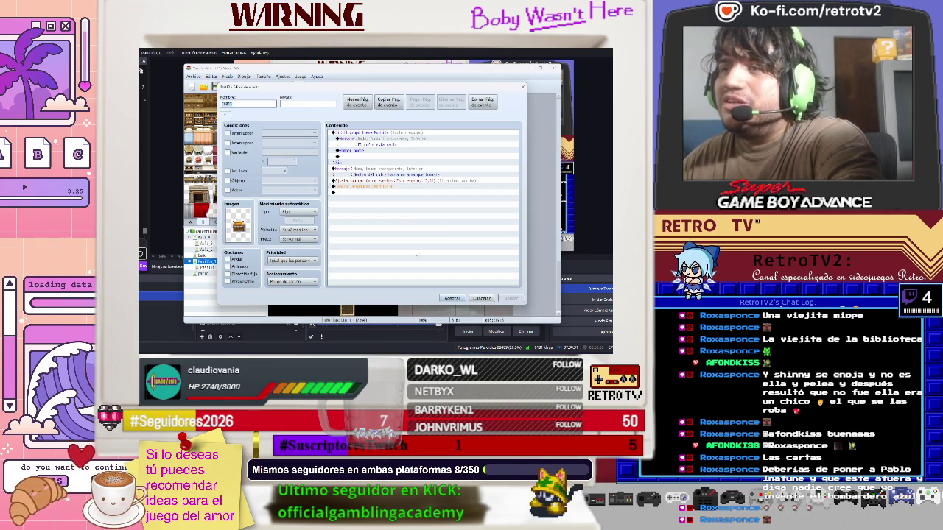
click(361, 133)
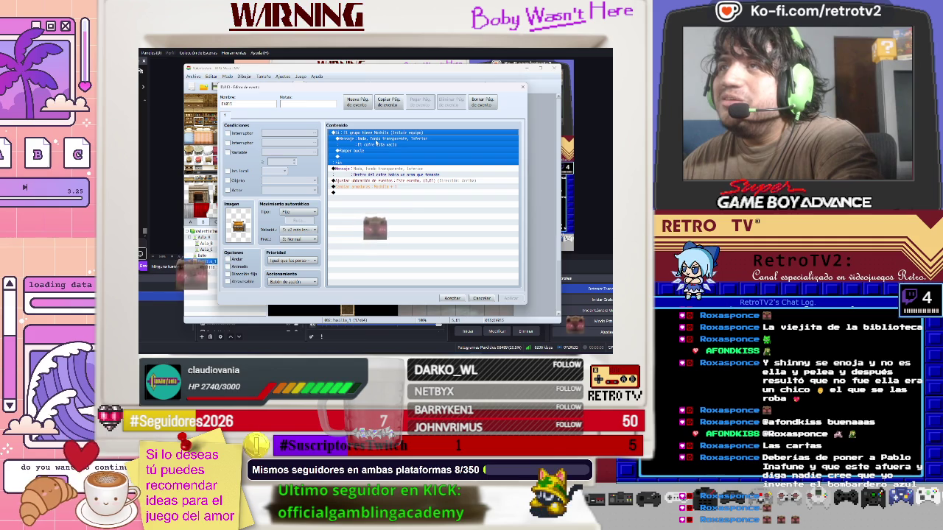
click(364, 145)
right_click(365, 145)
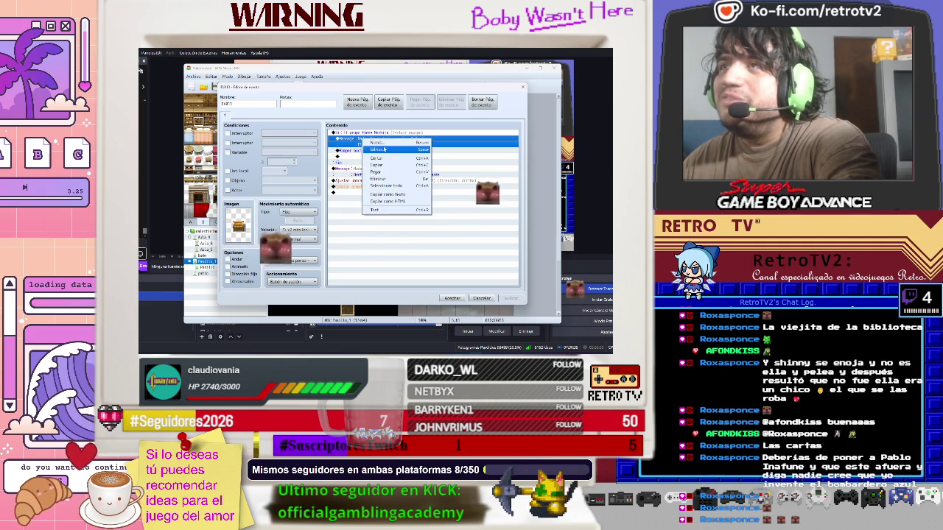
click(384, 150)
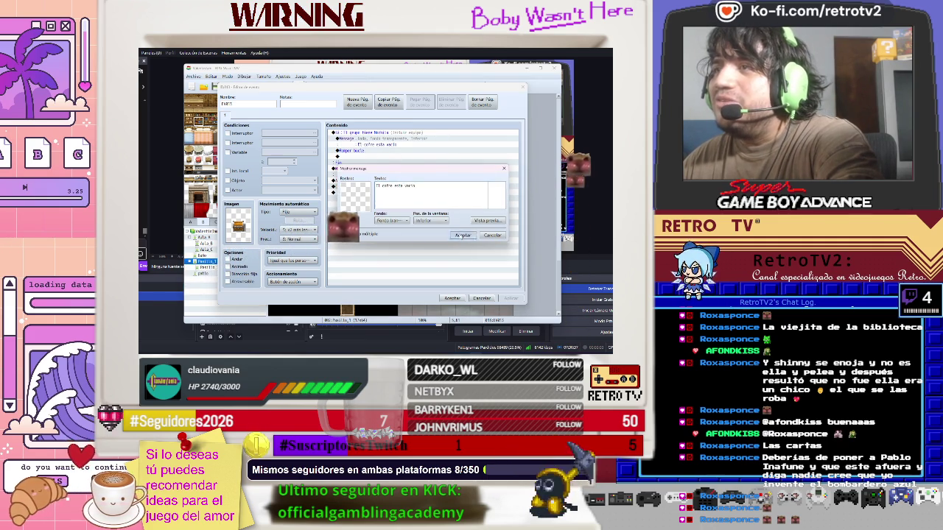
key(Escape)
Reword the chest-contents message, adding 'jugoailla que', and save the chest event
click(343, 169)
right_click(380, 170)
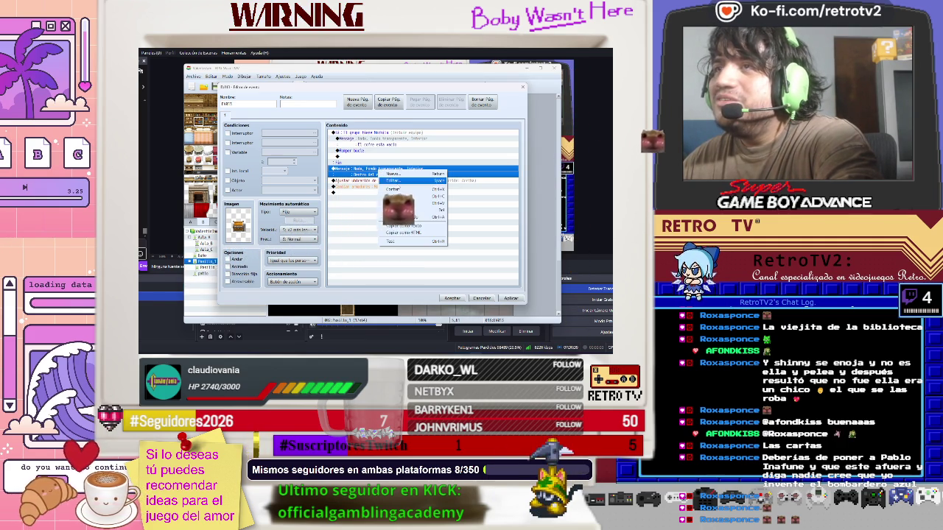
click(398, 183)
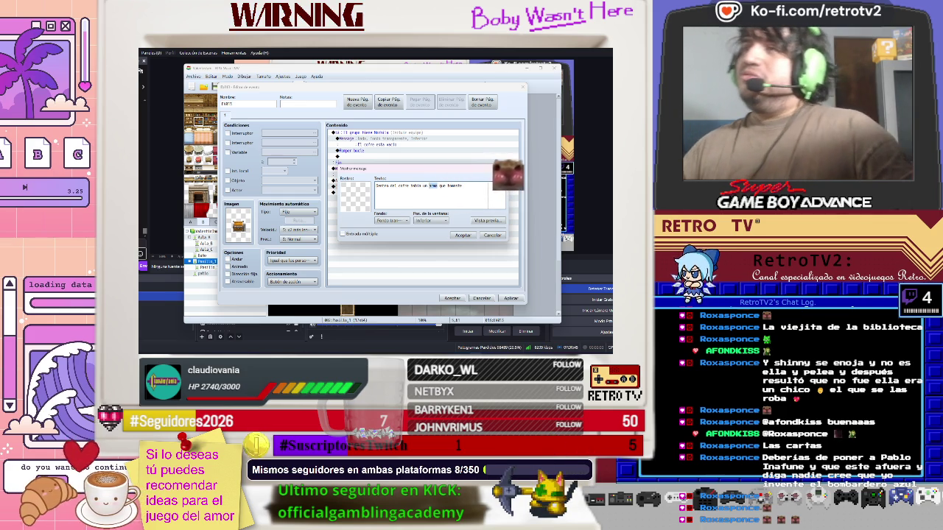
text(jugo)
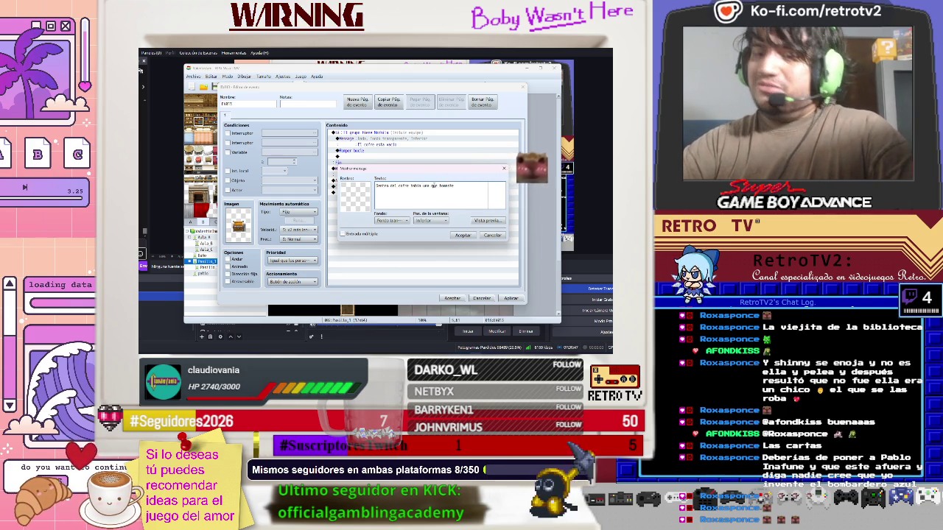
text(a)
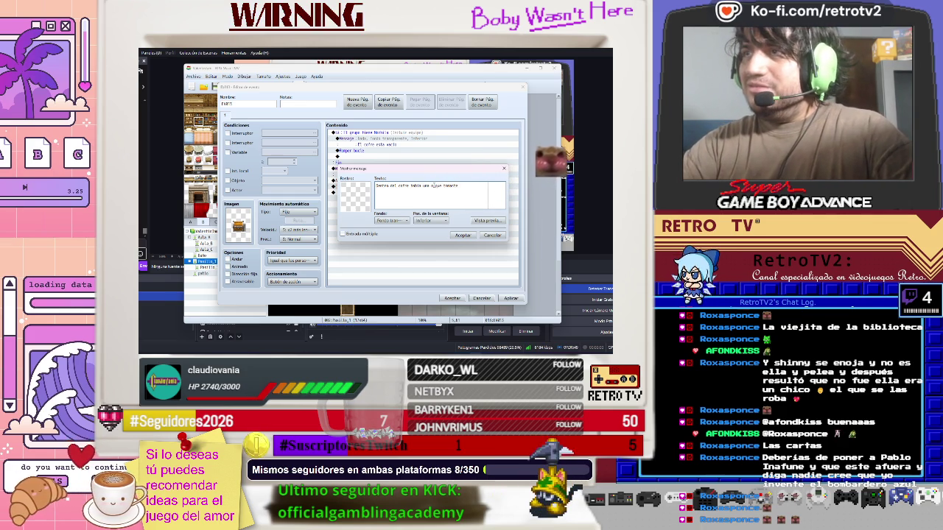
text(illa que)
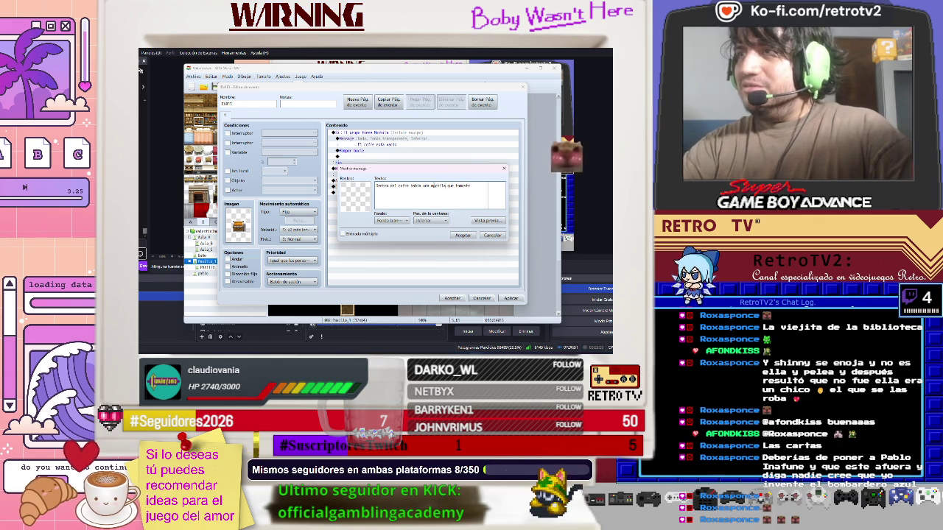
click(462, 235)
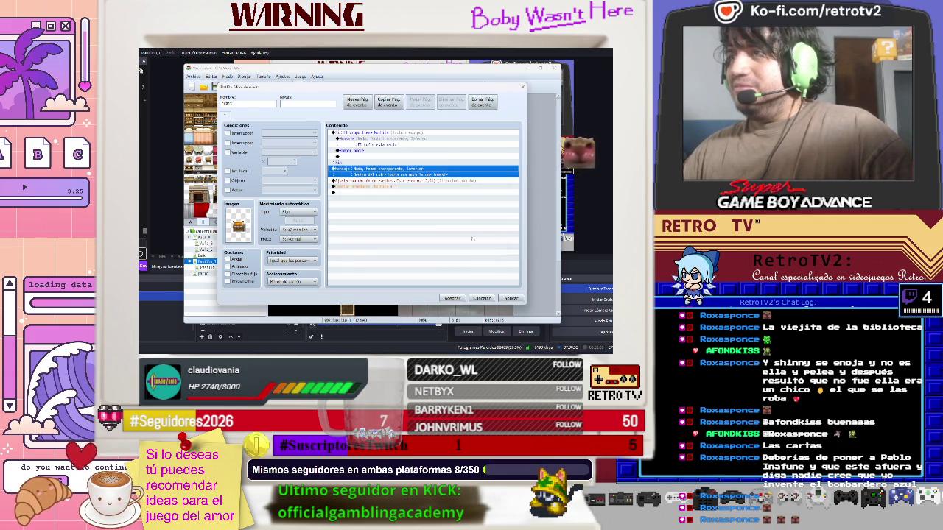
click(452, 298)
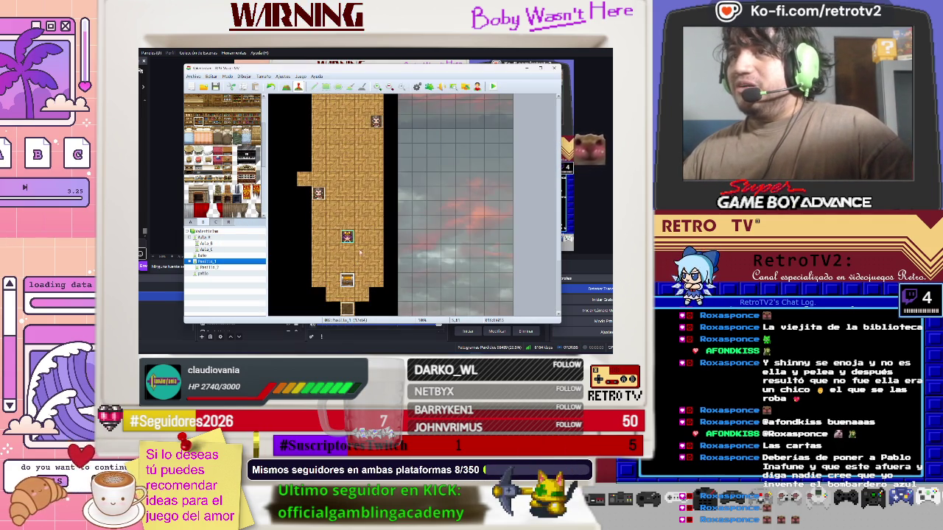
On the patio map, open the mailbox event's sealed-package message for editing
click(202, 274)
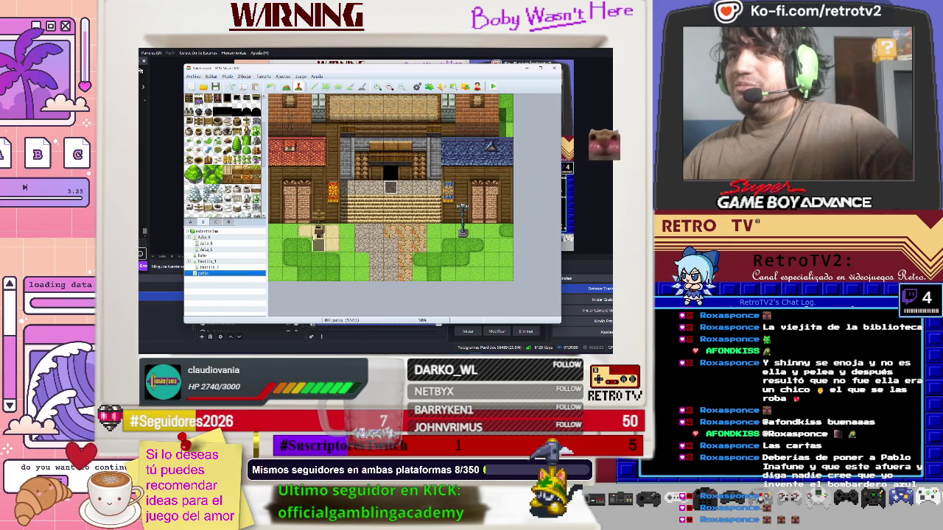
double_click(319, 245)
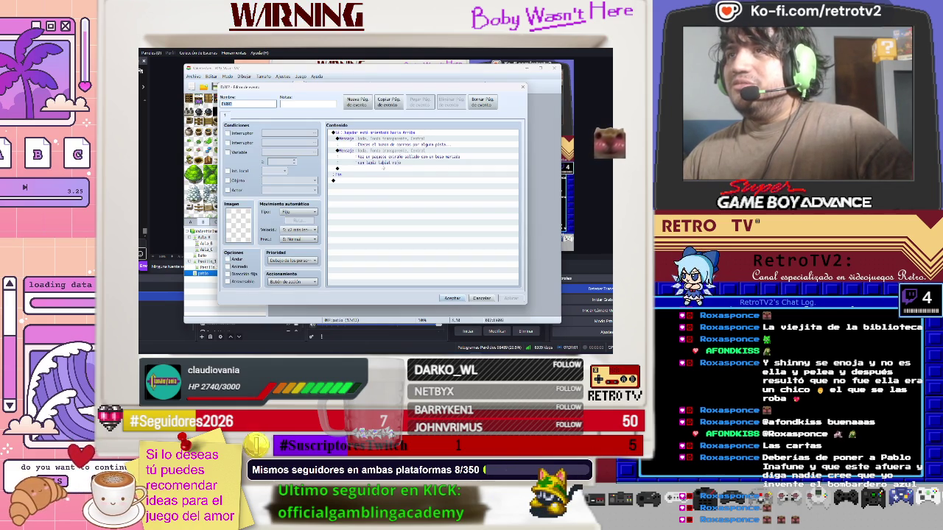
click(383, 156)
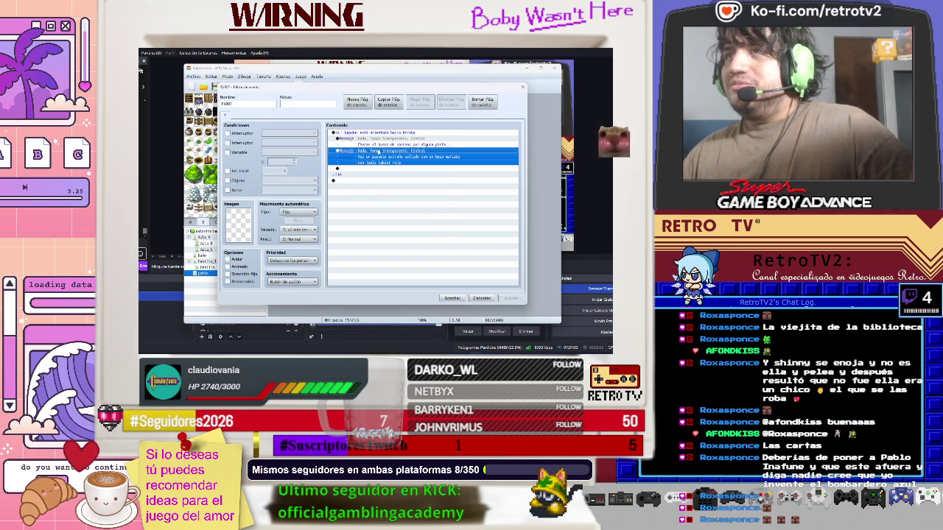
right_click(379, 157)
click(402, 163)
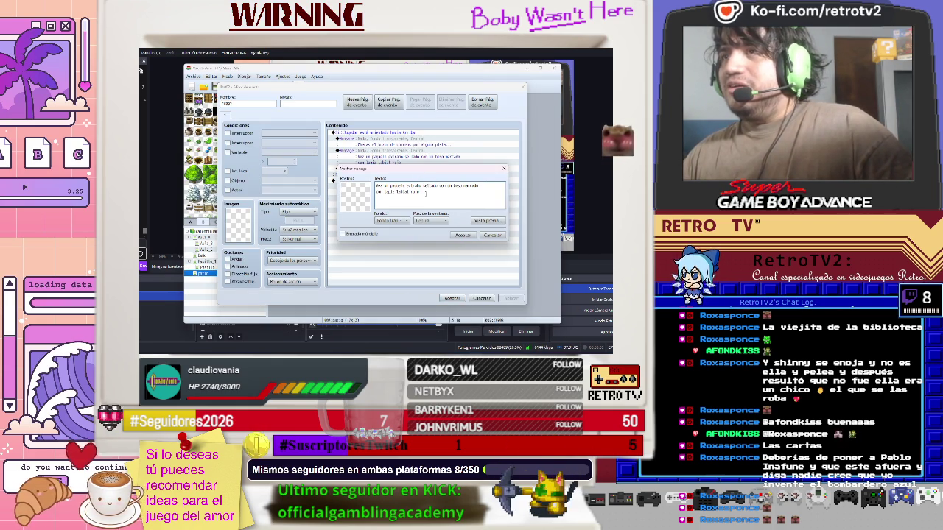
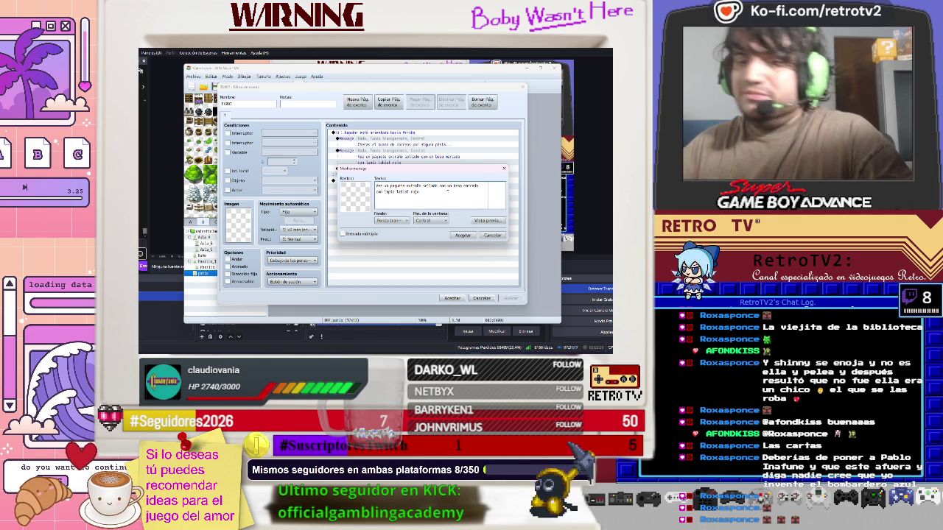
Reword the package message: add 'y marcado', break the line, join the red-lipstick phrase, drop the extra 'con'
text(y marcado)
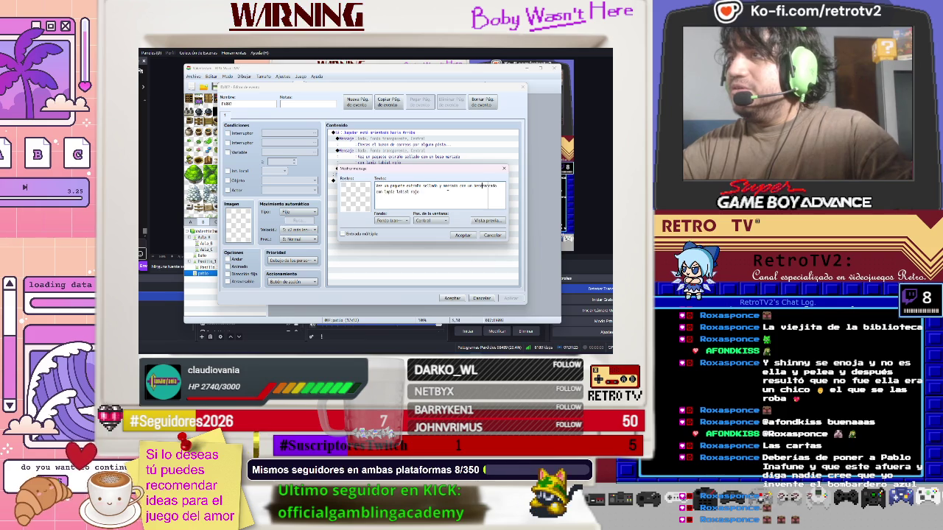
key(Return)
key(Delete)
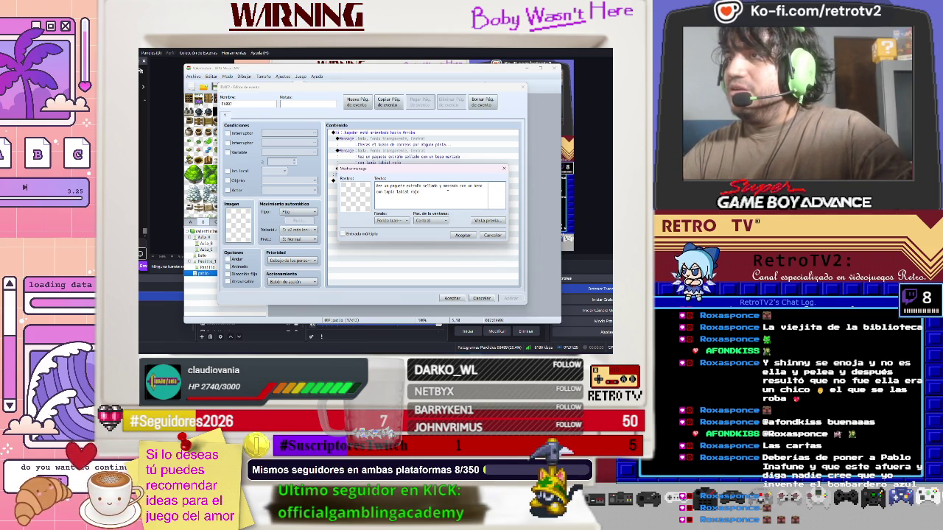
key(Delete)
key(Delete)
key(Delete)
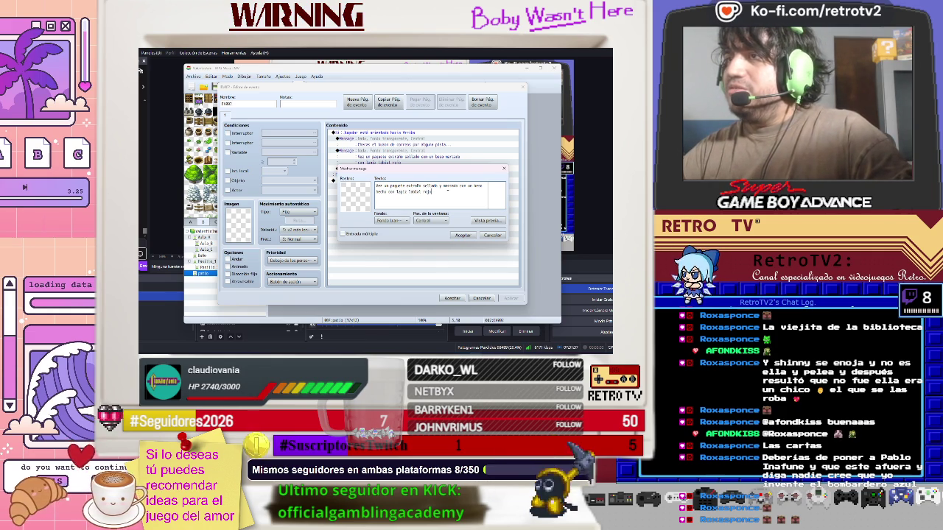
text( que l)
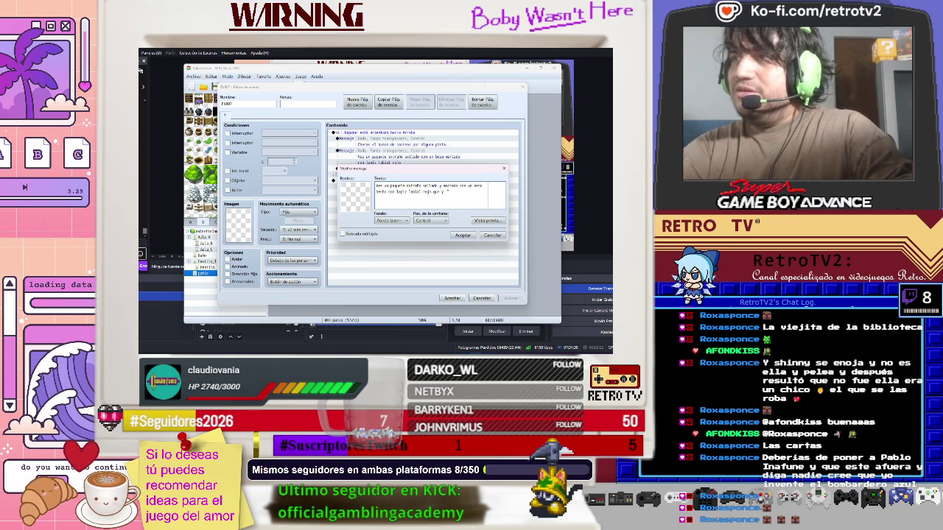
text(tu)
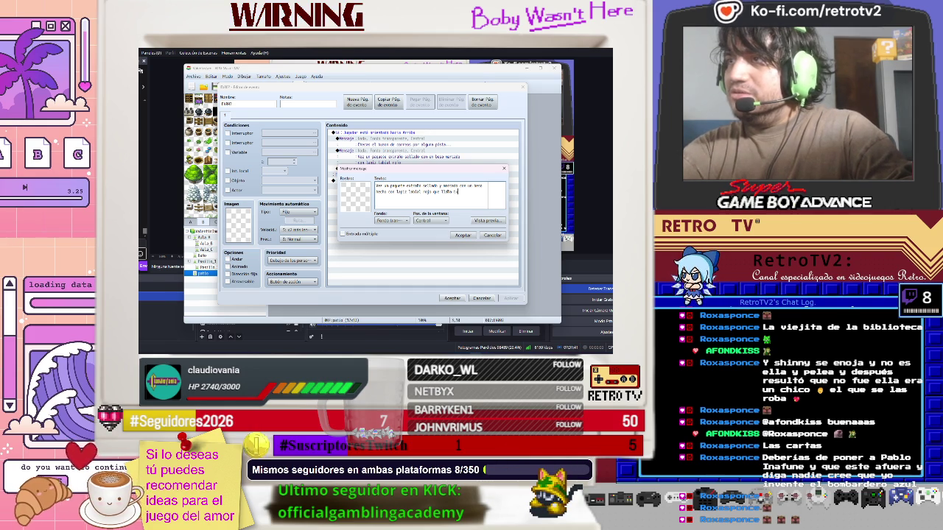
text( atención.)
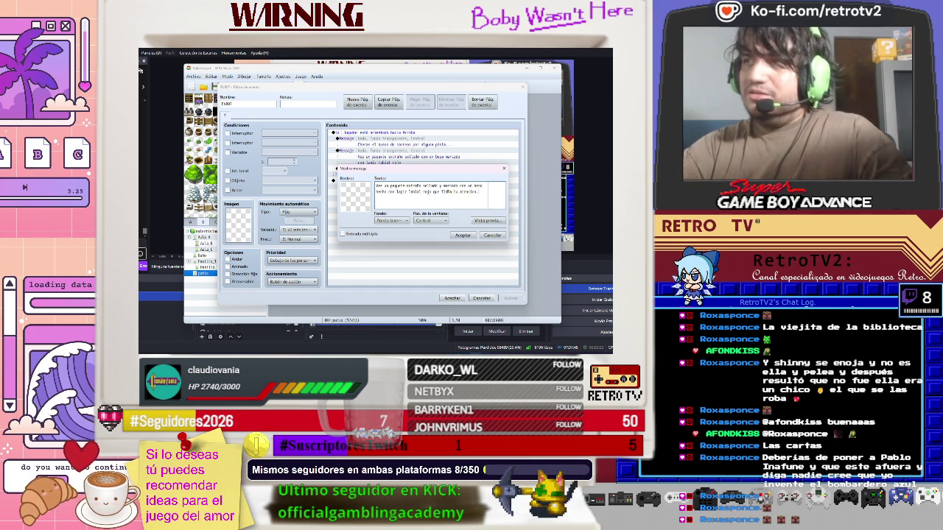
click(464, 236)
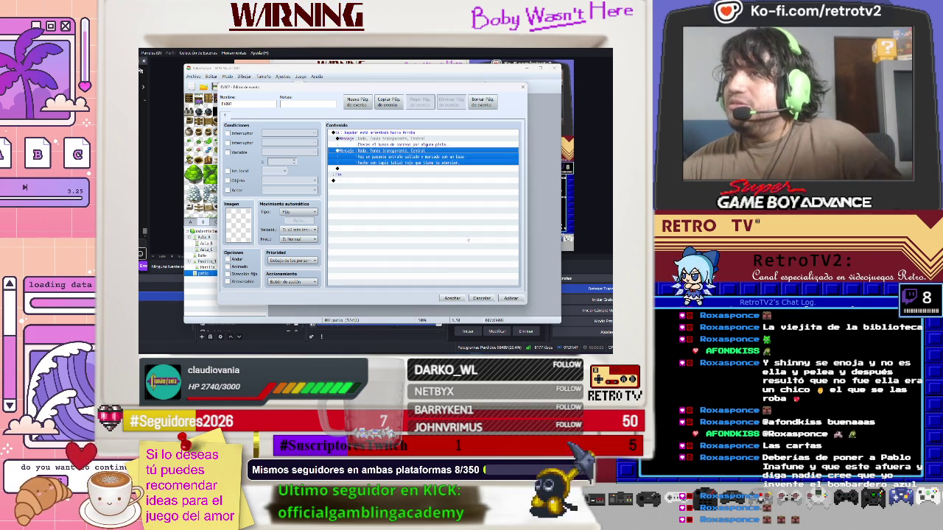
Try inserting a yes/no choice prompt below the message, then cancel without adding it
click(365, 169)
right_click(364, 170)
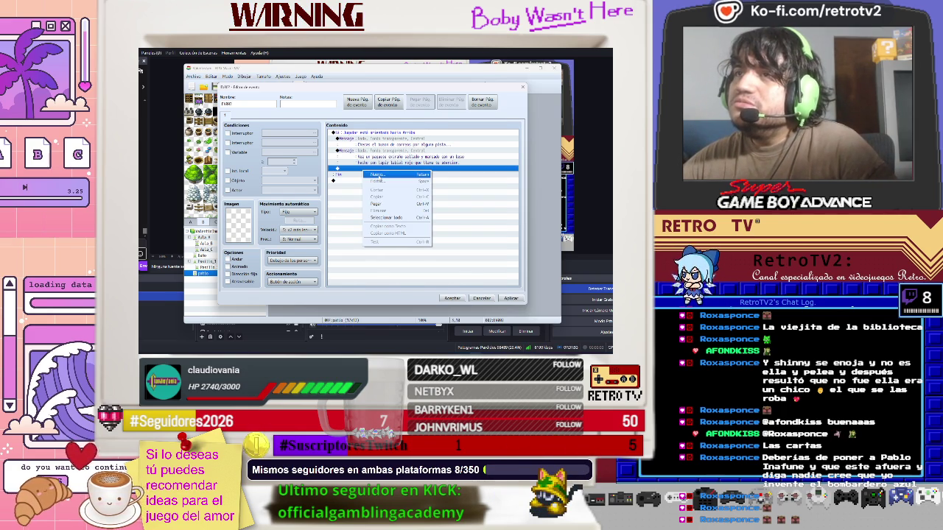
click(377, 174)
click(385, 142)
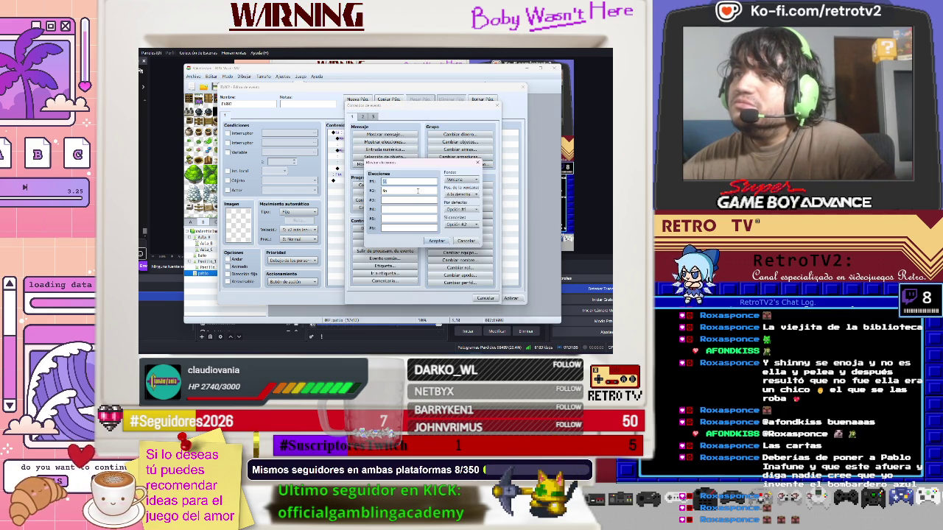
click(467, 240)
click(486, 298)
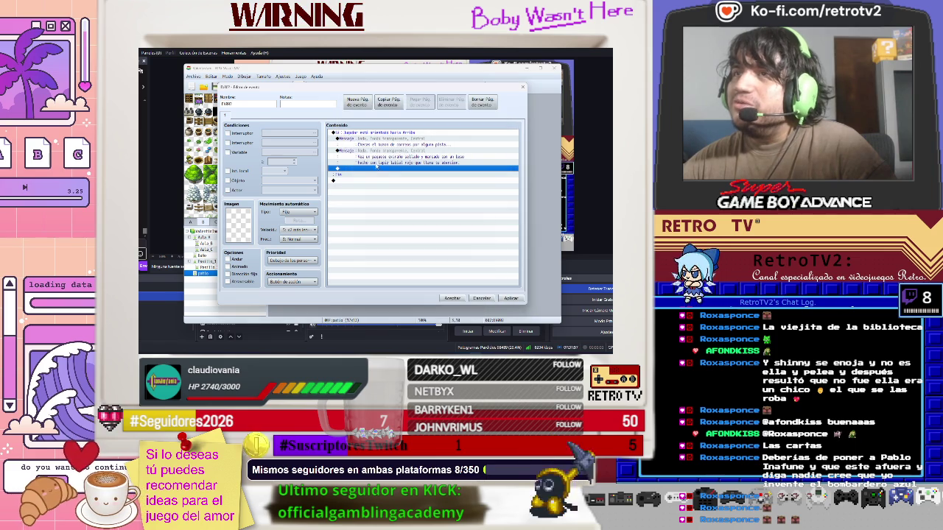
Add a '¿Quieres tomarlo?' message, centred on screen with a transparent background
right_click(350, 170)
click(364, 175)
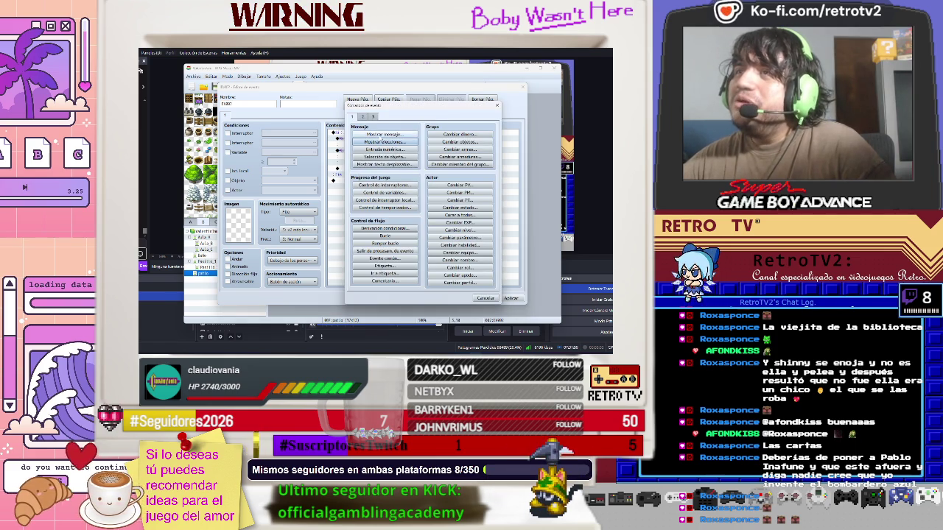
click(385, 135)
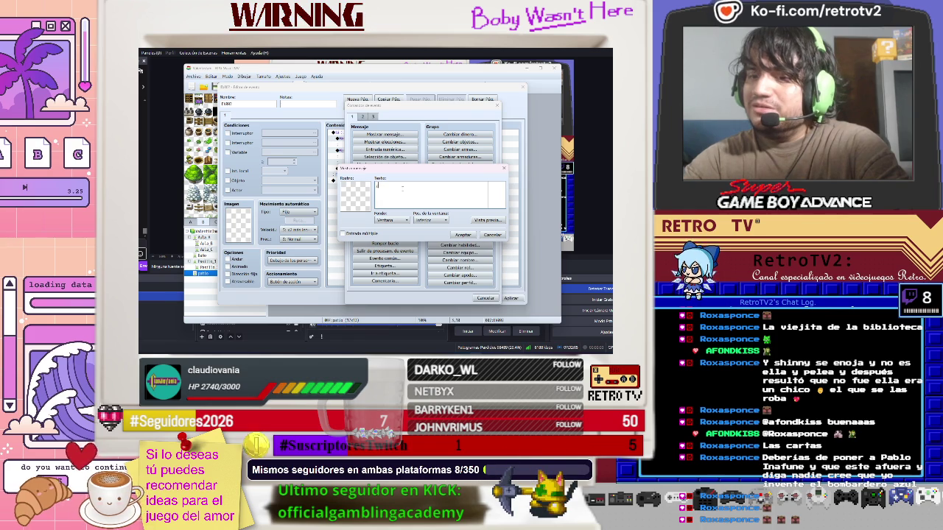
key(BackSpace)
text(¿Quieres tomarlo?)
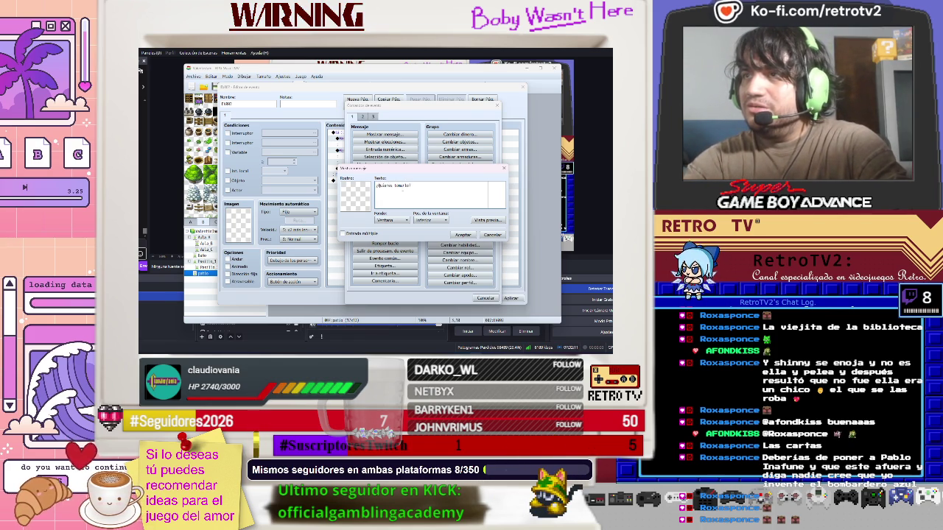
click(435, 220)
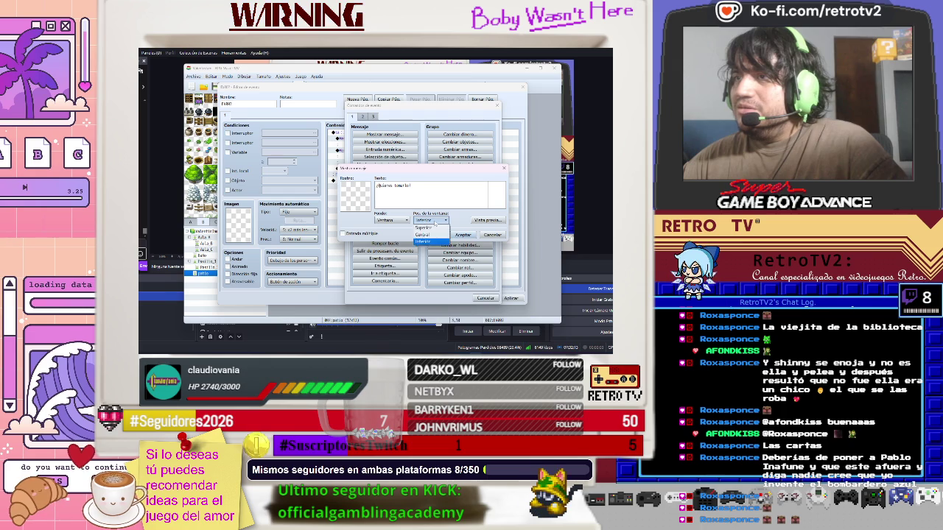
click(422, 234)
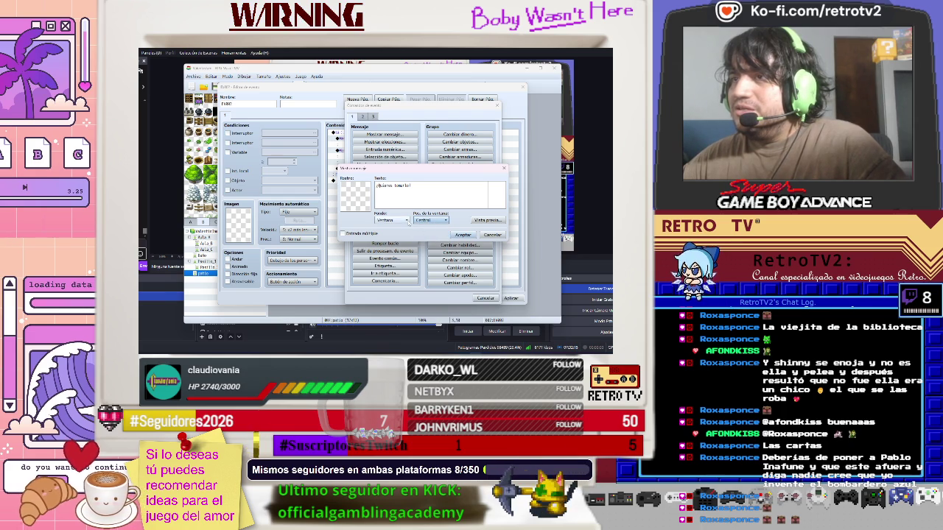
click(403, 221)
click(402, 242)
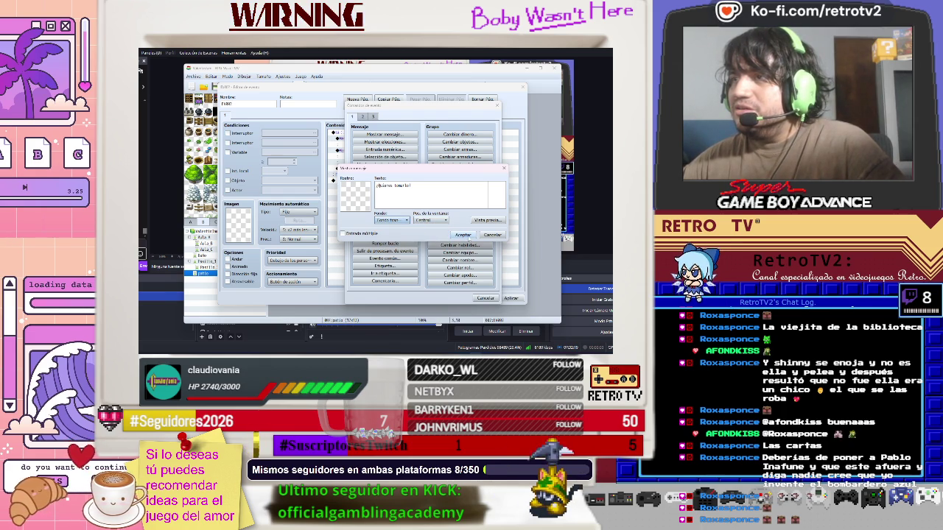
click(463, 234)
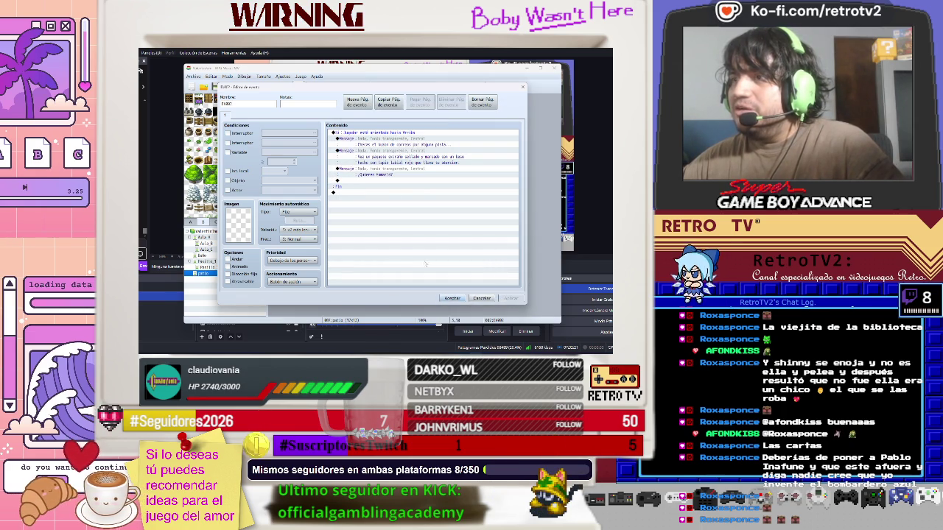
click(448, 297)
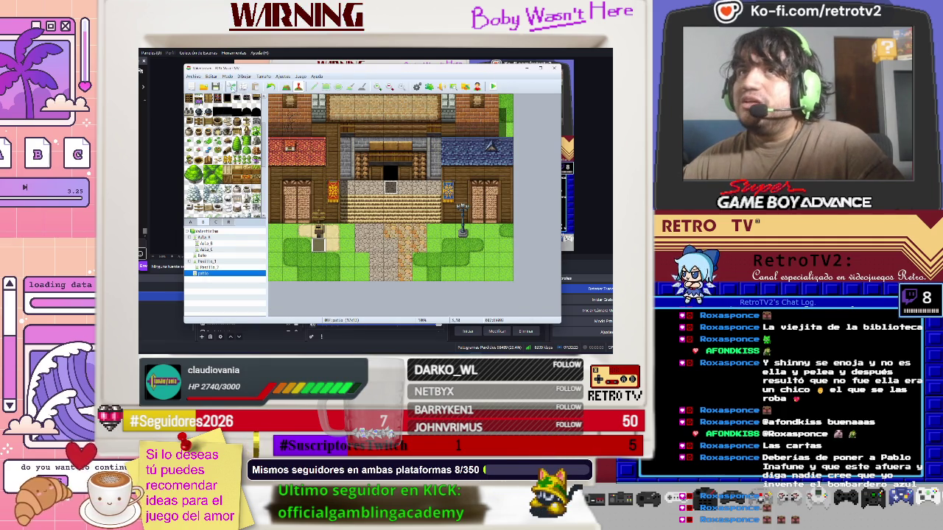
click(281, 76)
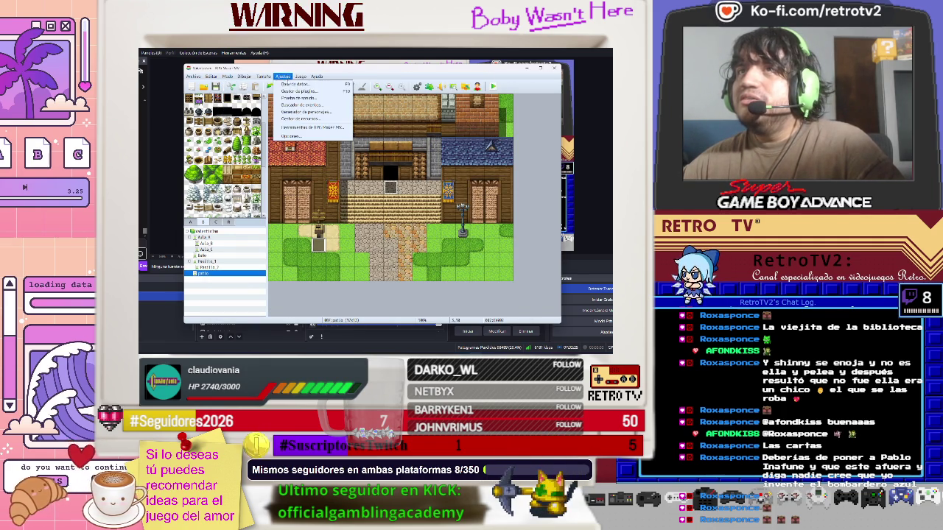
click(298, 86)
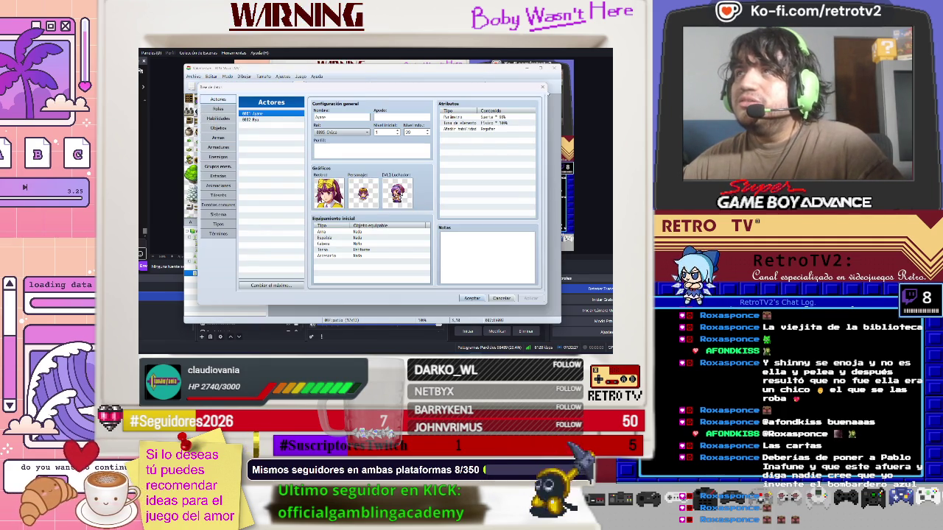
click(542, 87)
double_click(318, 245)
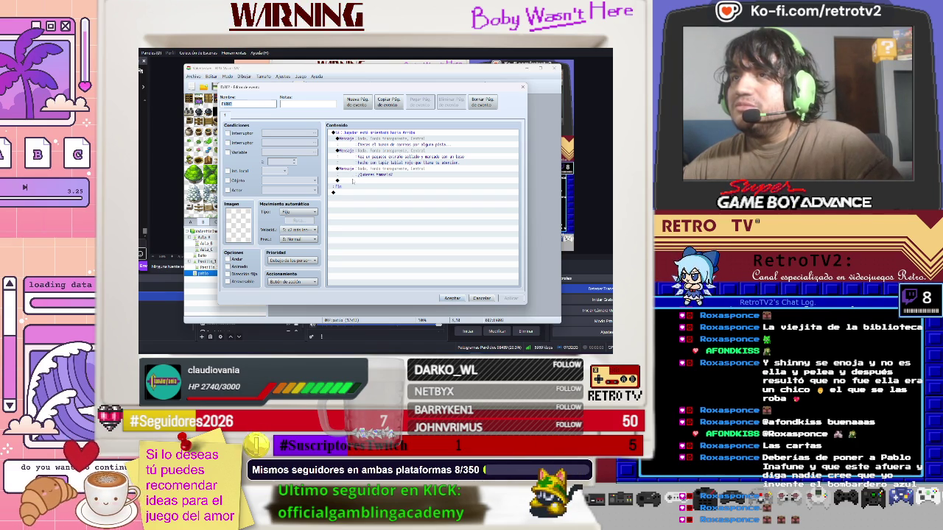
click(352, 180)
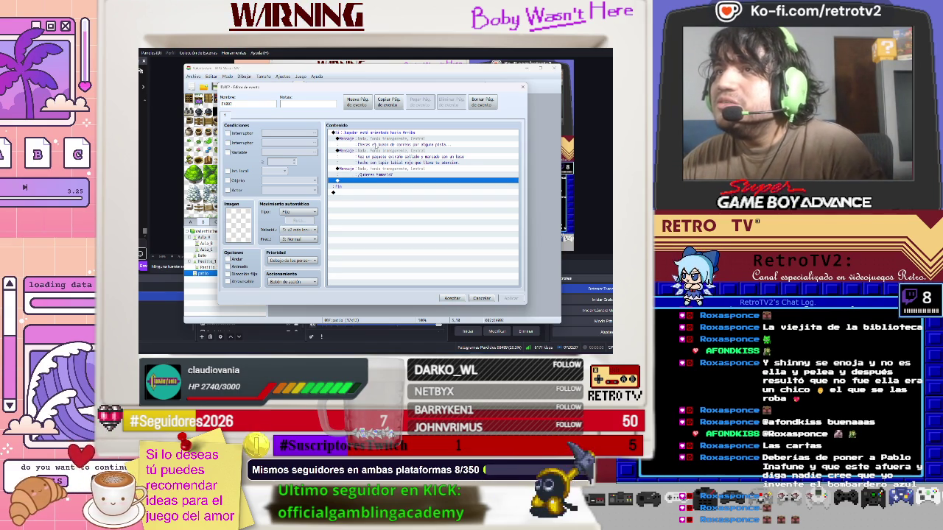
click(377, 143)
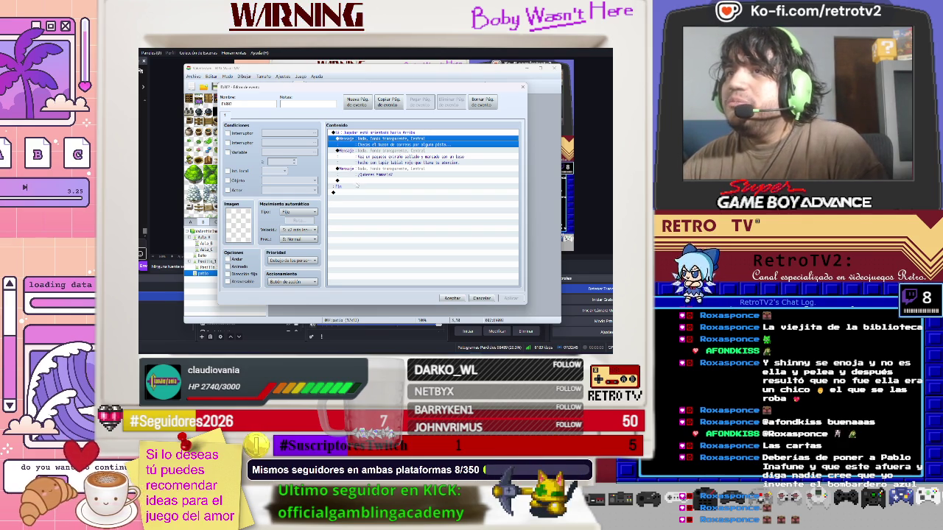
Insert a conditional branch after the question and browse its condition types
click(356, 181)
right_click(356, 182)
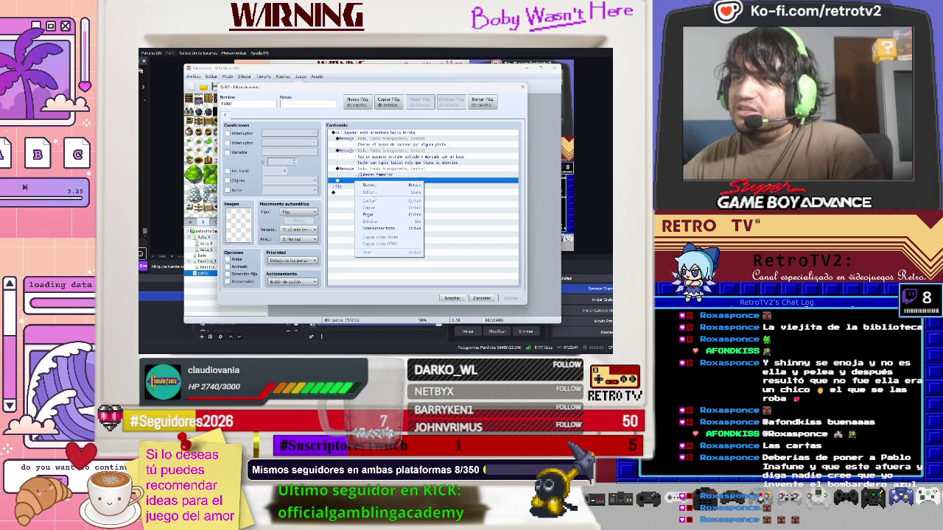
click(369, 185)
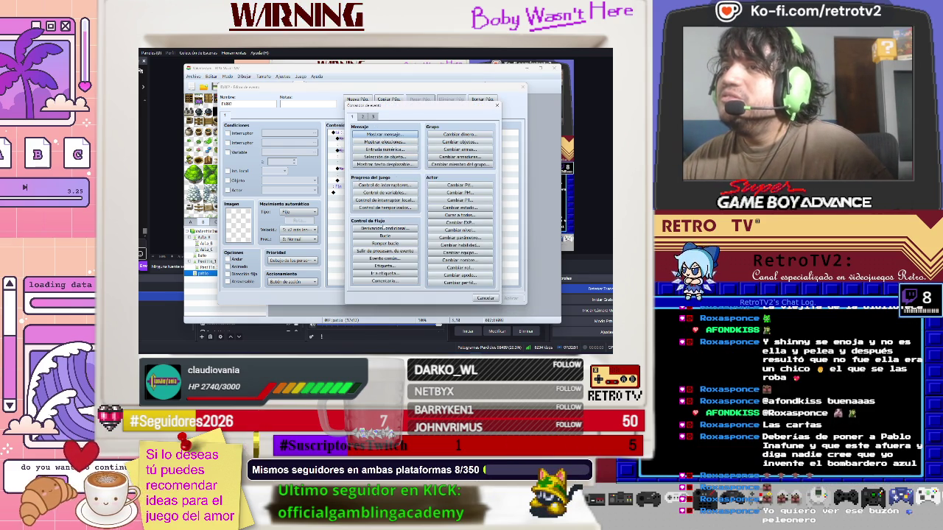
click(385, 228)
click(369, 156)
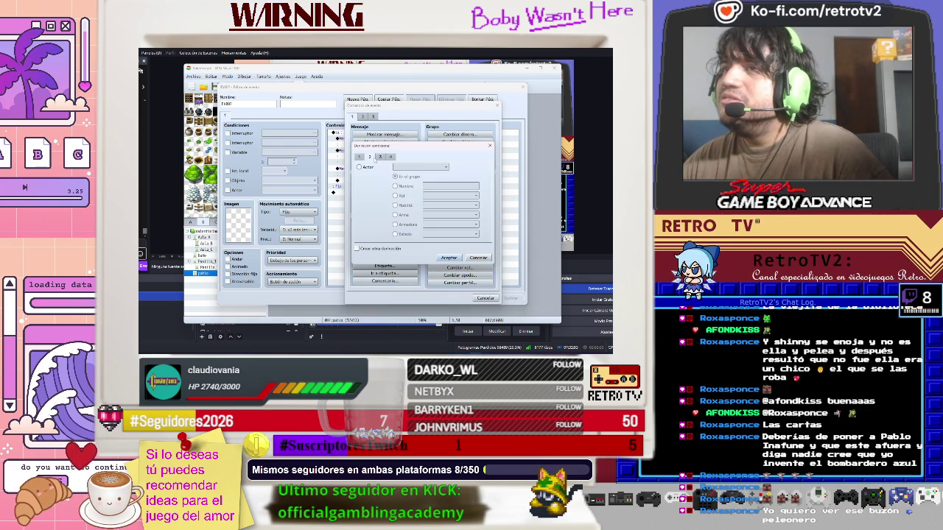
click(380, 157)
click(359, 157)
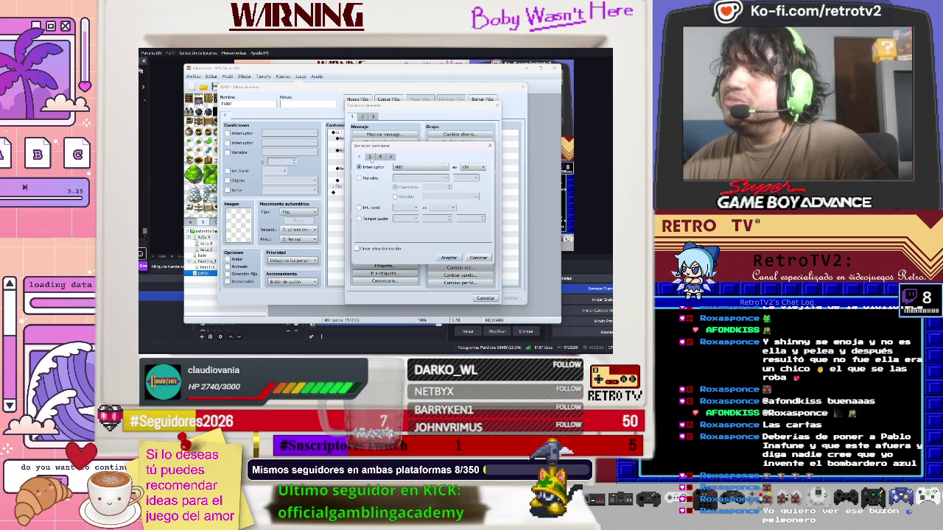
click(369, 157)
click(379, 156)
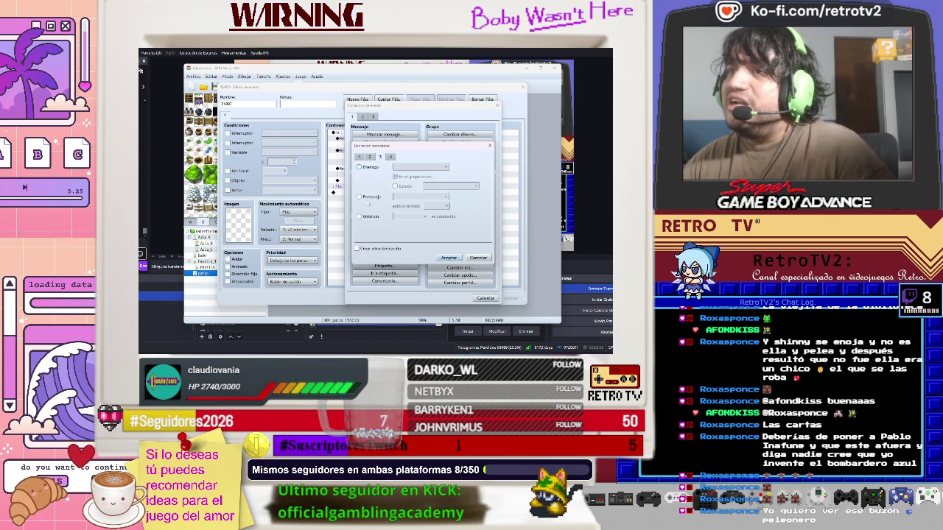
click(370, 157)
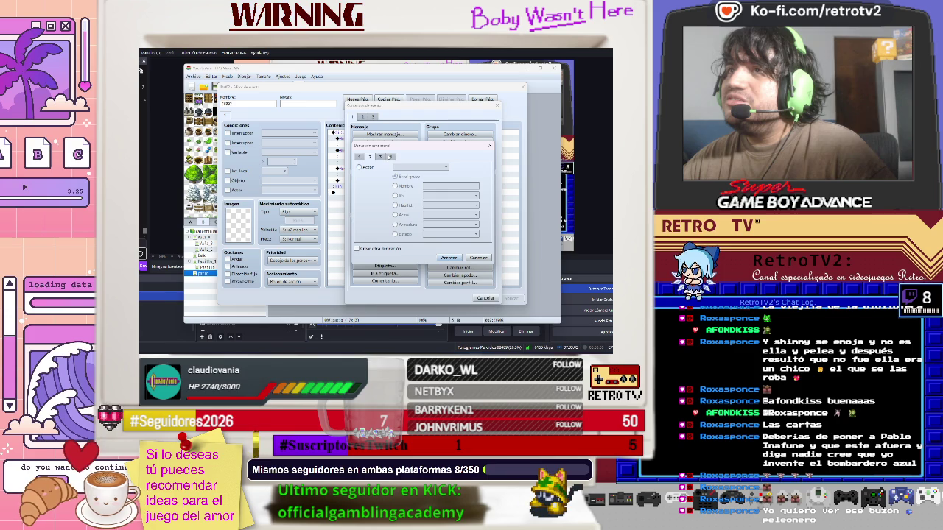
click(379, 157)
click(391, 157)
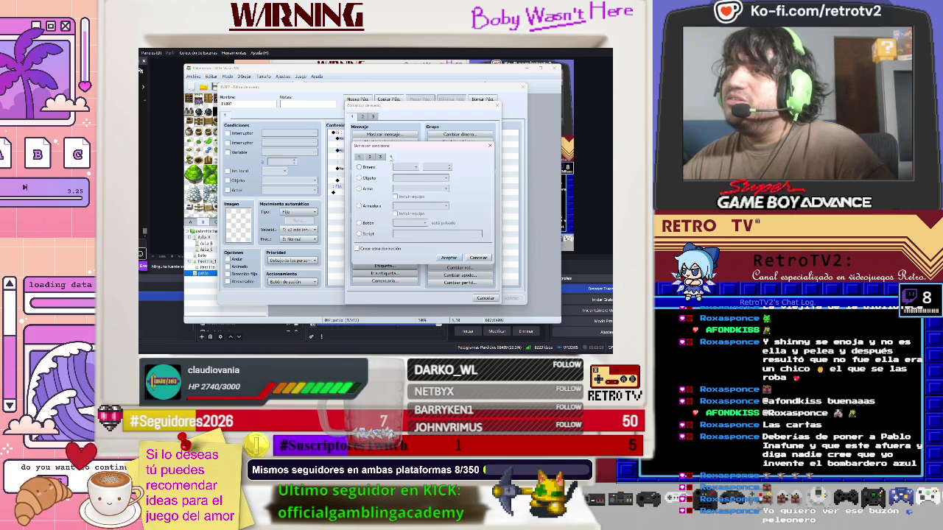
Make the branch check that the party holds item 0005 Llave de biblioteca
click(360, 178)
click(420, 178)
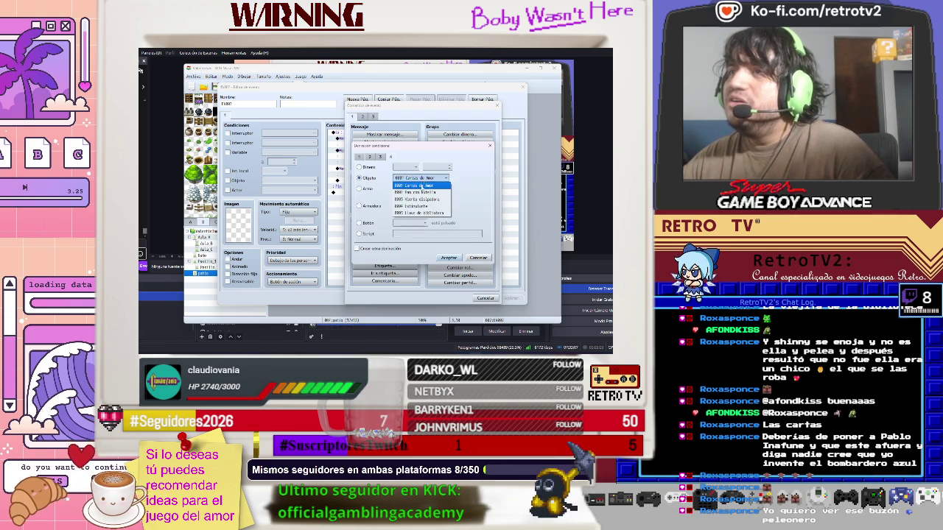
click(417, 213)
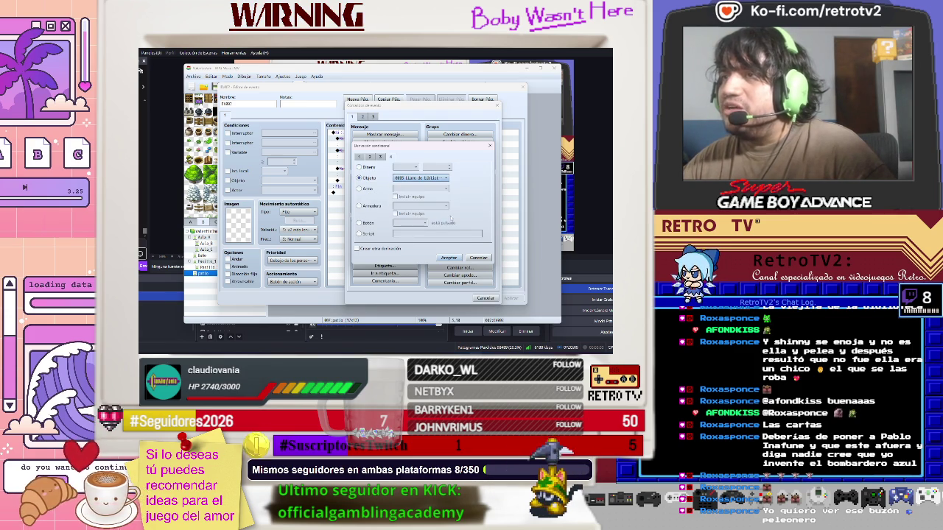
click(448, 258)
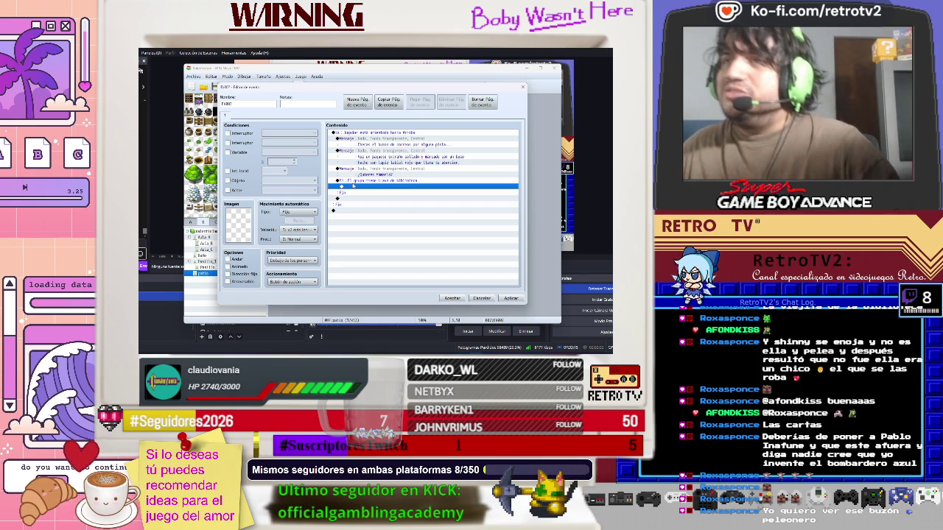
Cut the three mailbox messages and paste them on the empty line below
click(337, 140)
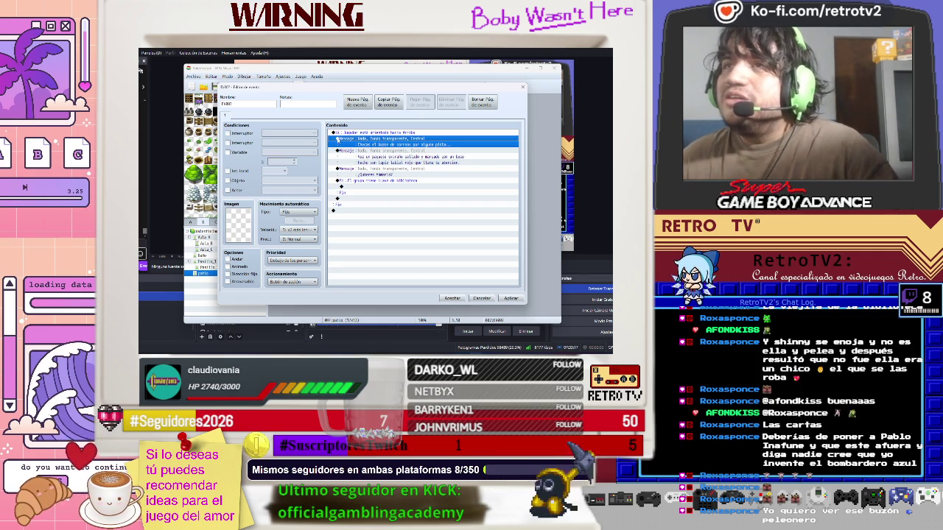
click(345, 151)
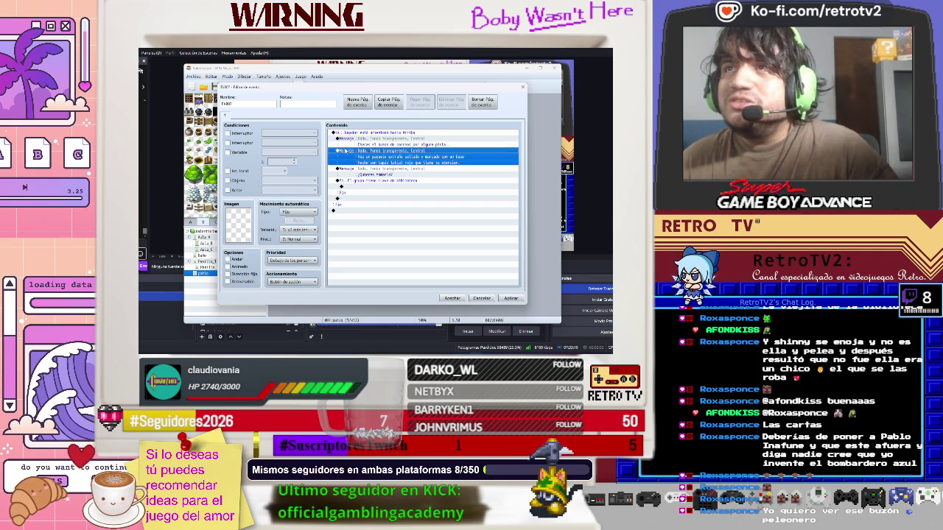
drag(338, 140, 342, 170)
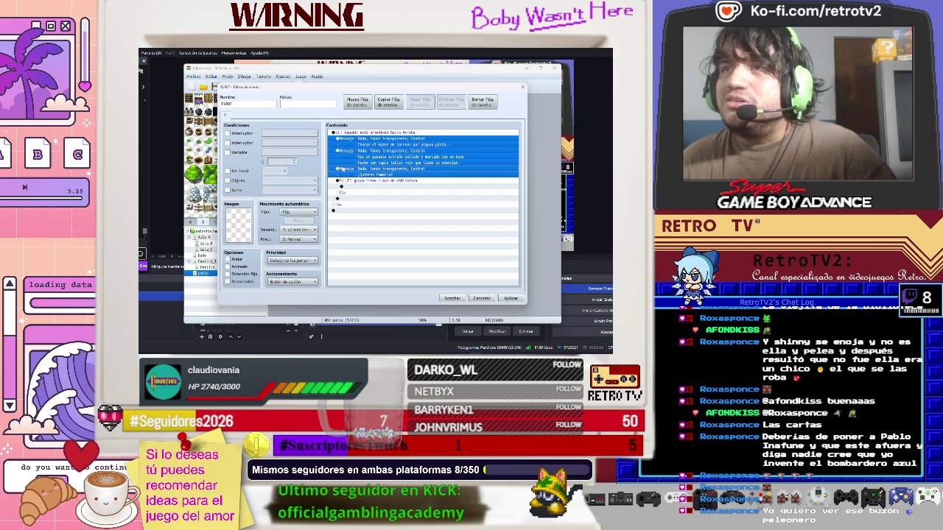
right_click(342, 141)
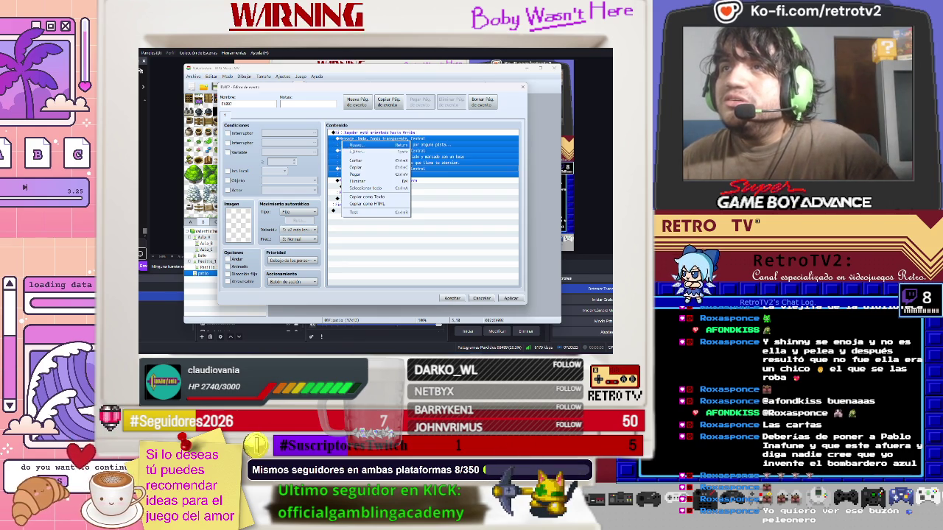
click(357, 161)
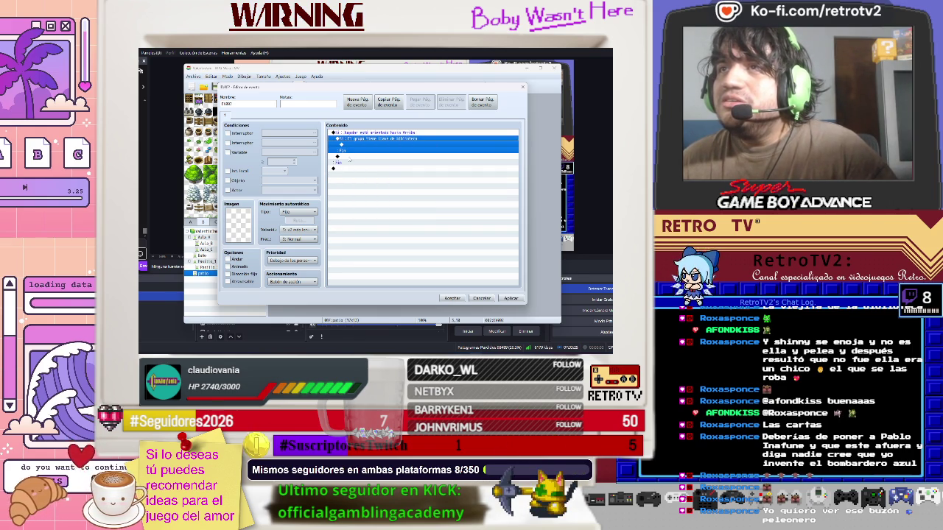
click(348, 158)
right_click(349, 159)
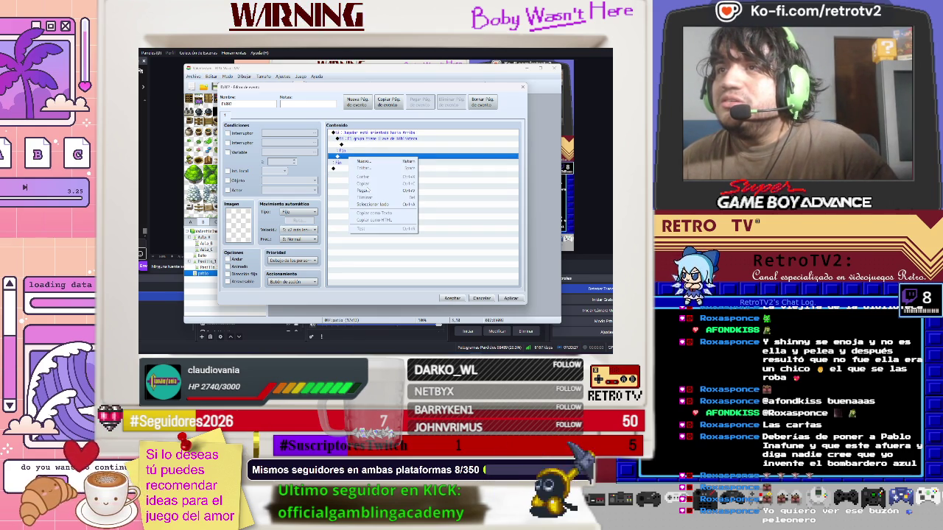
click(362, 190)
double_click(354, 146)
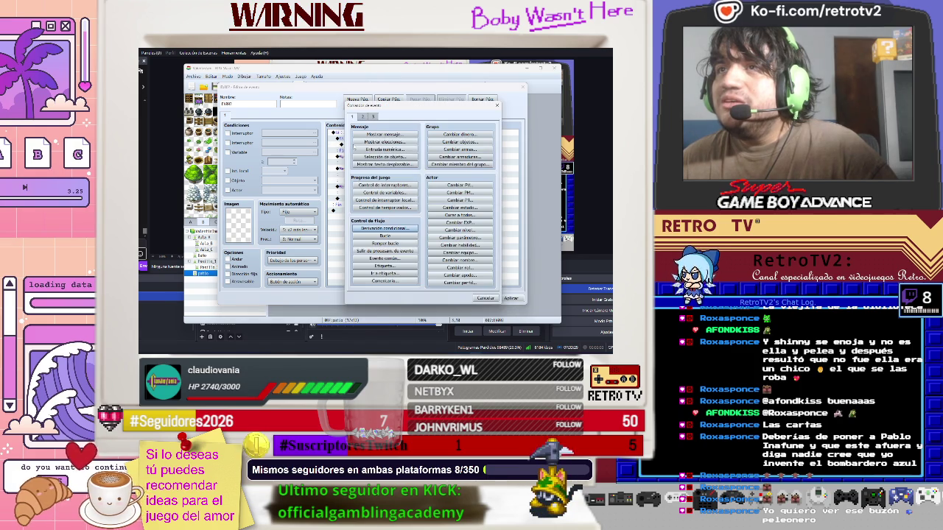
Add the message 'Revisas el buzón otra vez..., pero no encuentras nada', centred and transparent
click(379, 136)
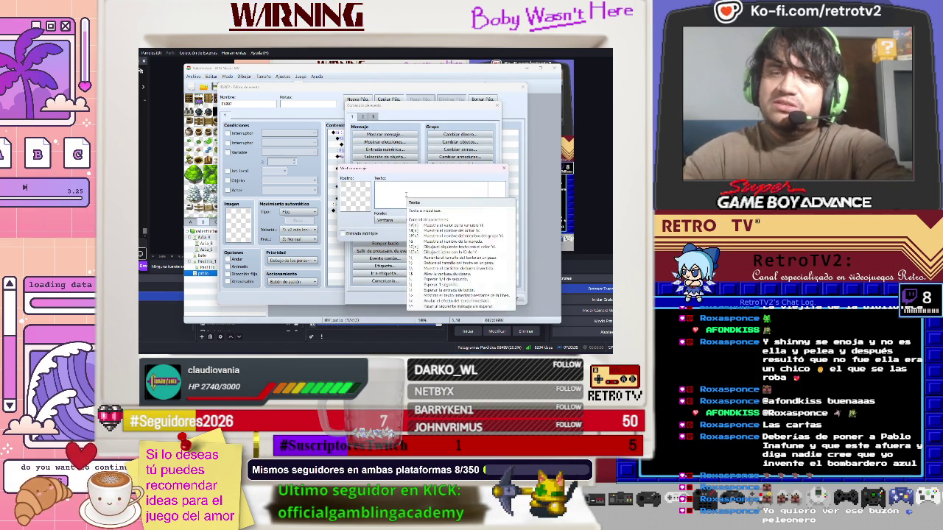
right_click(405, 197)
text(pvisado)
text( el buzo)
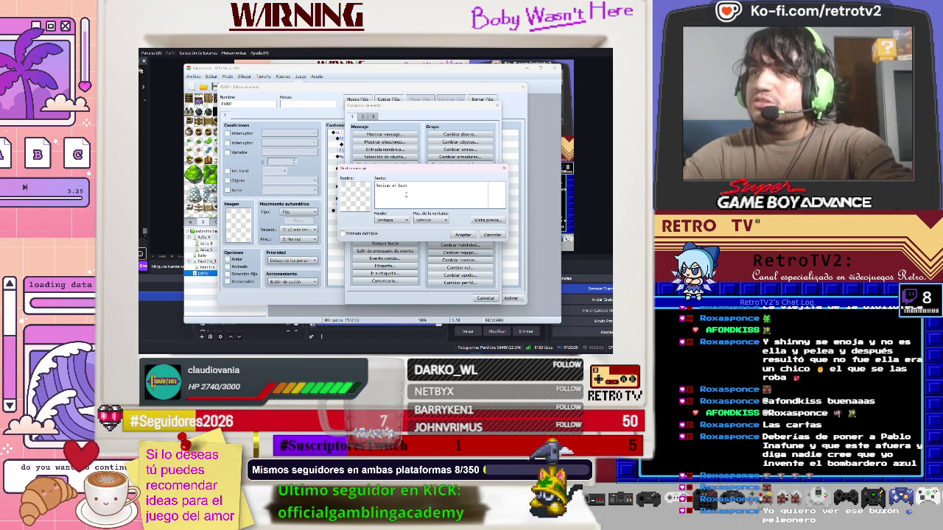
text( de)
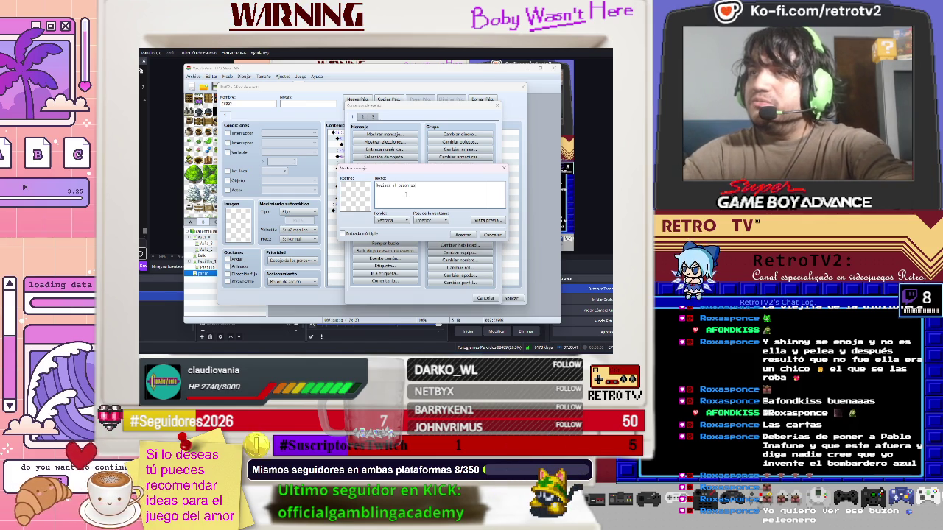
text( ve)
key(BackSpace)
text(te)
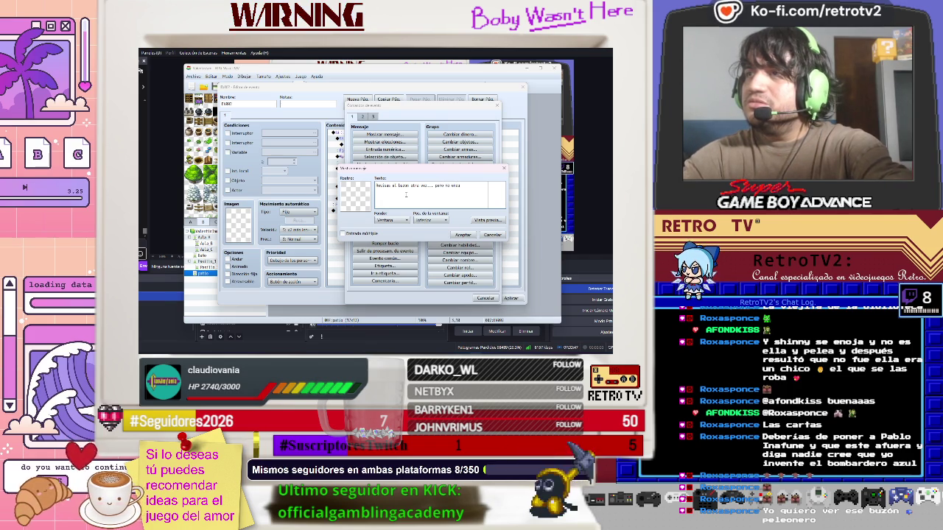
text(aste ada)
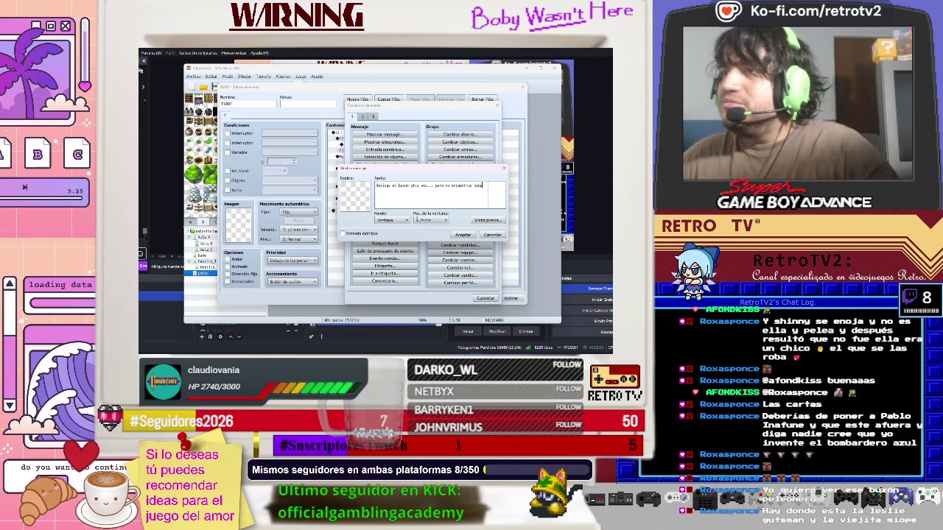
click(431, 221)
click(423, 234)
click(393, 220)
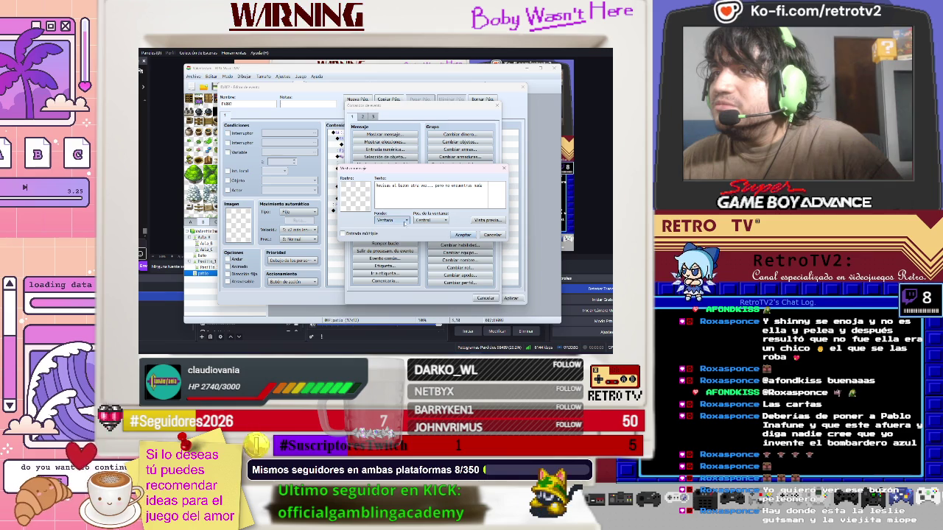
click(396, 241)
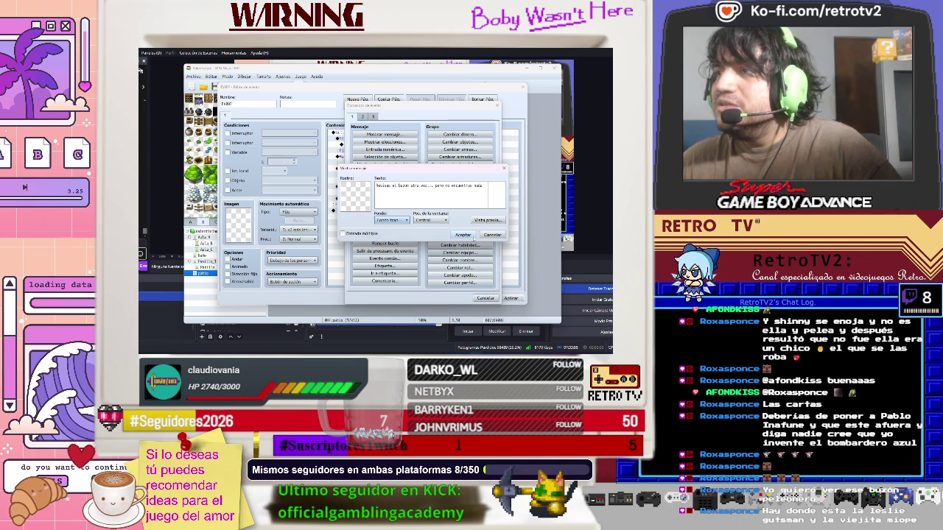
click(462, 234)
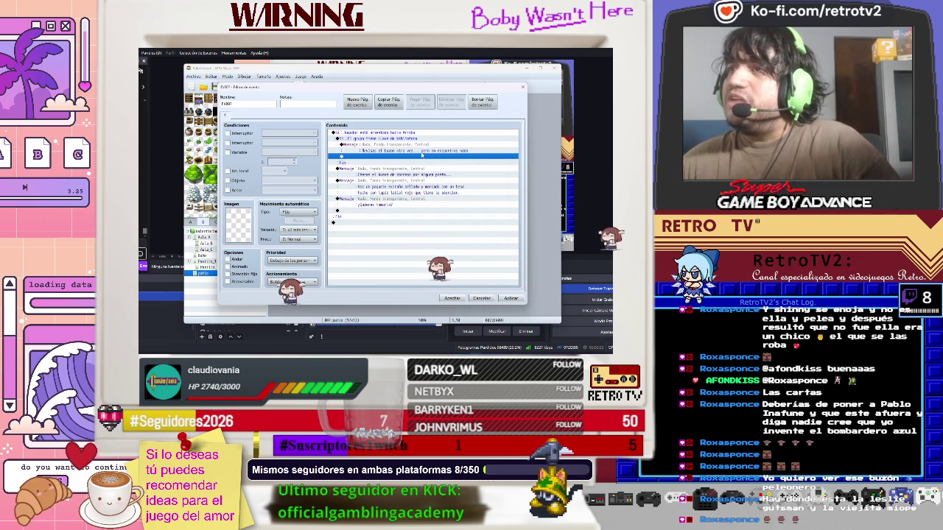
Insert a Break Loop command directly after the nothing-found message
right_click(372, 155)
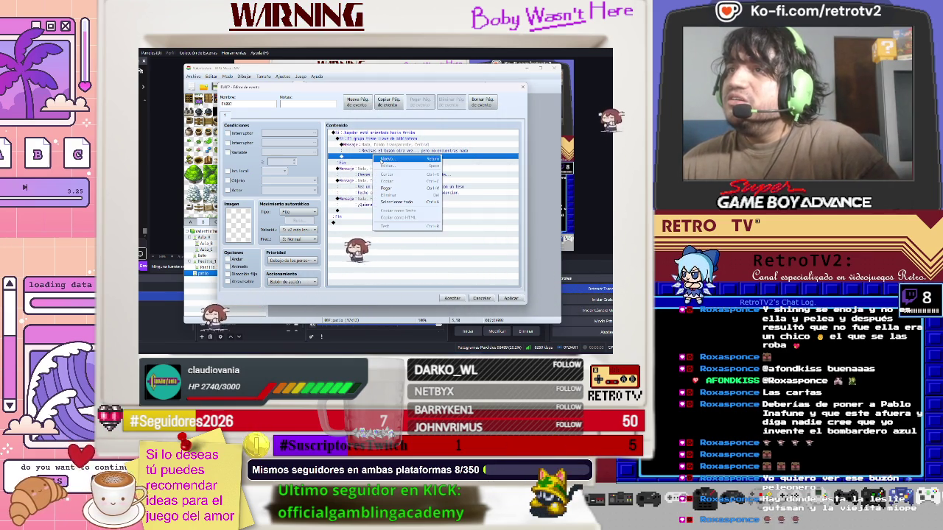
click(386, 159)
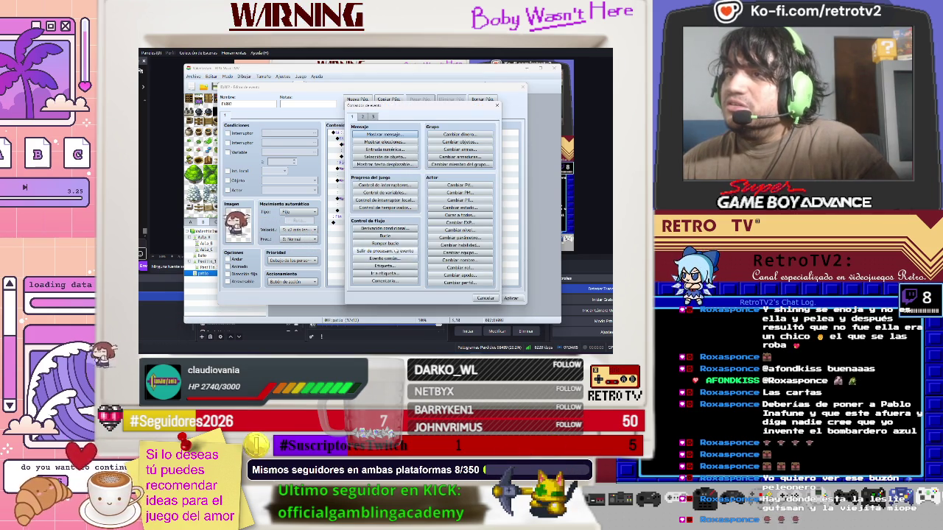
click(384, 243)
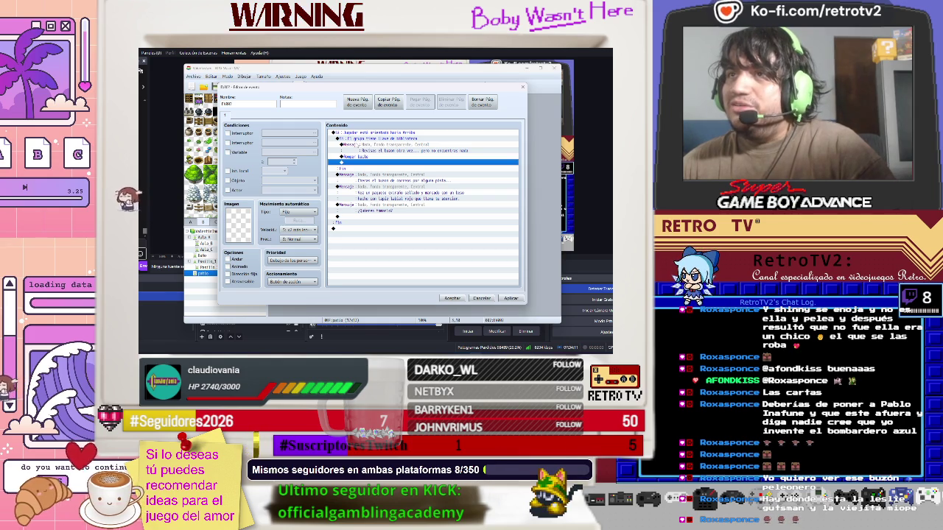
click(357, 175)
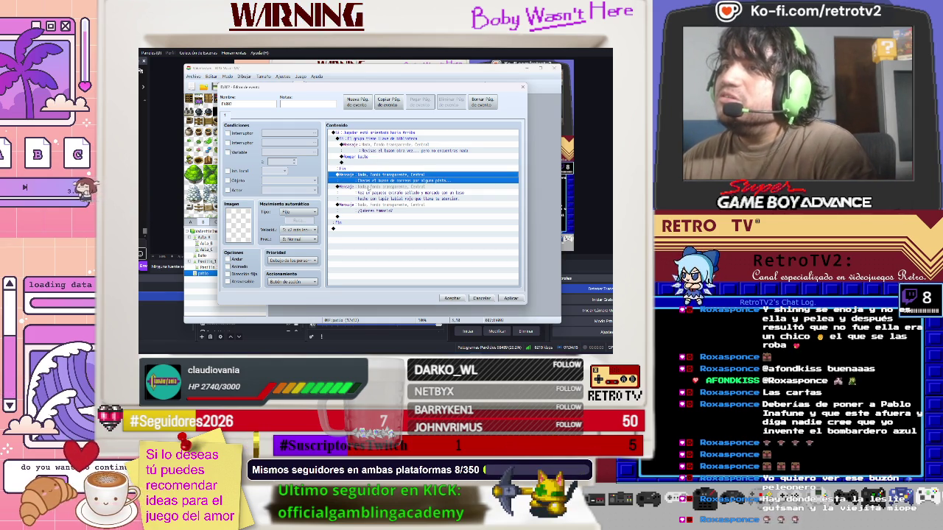
click(400, 197)
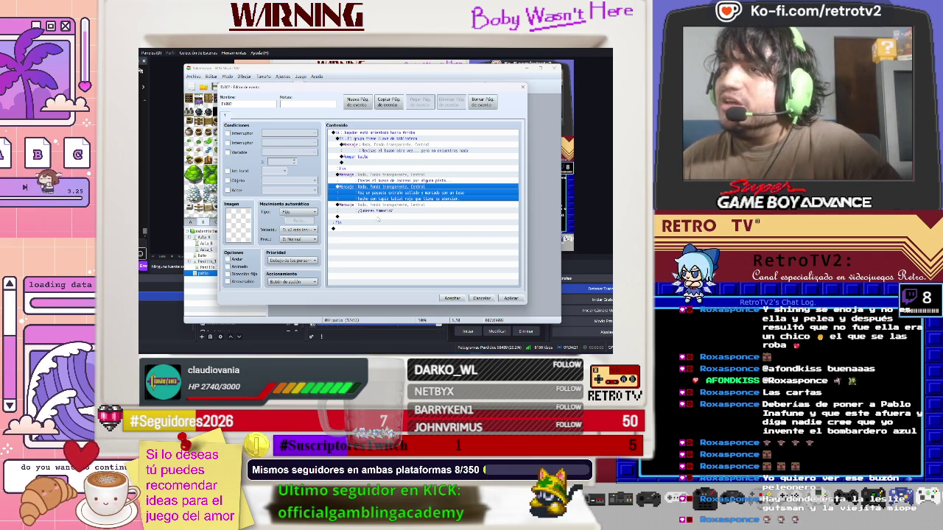
Add Show Choices after '¿Quieres tomarlo?' with 'Sí, para la investigación' and 'No, parece una trampa'
click(375, 216)
double_click(374, 217)
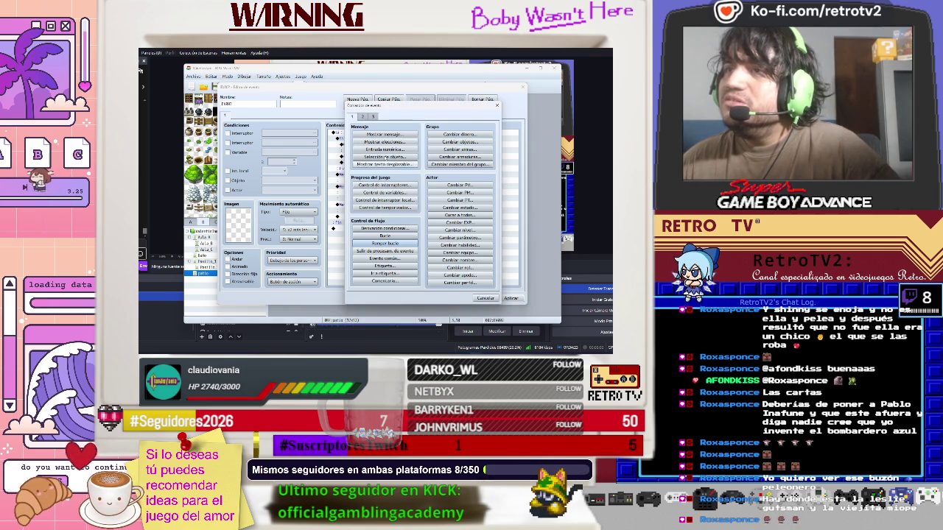
click(384, 141)
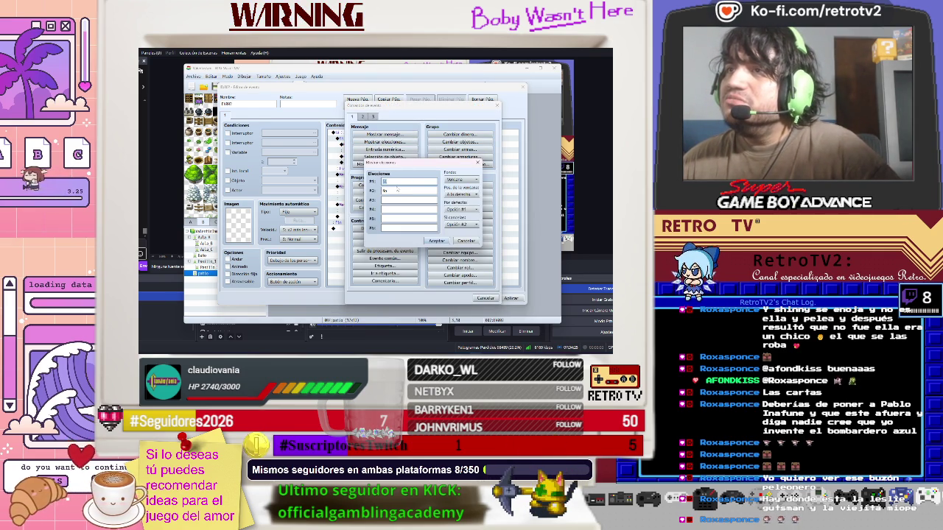
key(Tab)
text(Nel, delame ser tr)
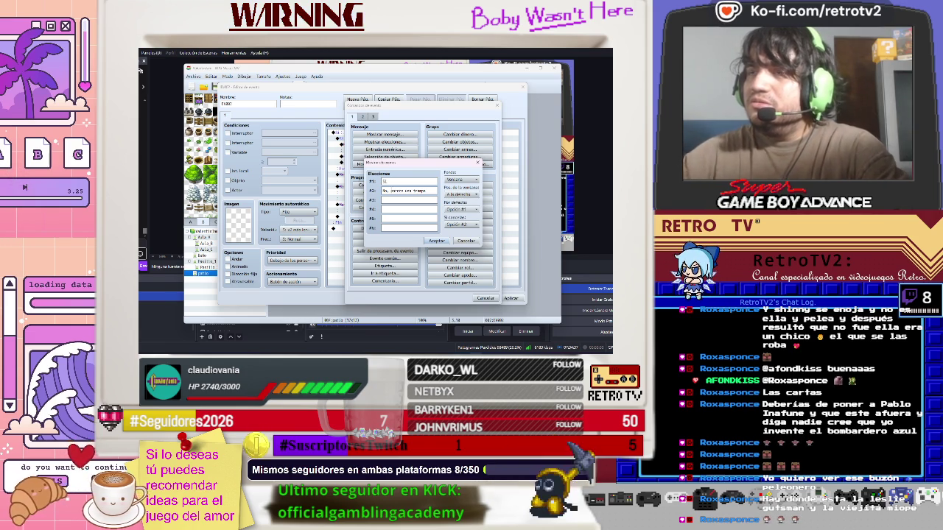
key(shift+Tab)
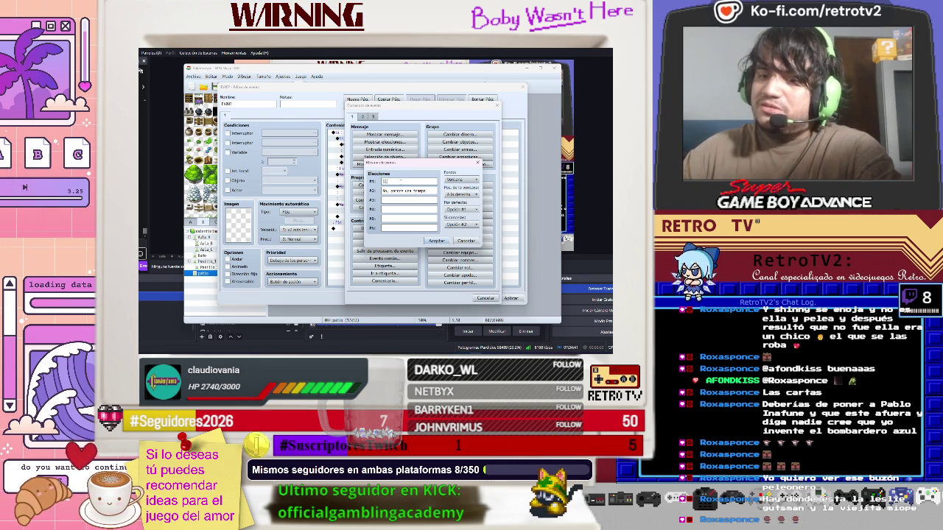
text(quto)
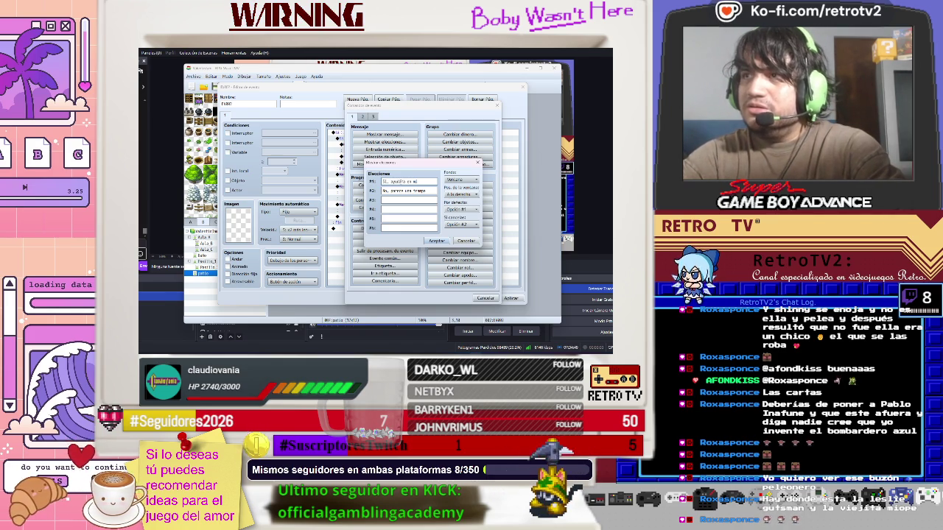
text(vel)
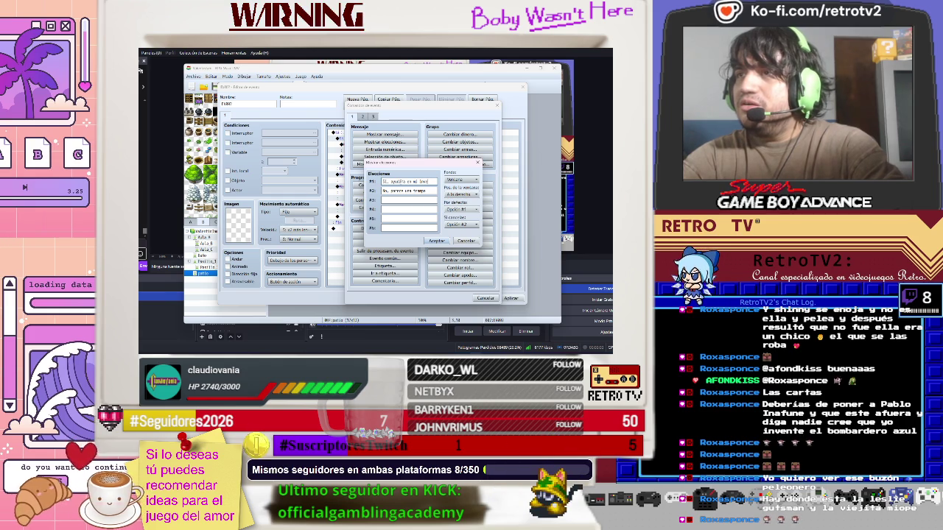
key(BackSpace)
key(BackSpace)
key(BackSpace)
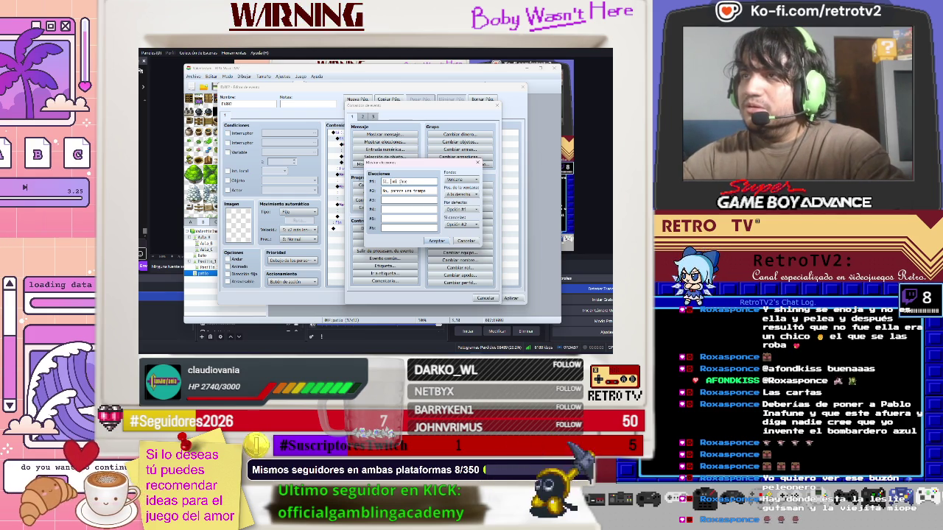
text(la)
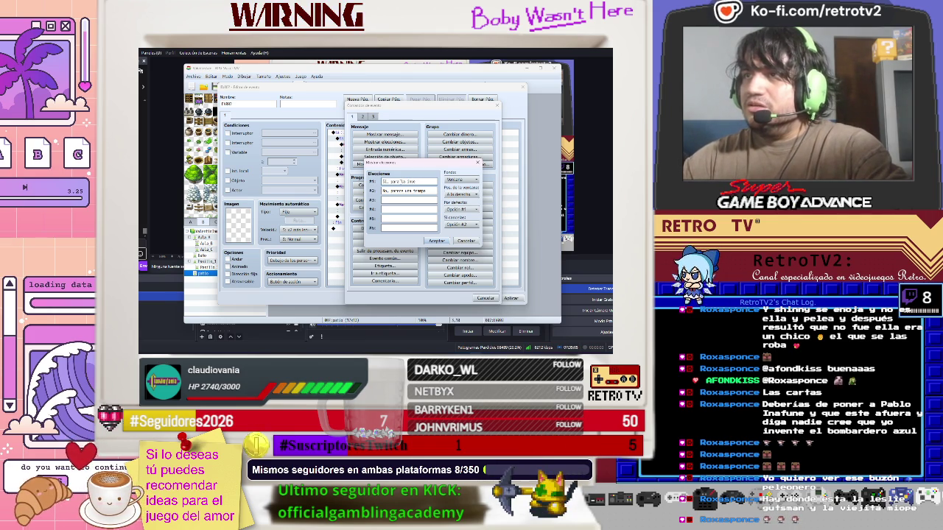
text(ción)
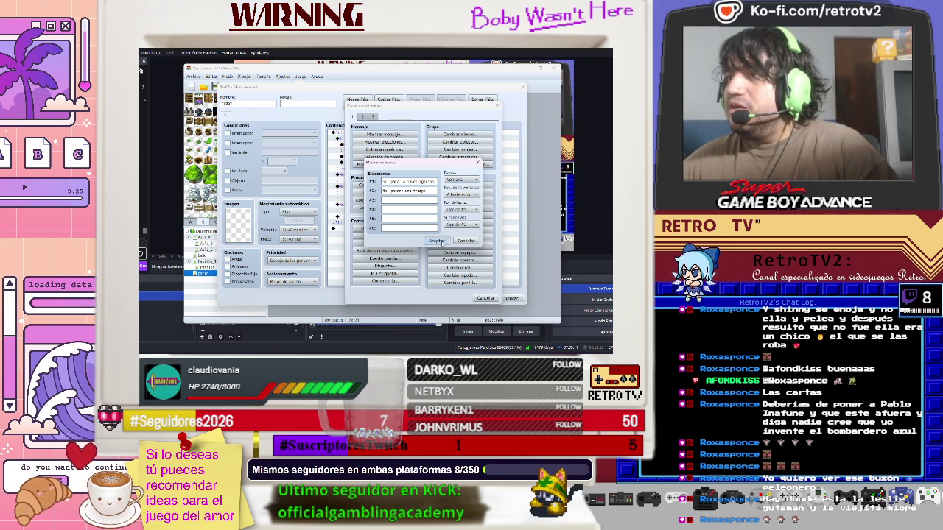
click(441, 243)
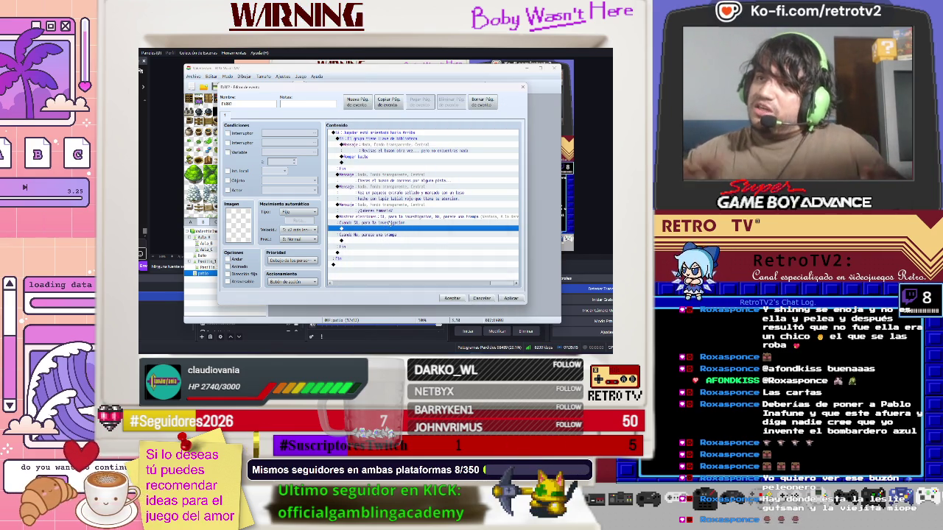
Make the No branch decrease actor 0001's HP by a constant 3, then begin a command under Sí
click(389, 221)
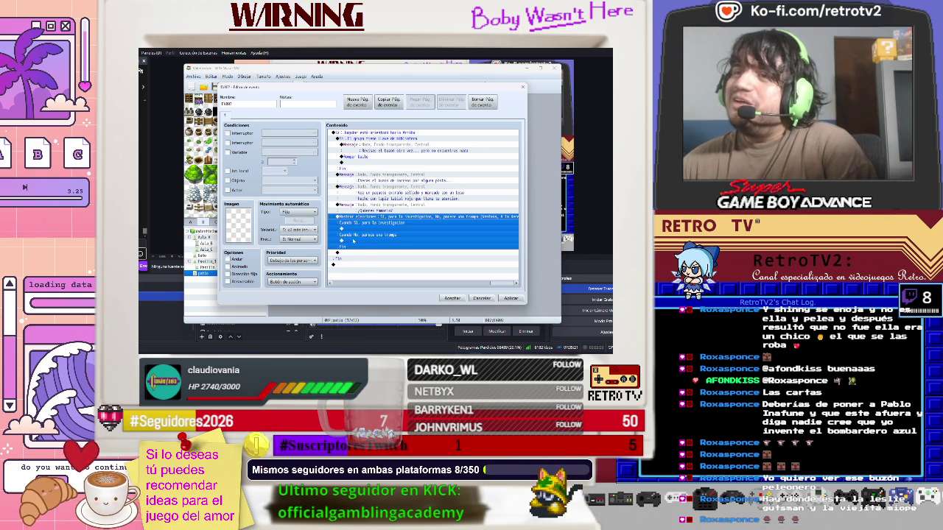
click(353, 241)
double_click(353, 241)
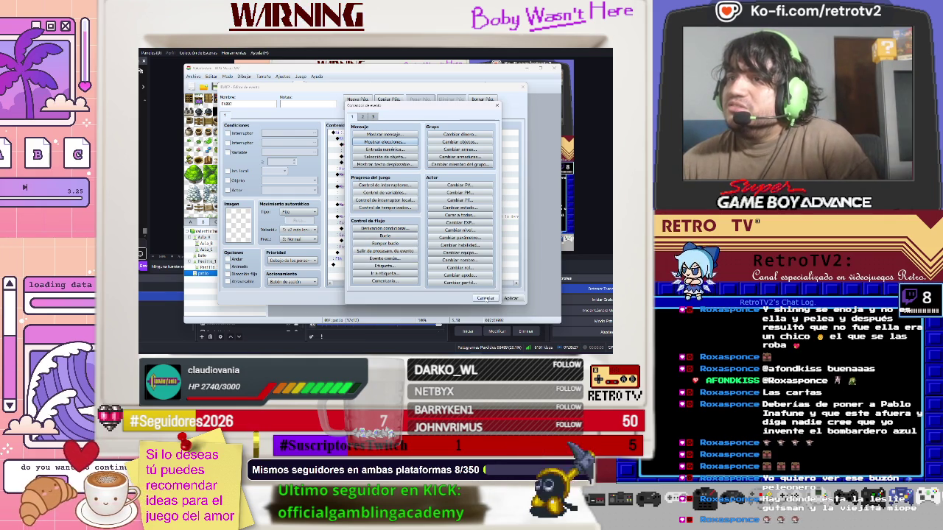
click(486, 299)
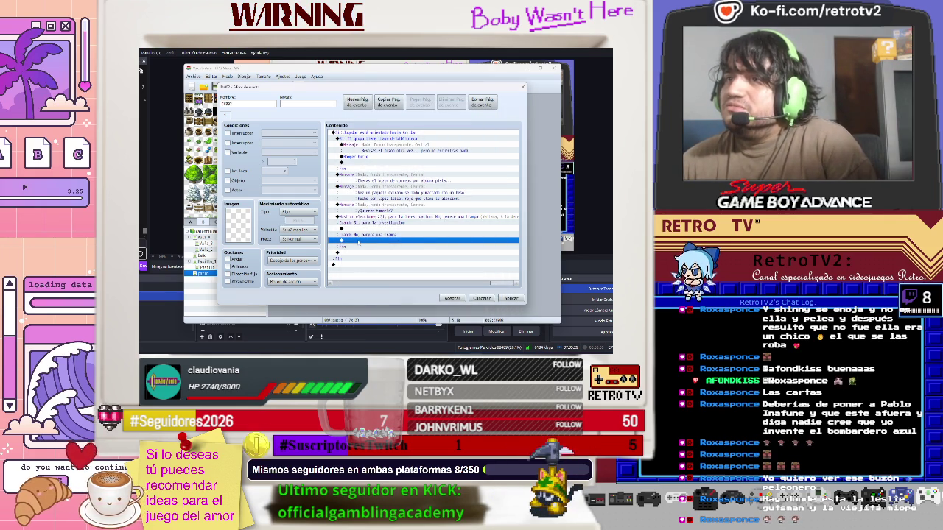
right_click(358, 242)
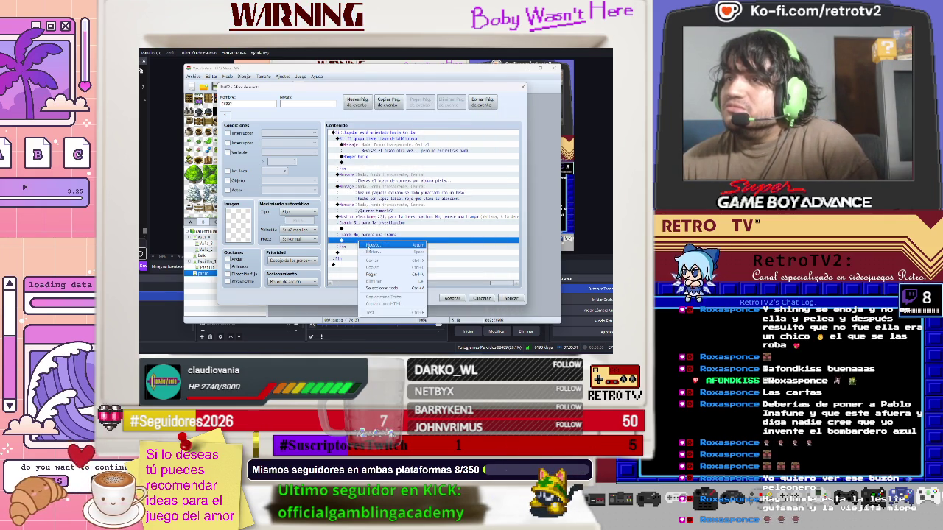
click(368, 247)
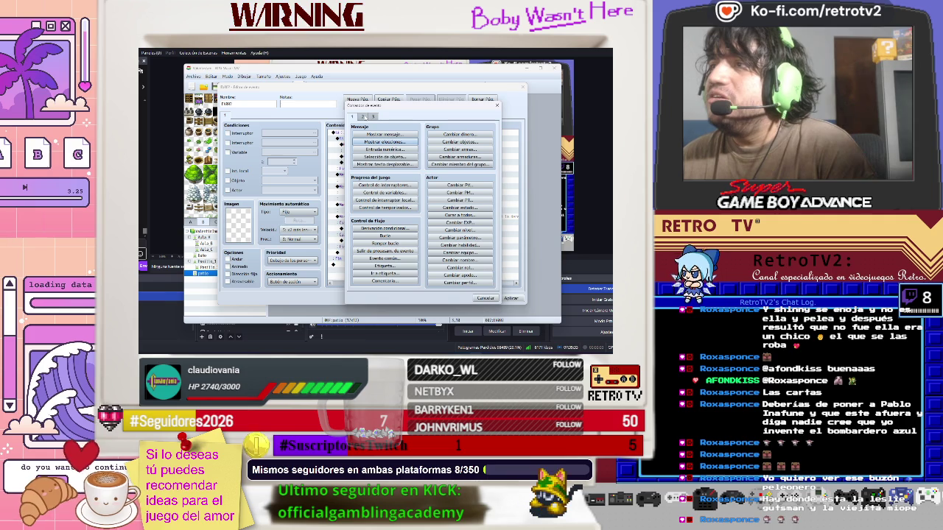
click(442, 200)
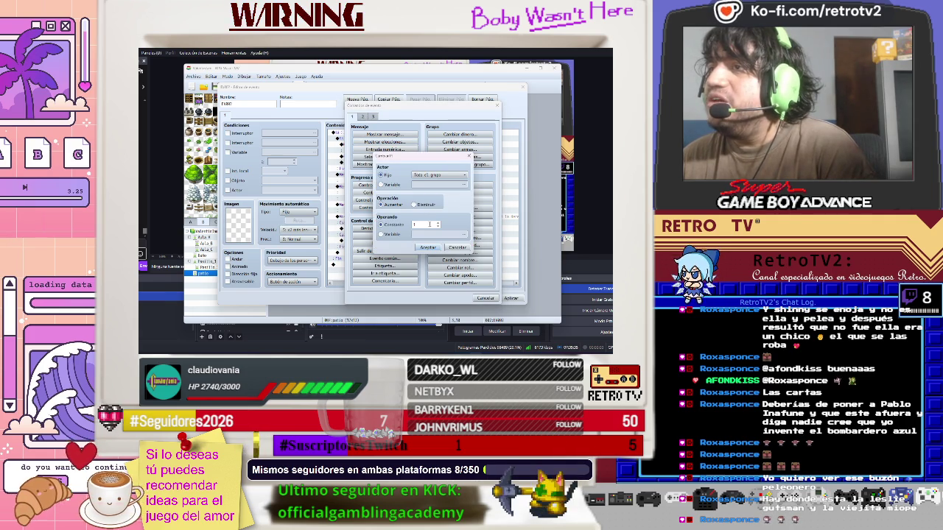
double_click(428, 224)
click(418, 205)
click(439, 175)
click(435, 185)
click(438, 223)
click(438, 223)
click(427, 247)
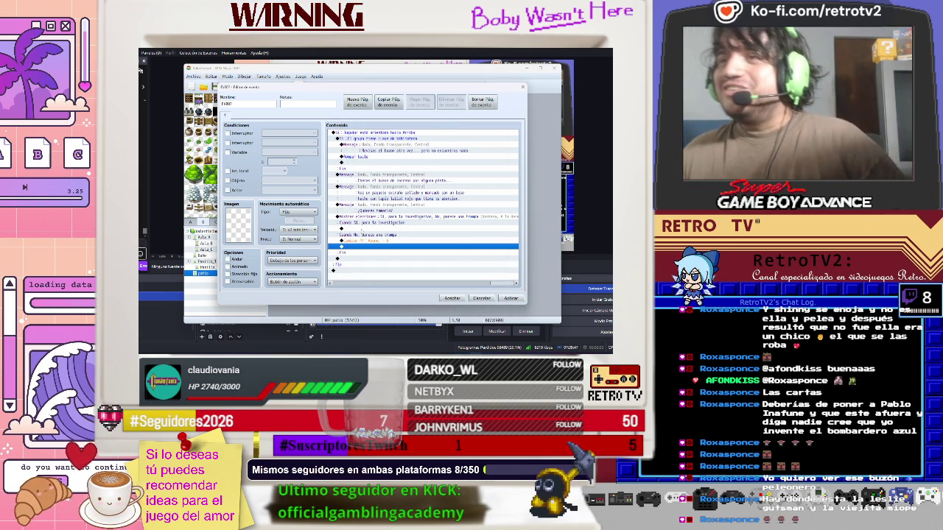
click(346, 228)
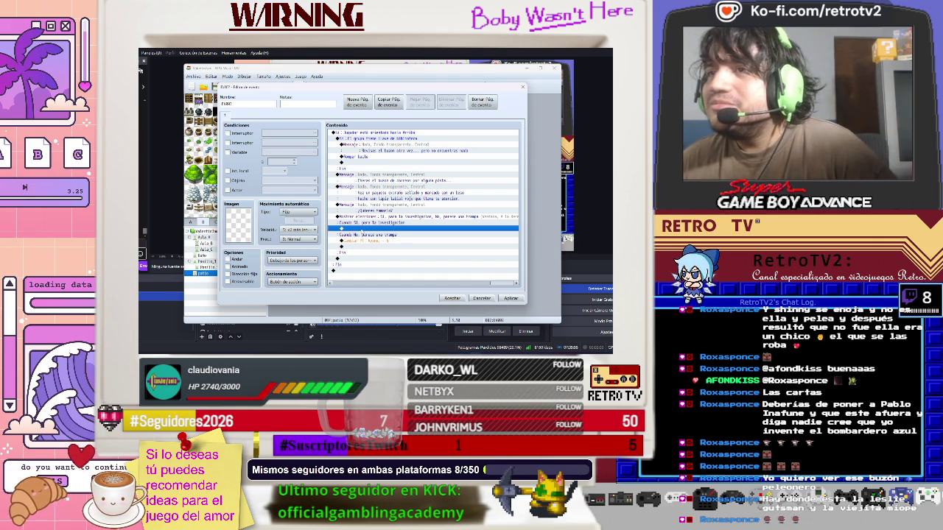
double_click(341, 229)
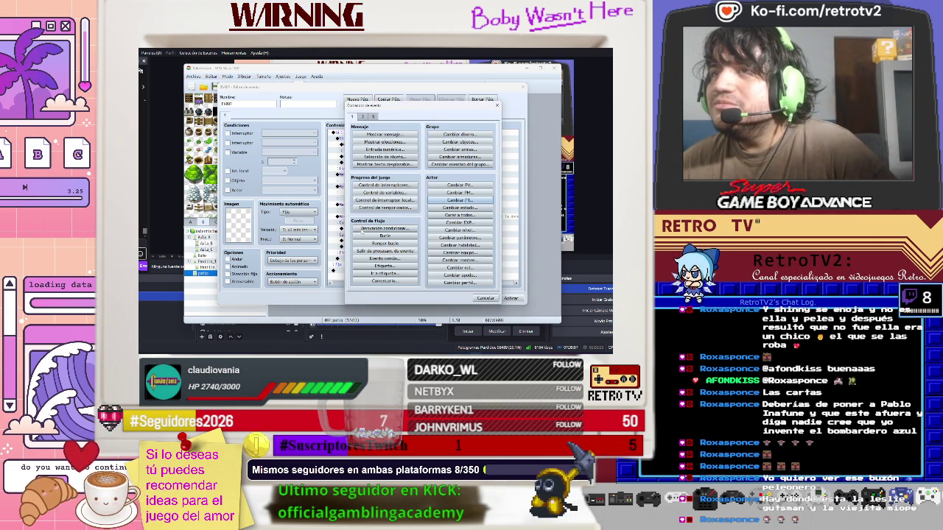
Start a new message and browse the Actor, Monster, Nature and People3 face sets
click(384, 134)
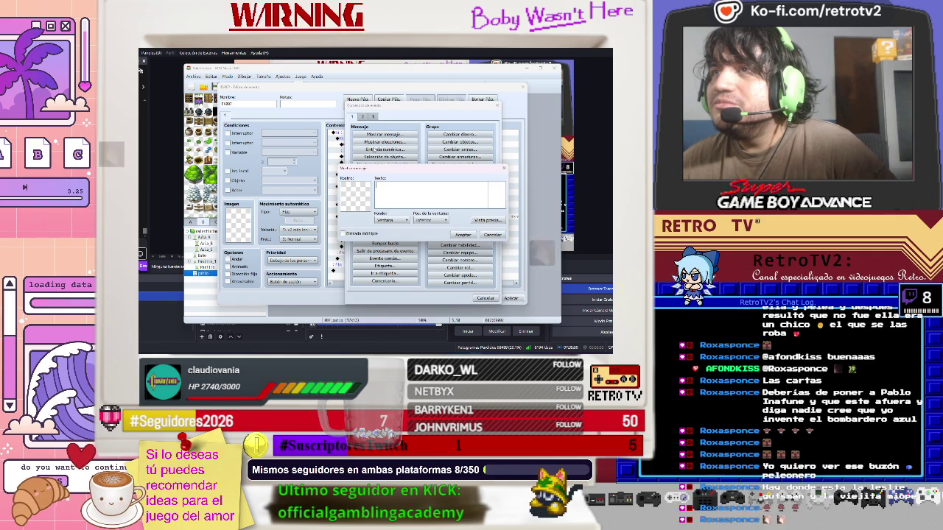
double_click(349, 194)
click(343, 150)
click(342, 156)
click(343, 162)
click(342, 168)
click(343, 174)
click(342, 180)
click(343, 175)
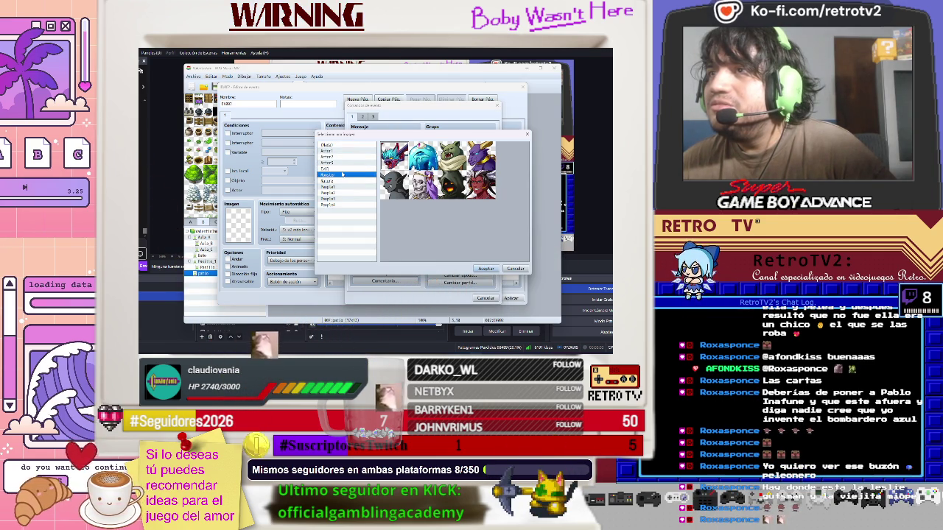
click(344, 181)
click(344, 187)
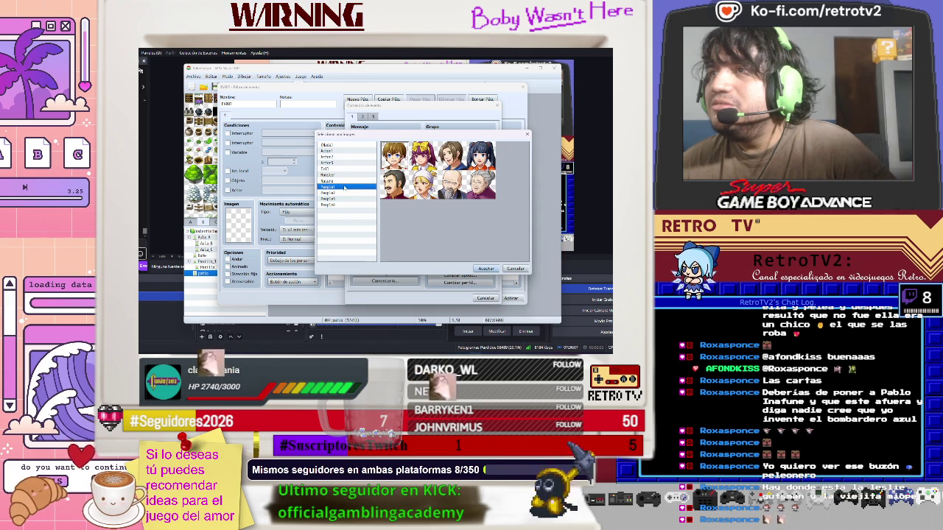
click(344, 192)
click(344, 199)
click(343, 186)
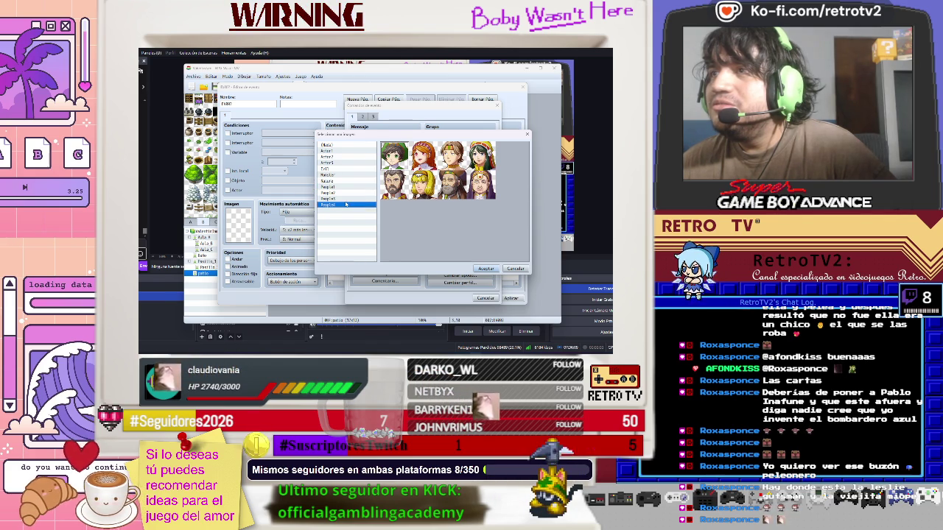
click(342, 180)
Compare the Evil, Monster, Nature and People face sets and pick the hooded face
key(Up)
key(Up)
key(Up)
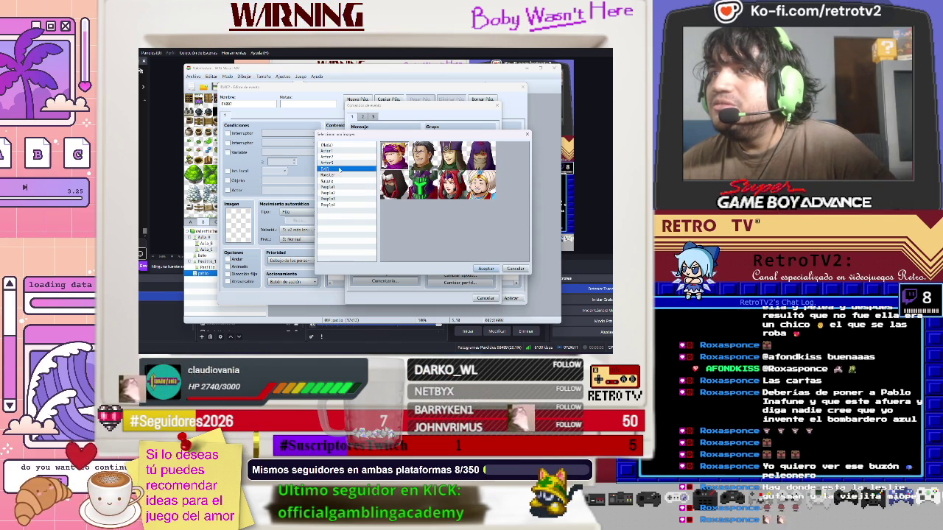
click(340, 170)
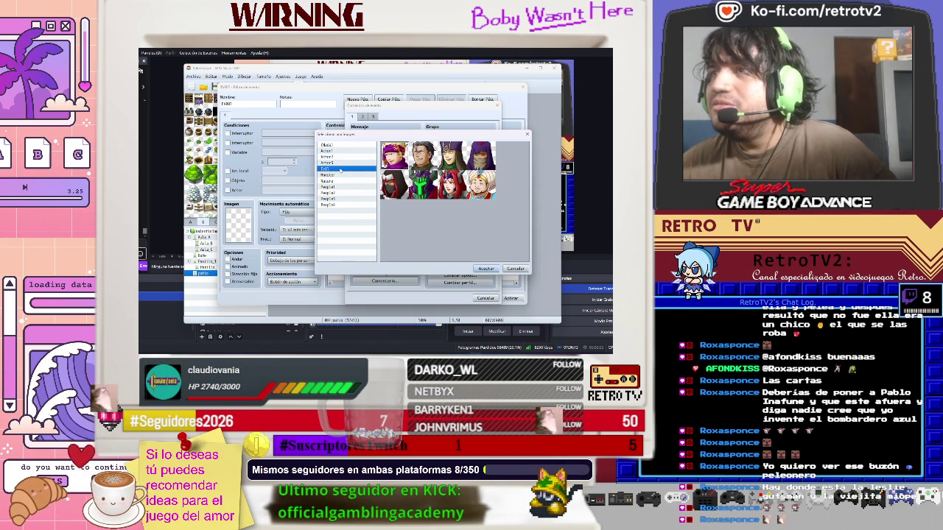
click(341, 174)
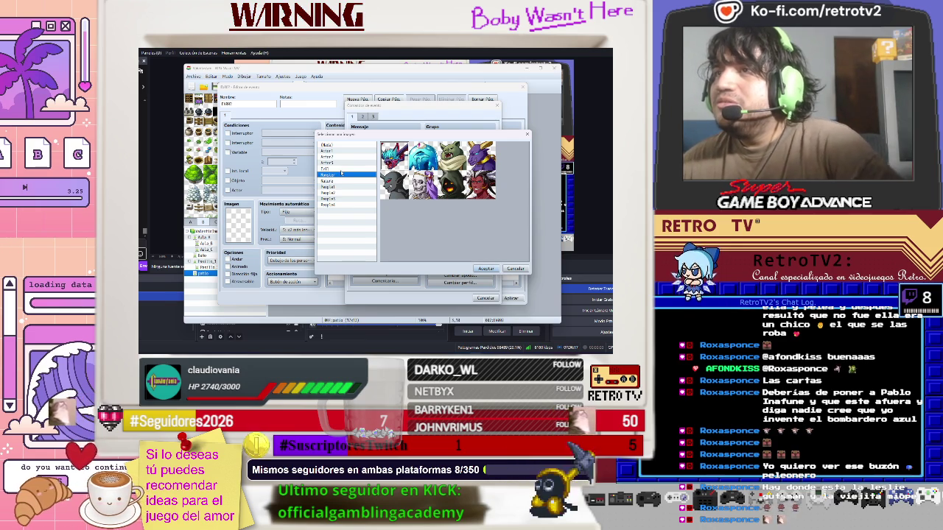
click(337, 181)
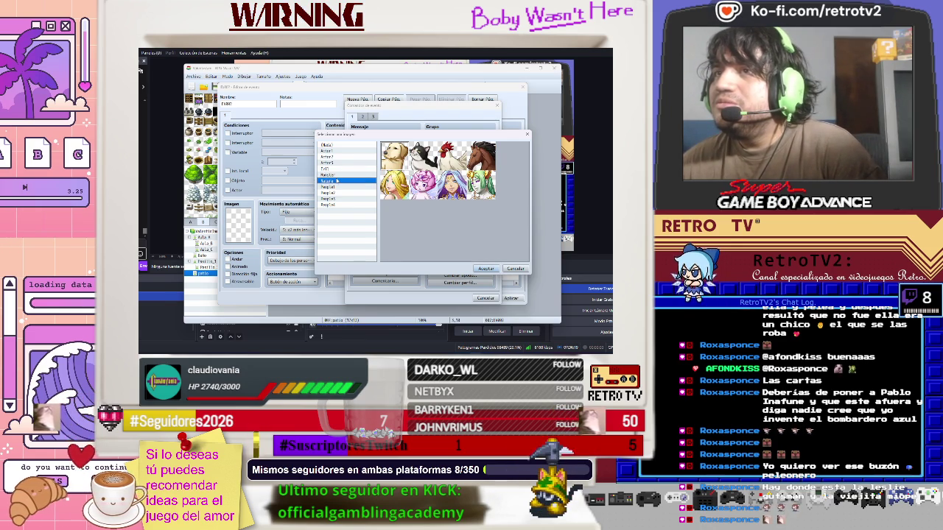
click(333, 187)
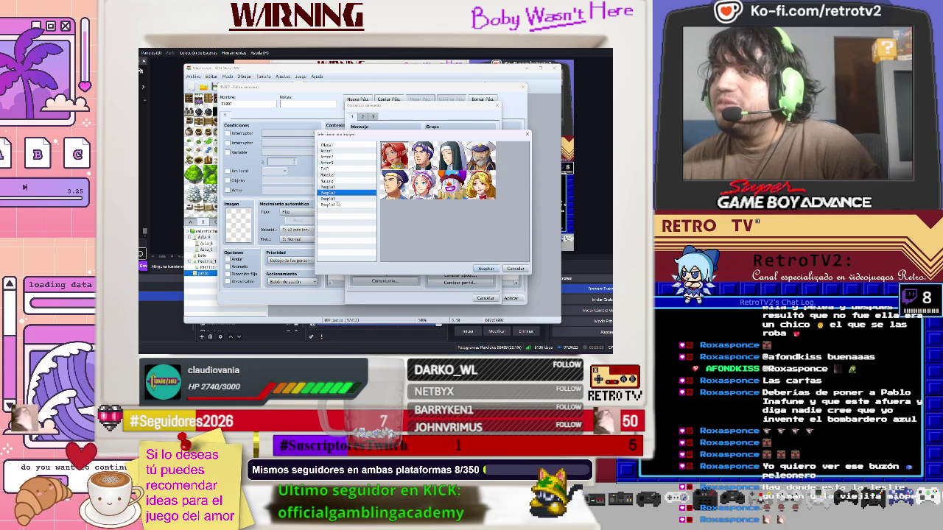
click(333, 199)
click(334, 193)
click(333, 181)
click(333, 169)
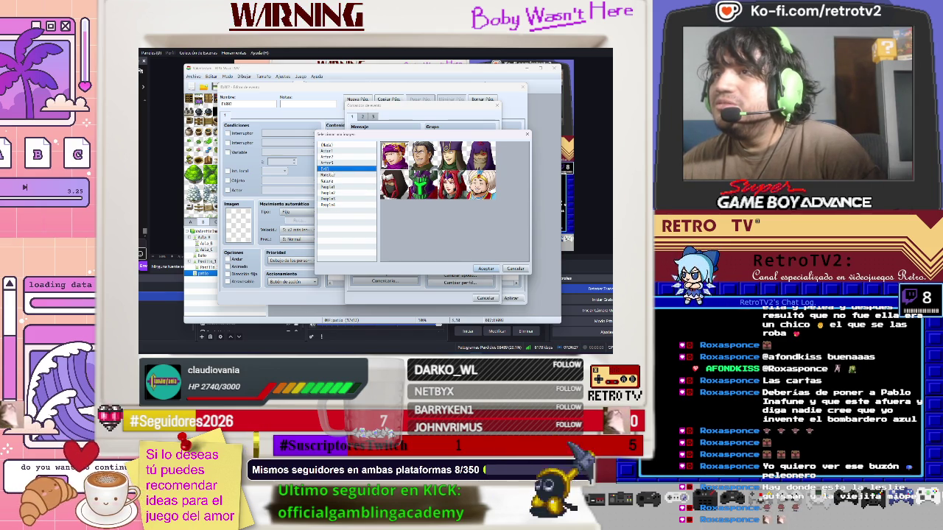
click(335, 163)
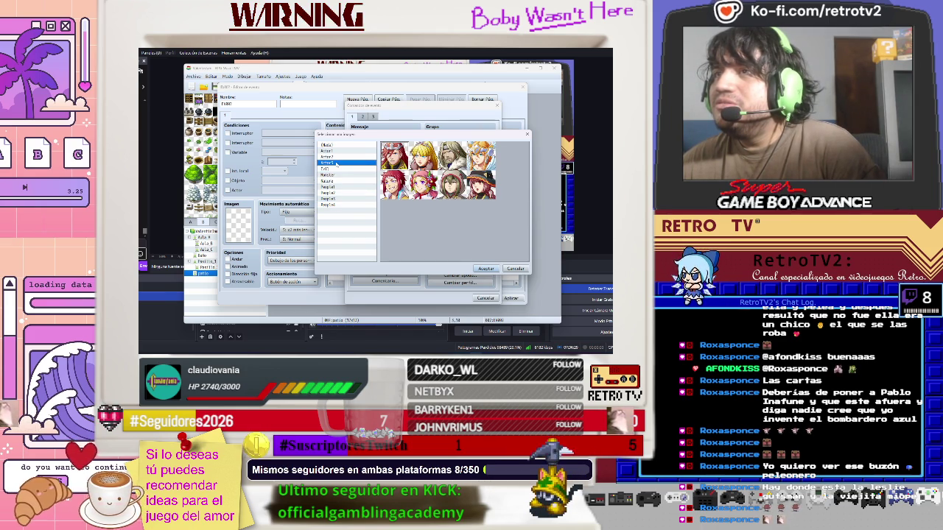
click(339, 175)
click(338, 171)
click(338, 174)
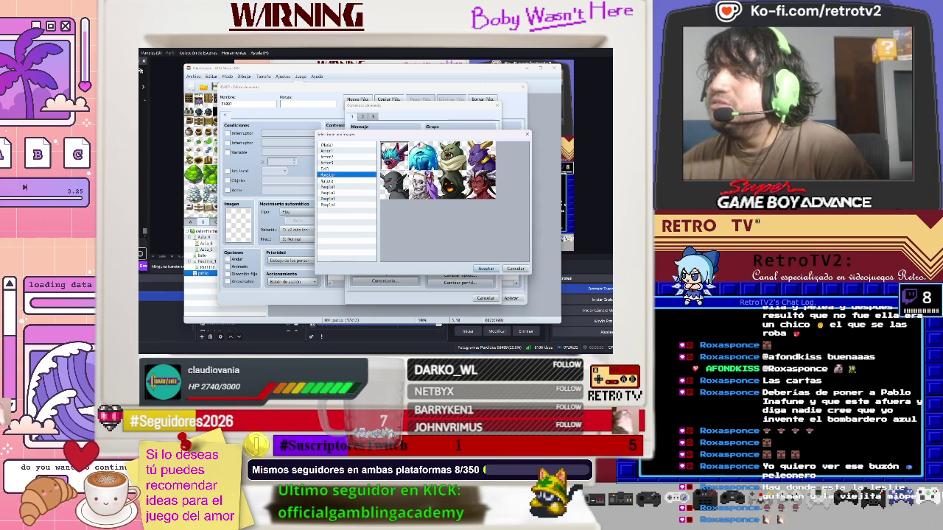
double_click(451, 184)
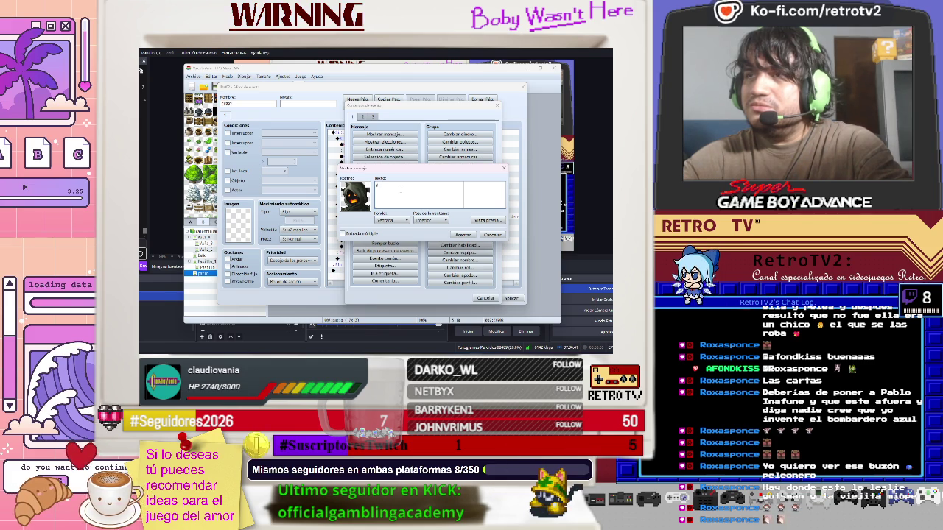
Write the Buzon Maldito's lines about touching others' paquetones, fixing typos, and confirm the message
text(Buz)
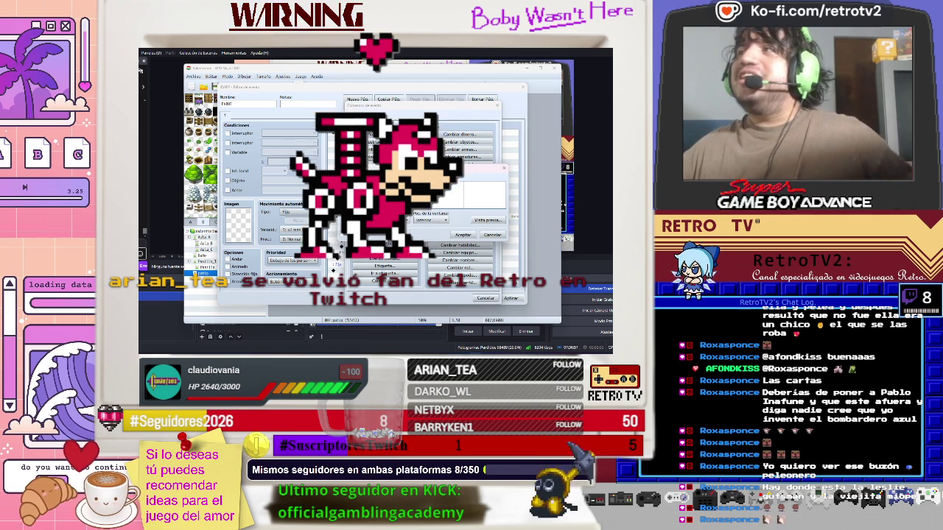
click(592, 139)
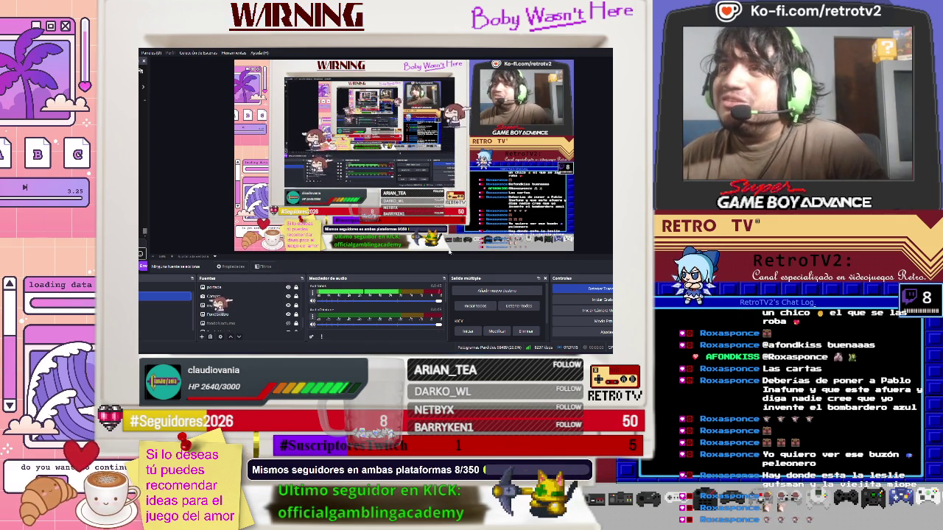
key(alt+Tab)
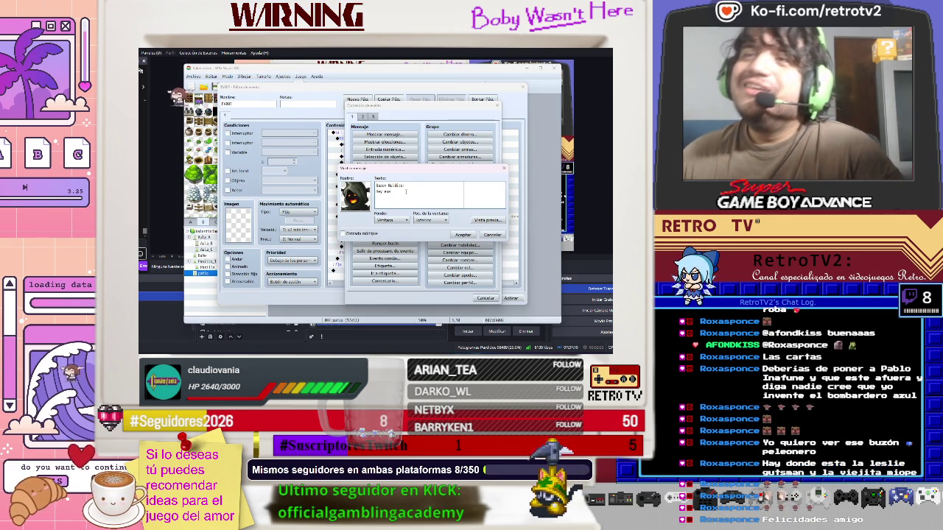
text(pa)
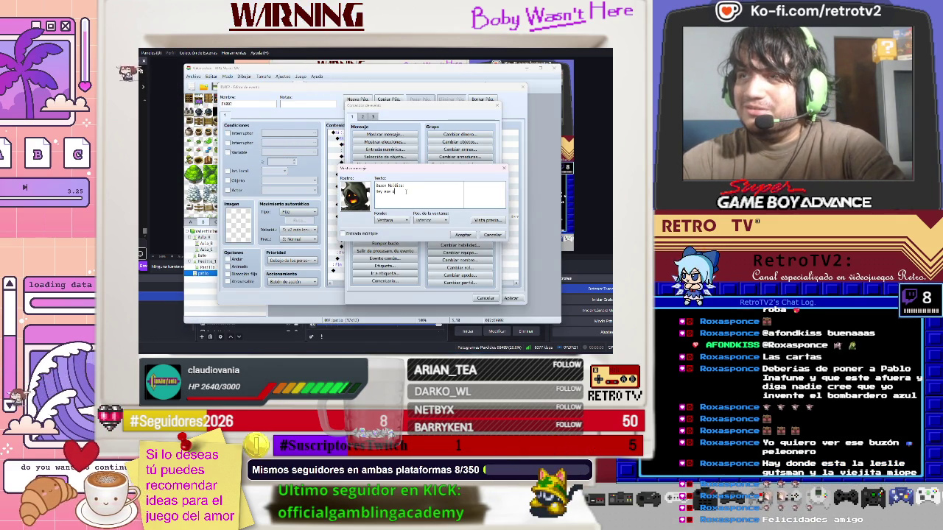
text(pa)
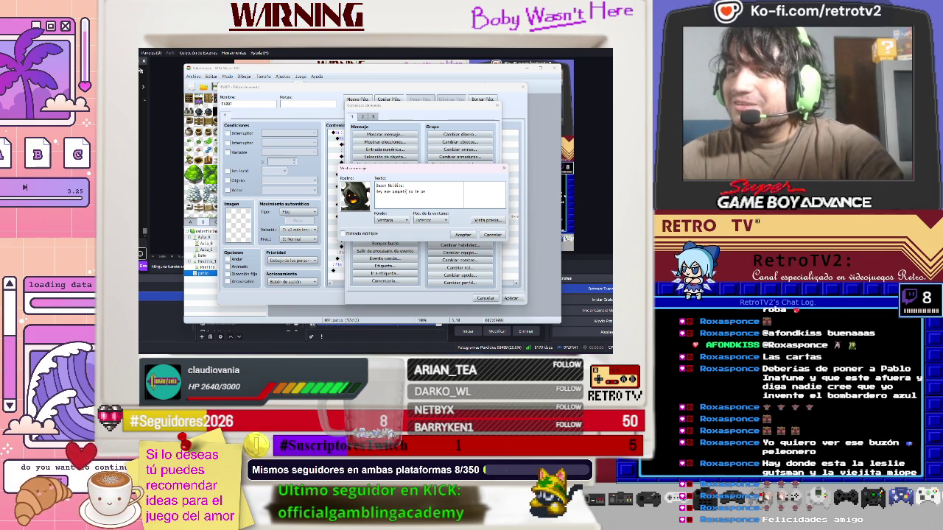
text(de)
text(ce, que)
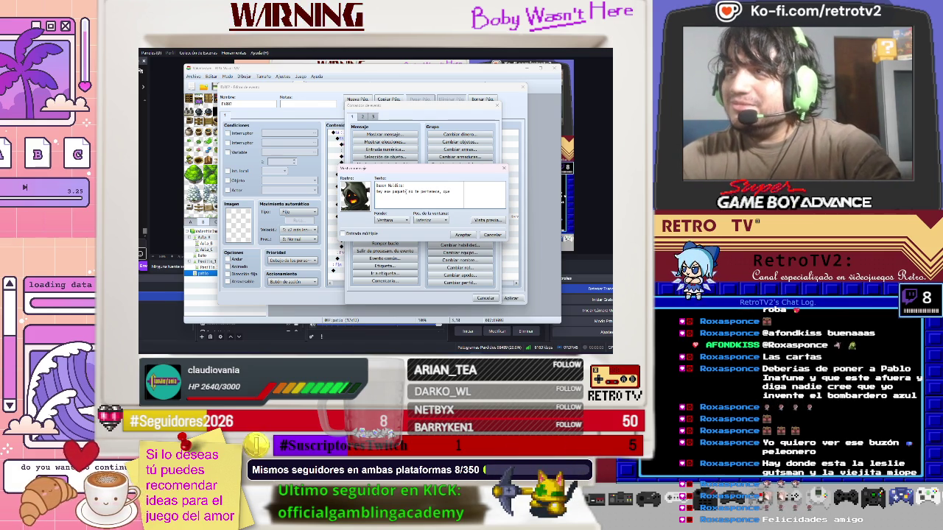
key(BackSpace)
key(BackSpace)
text(eres)
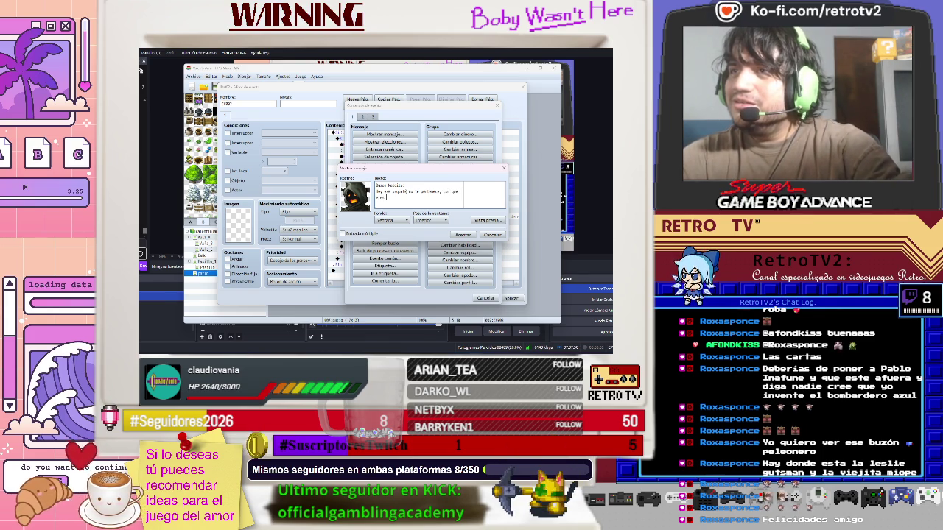
text(uno de)
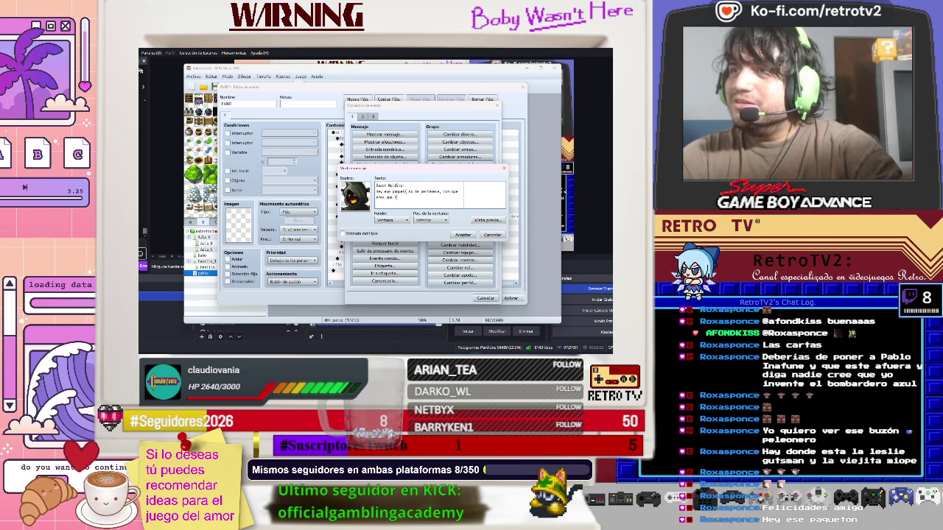
text( los que)
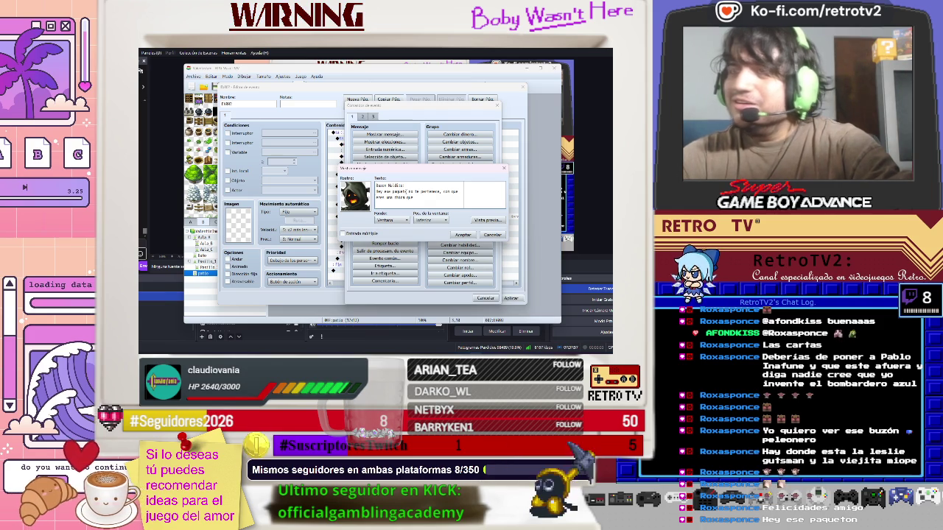
text( le gusta)
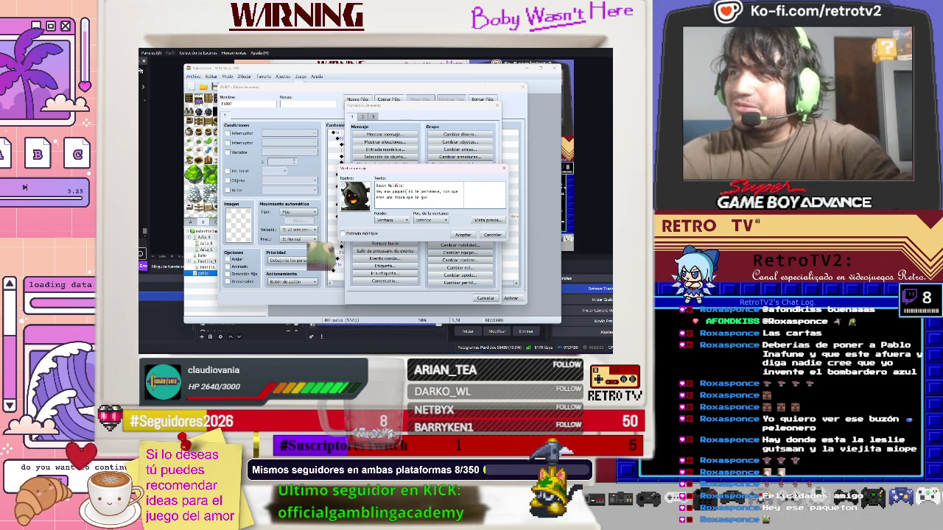
text( tocar)
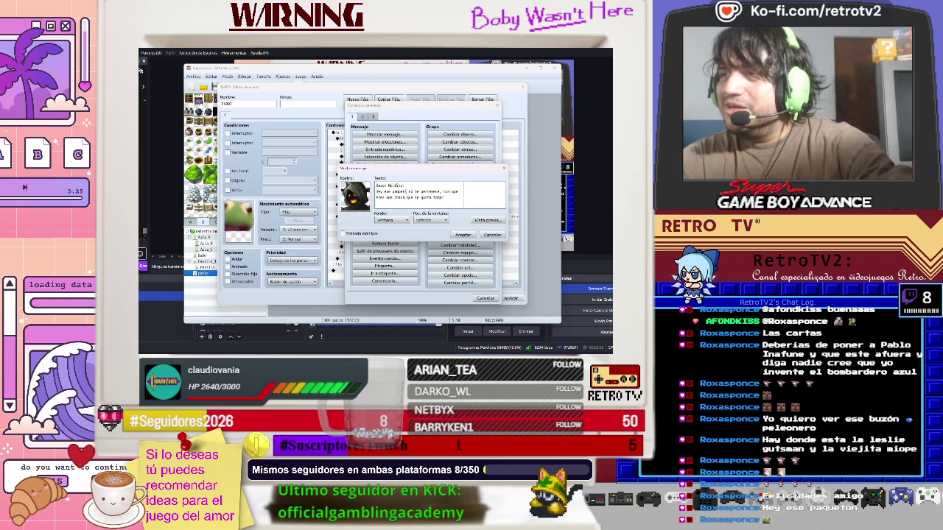
text( paque)
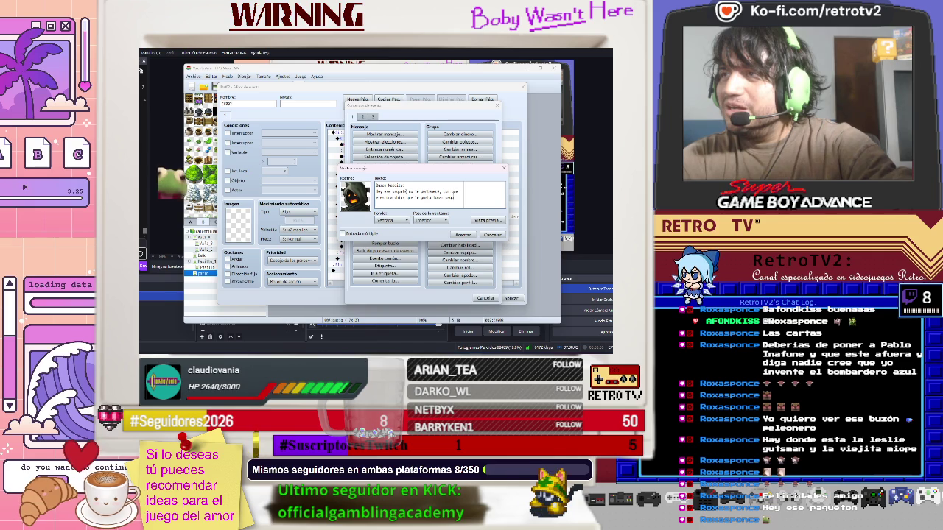
text(t)
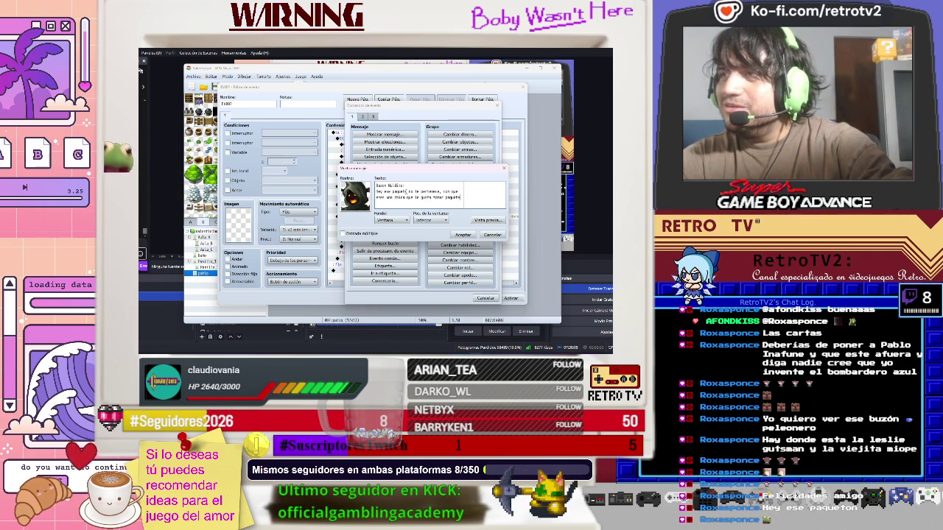
key(BackSpace)
key(BackSpace)
key(BackSpace)
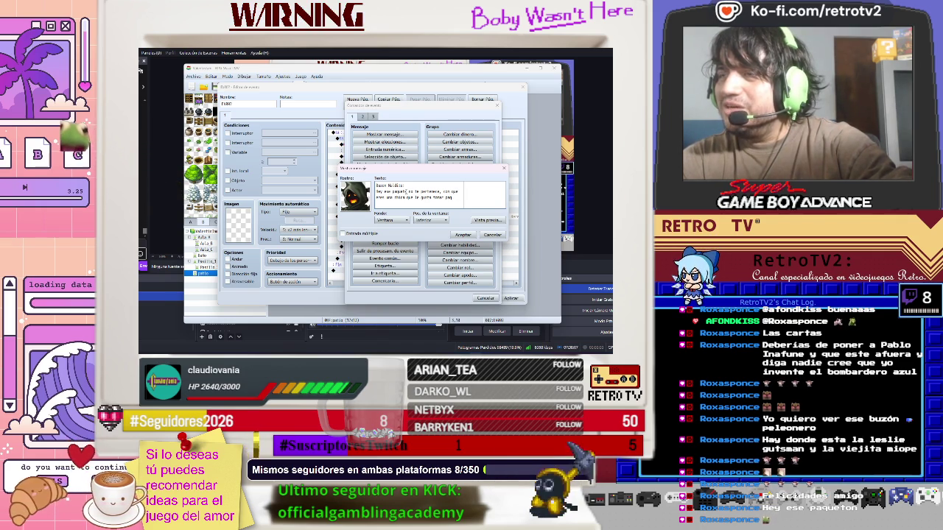
key(BackSpace)
key(BackSpace)
key(BackSpace)
text(paquete)
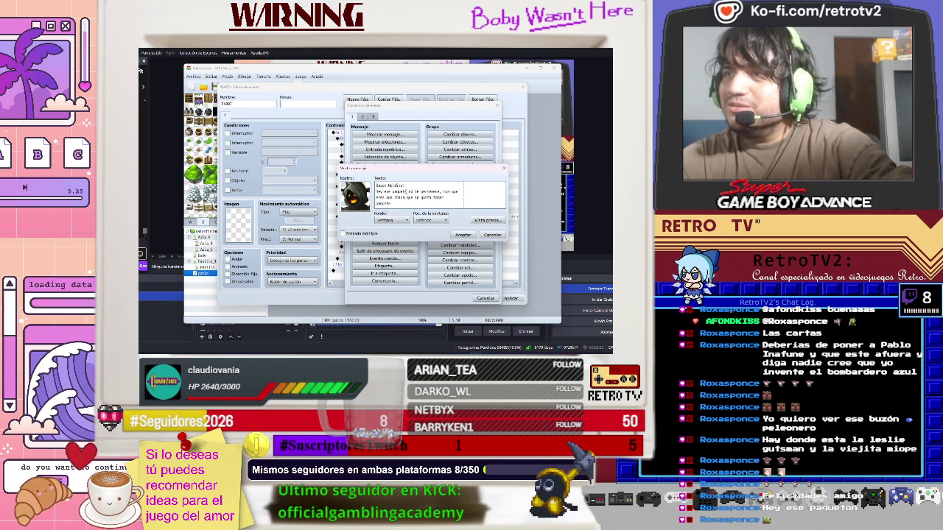
text(ones co)
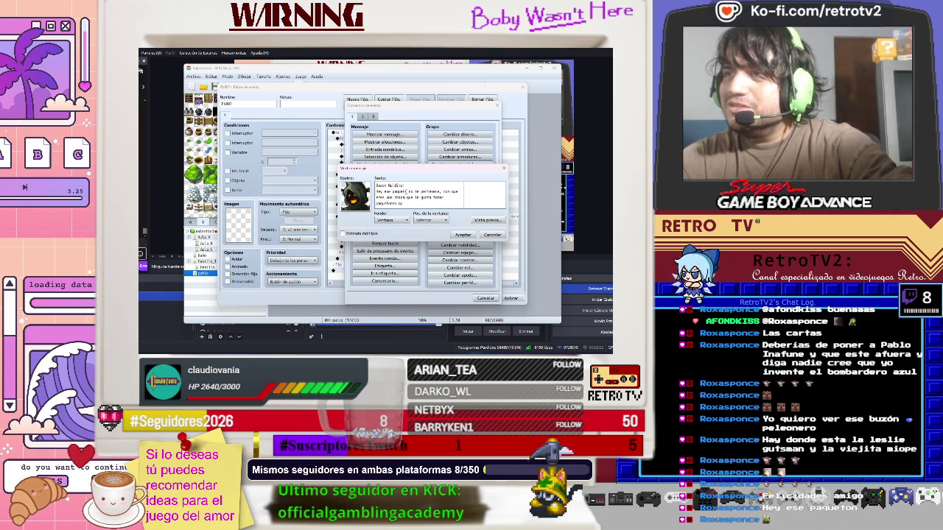
text(u)
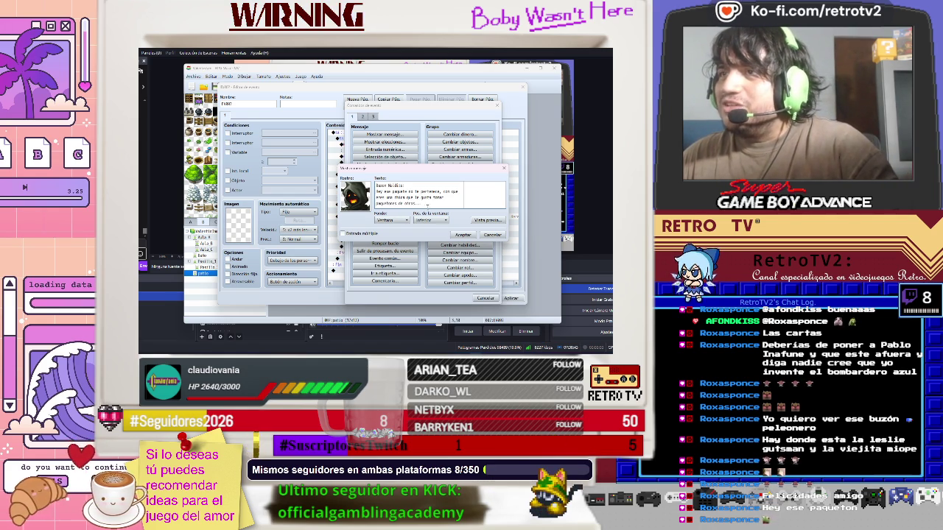
click(463, 235)
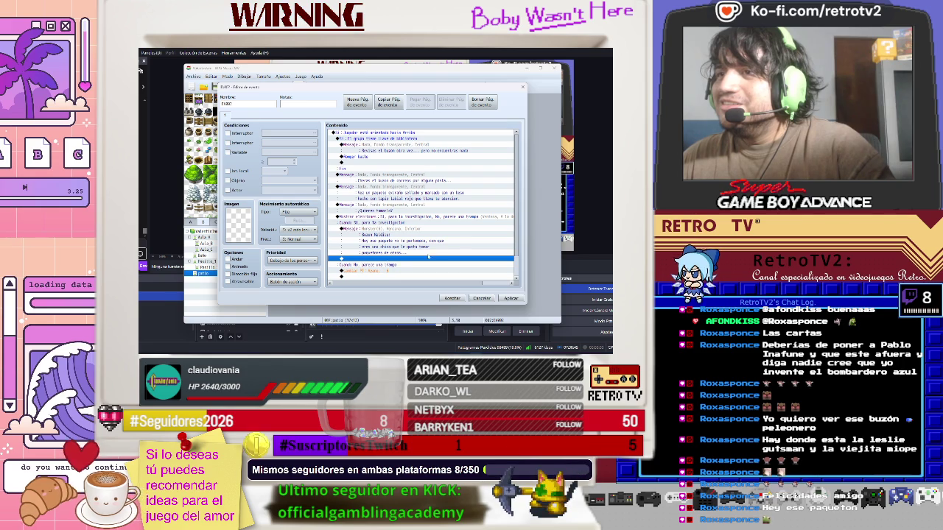
Insert a new message command using the hooded face from the Monster face set
double_click(371, 259)
click(384, 134)
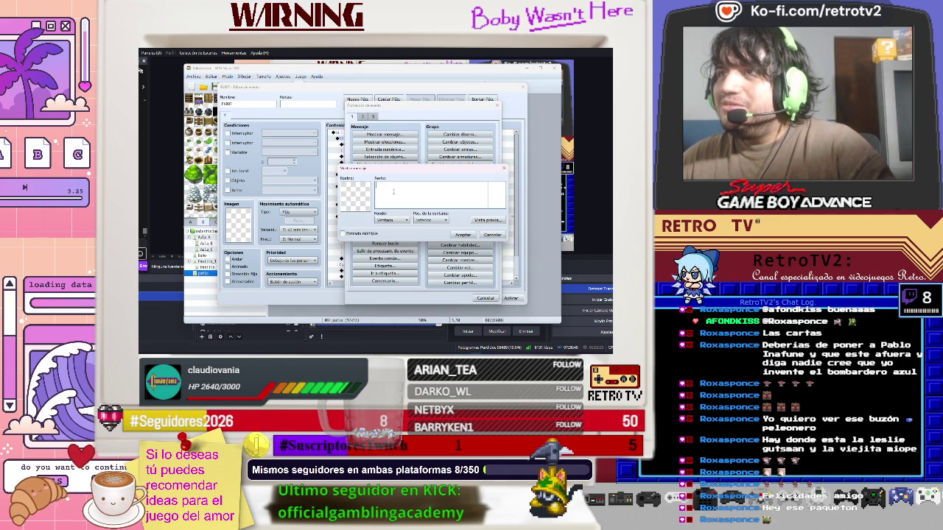
double_click(360, 194)
click(335, 169)
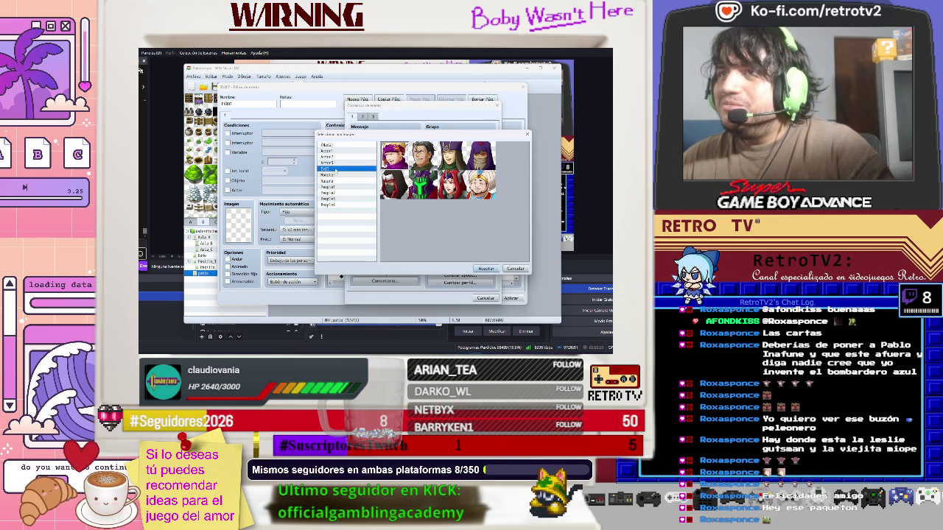
click(347, 176)
click(451, 185)
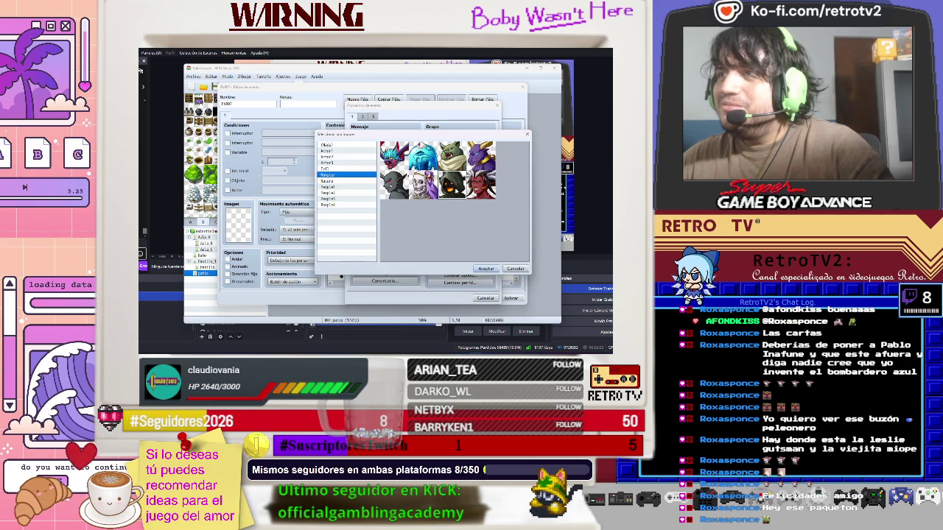
click(485, 268)
Replace the message text with the warning that taking others' things brings deadly consequences, and save
drag(425, 206, 376, 190)
key(BackSpace)
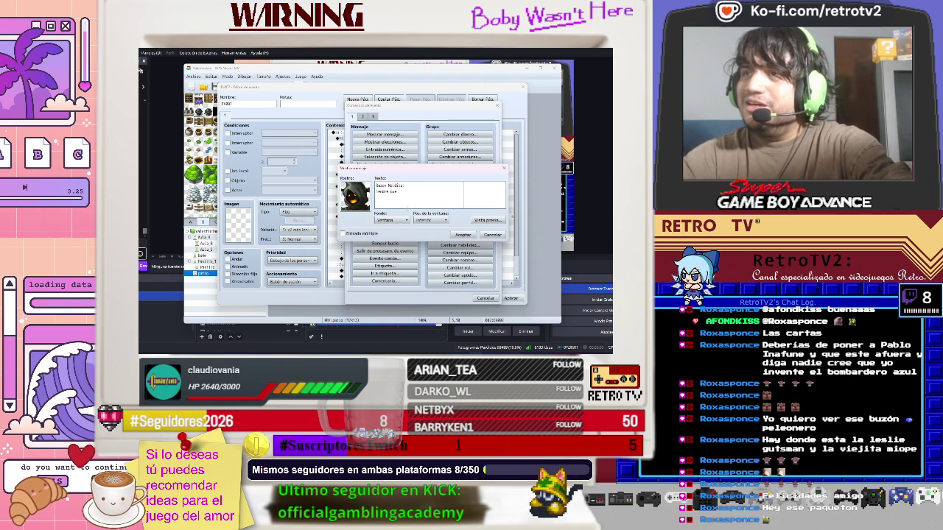
text(eña)
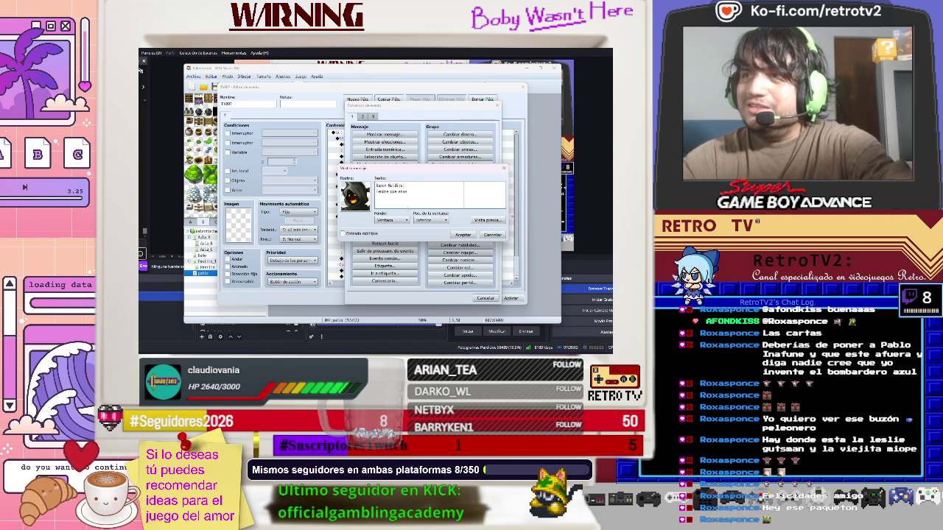
text(rte a)
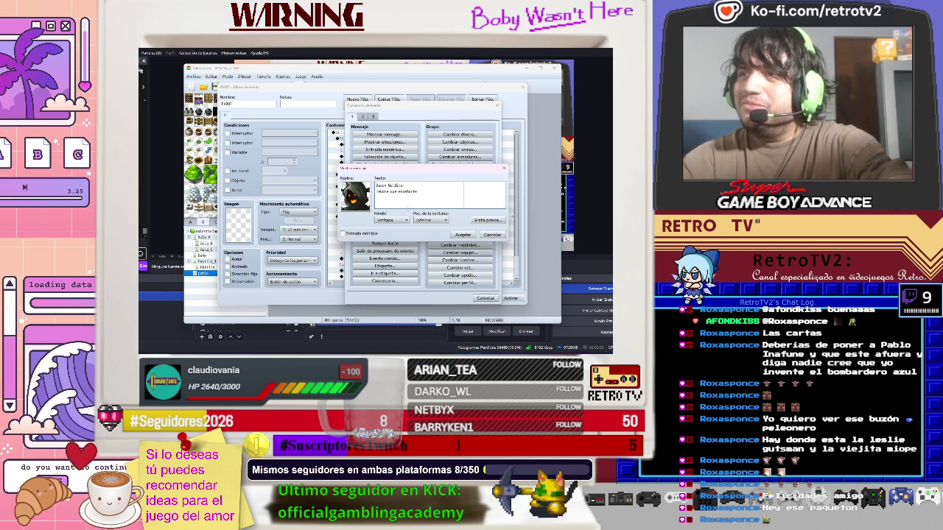
text( no roba)
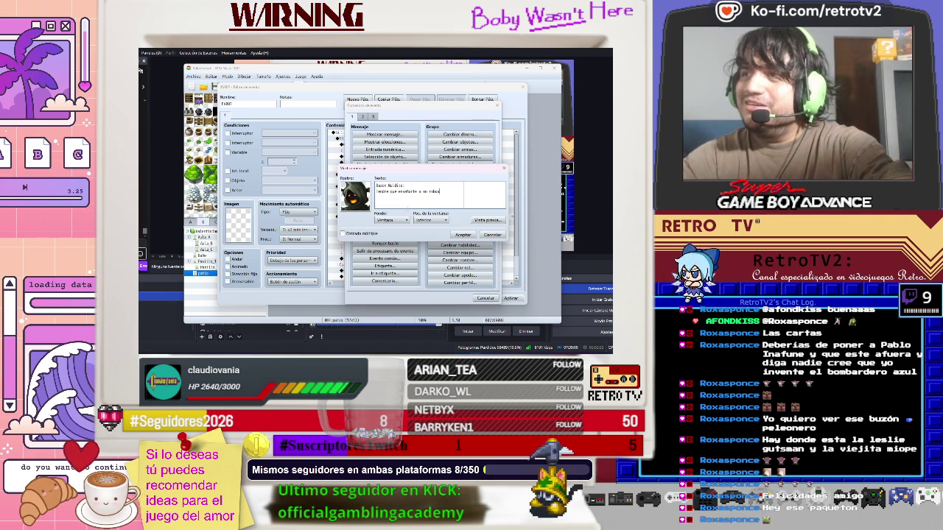
key(BackSpace)
key(BackSpace)
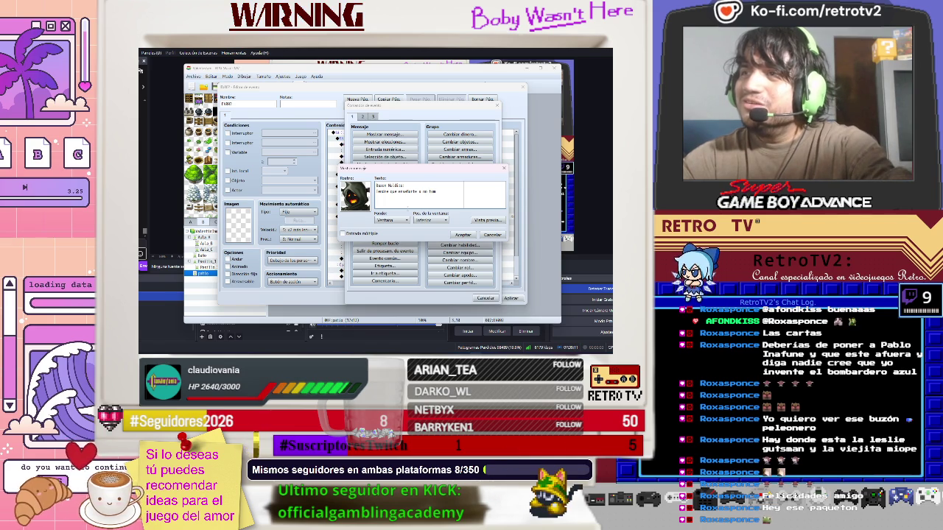
text(ar cosas ajenas)
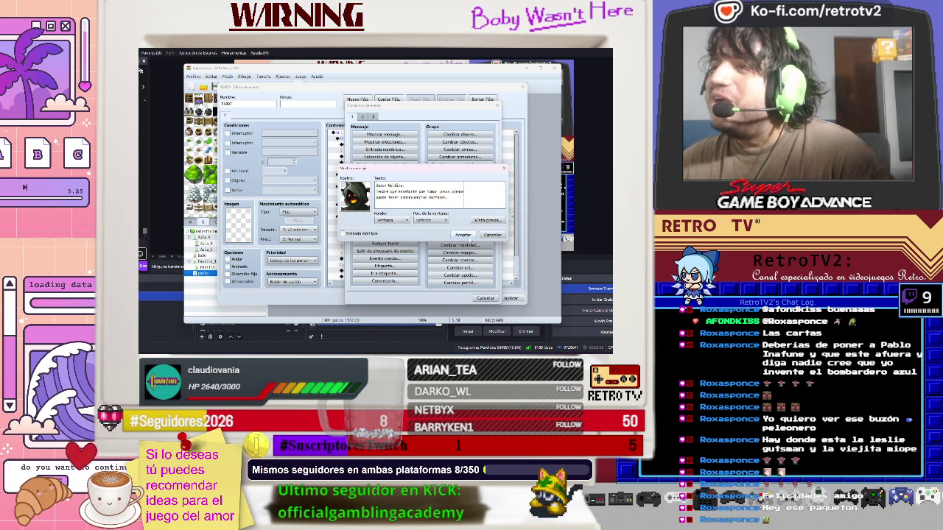
click(464, 235)
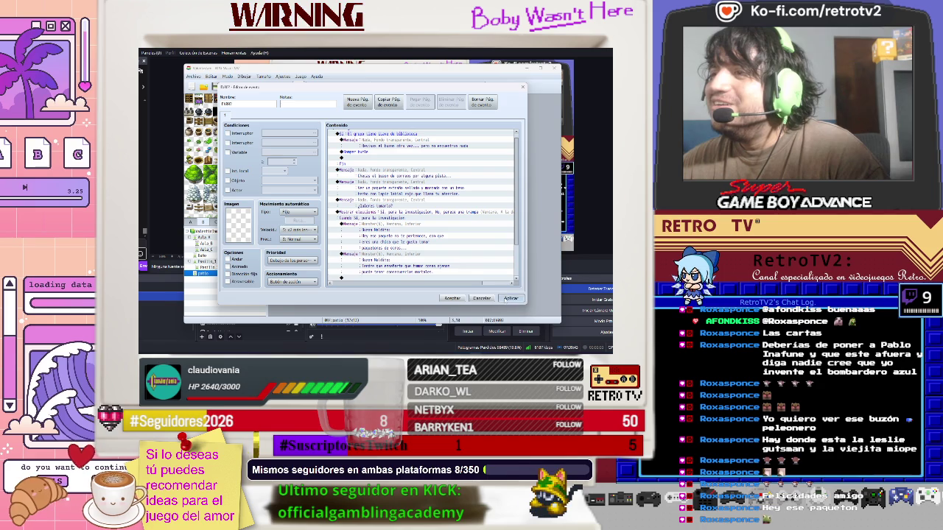
click(459, 299)
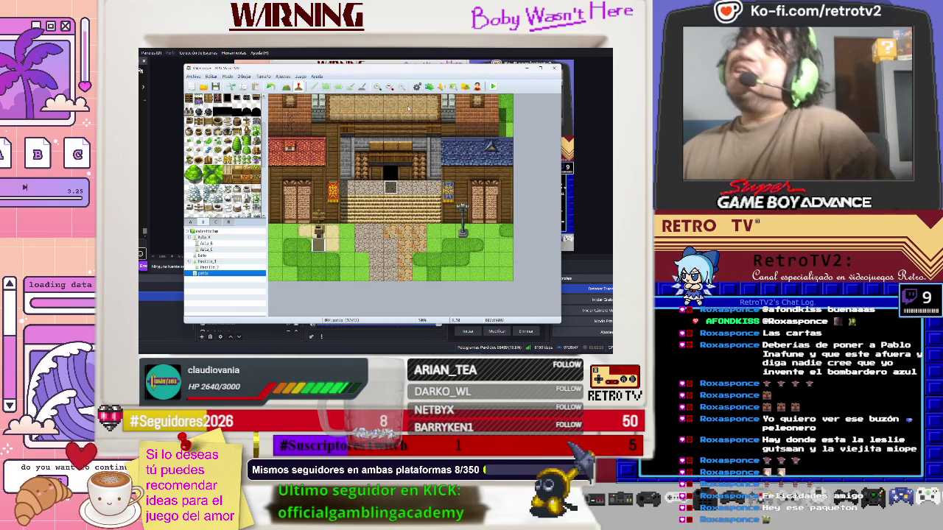
Playtest a new game, walk to the chest, interact with it, and head out to town
click(492, 86)
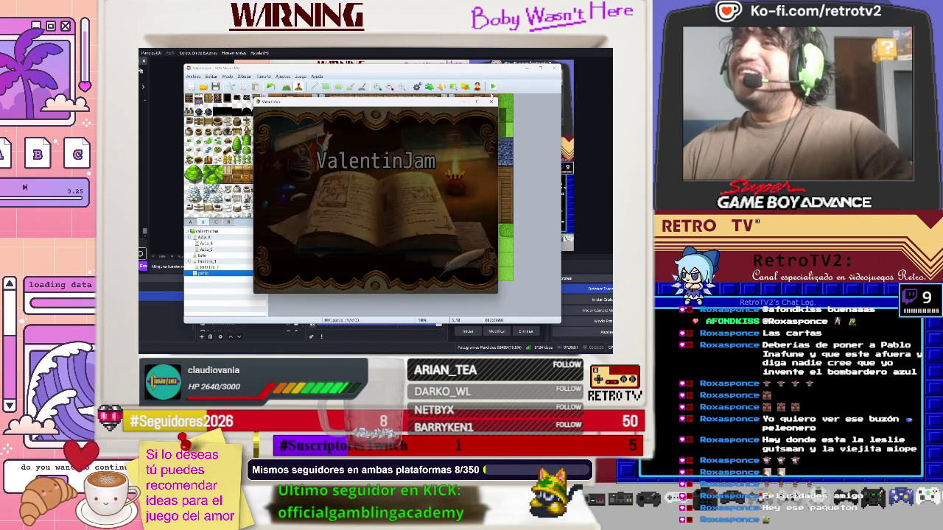
key(Return)
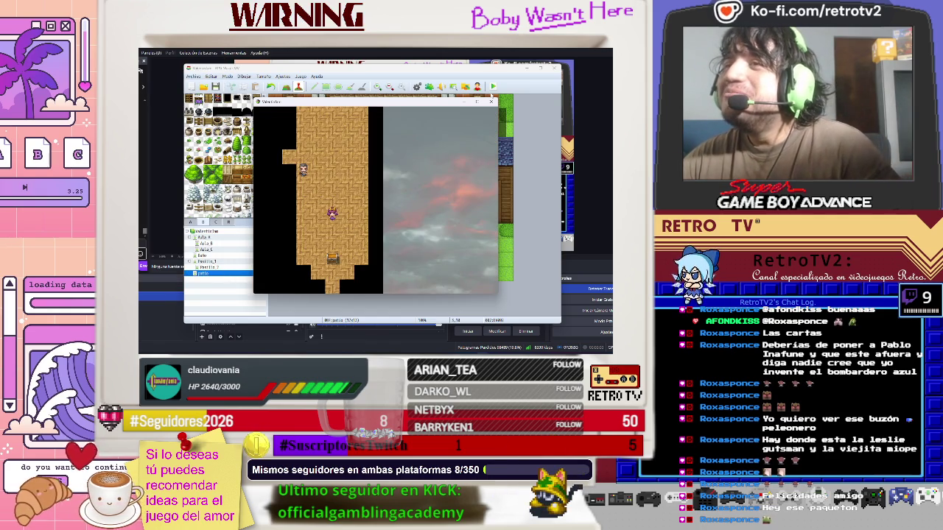
key(Down)
key(Down)
key(Down)
key(Left)
key(Down)
key(Down)
key(Down)
key(Right)
key(Return)
key(Return)
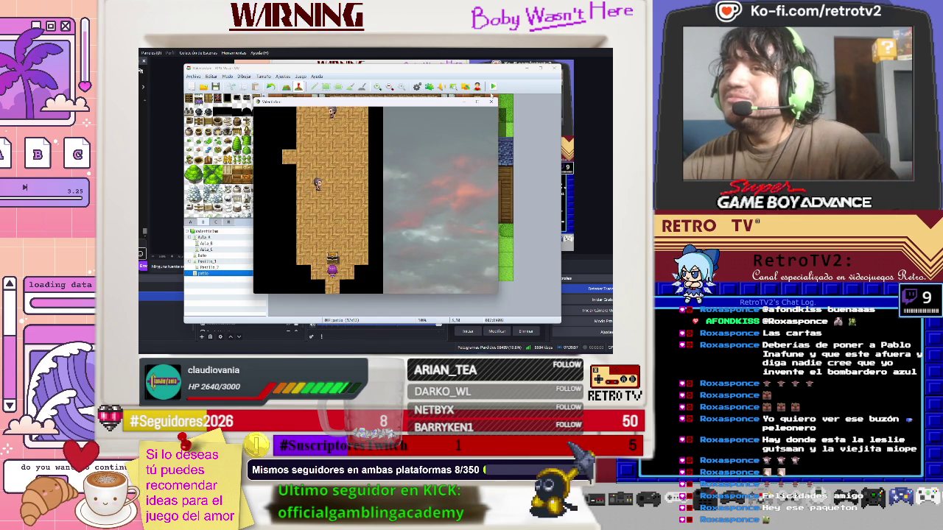
key(Down)
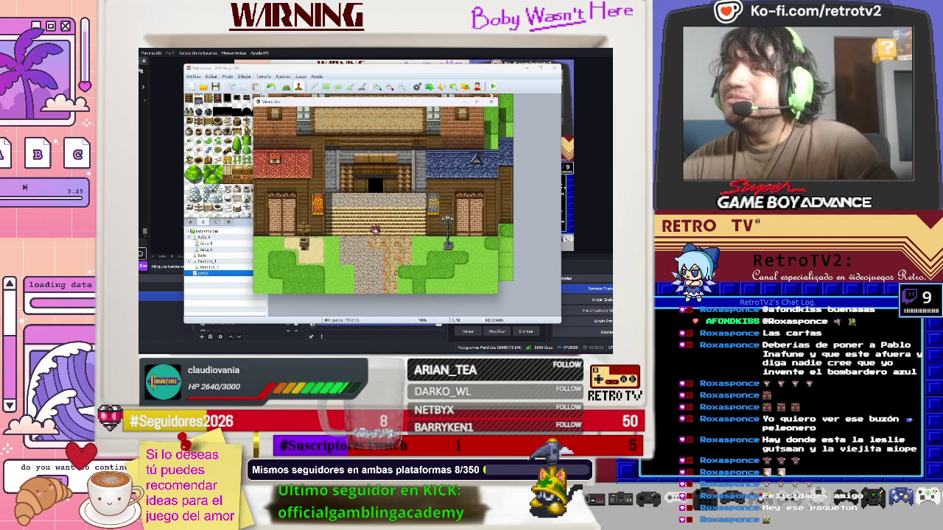
Equip the backpack in the back slot through the in-game equipment menu
key(Escape)
key(Down)
key(Down)
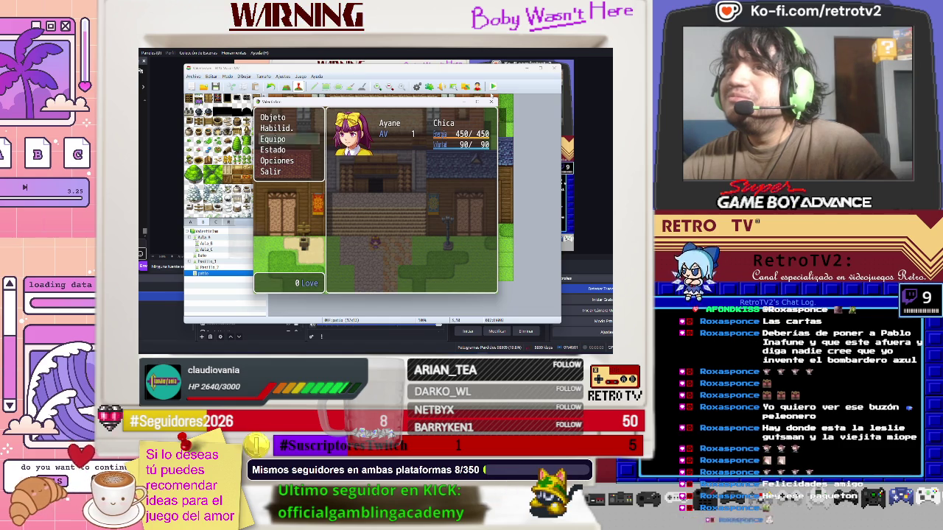
key(Return)
key(Return)
key(Down)
key(Return)
key(Return)
key(Escape)
key(Escape)
key(Down)
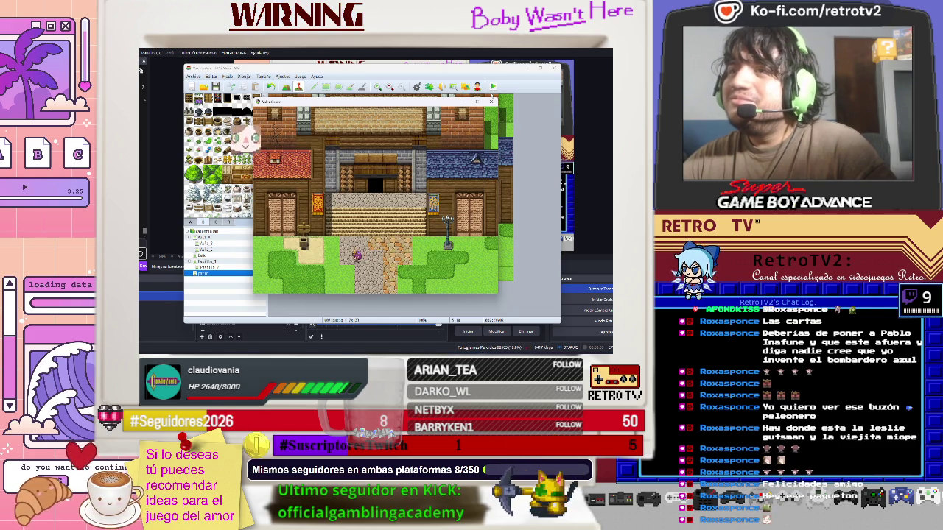
Walk Ayane to the mailbox, refuse the package, and read through the deadly-consequences warning
key(Left)
key(Left)
key(Right)
key(Up)
key(Down)
key(Left)
key(Left)
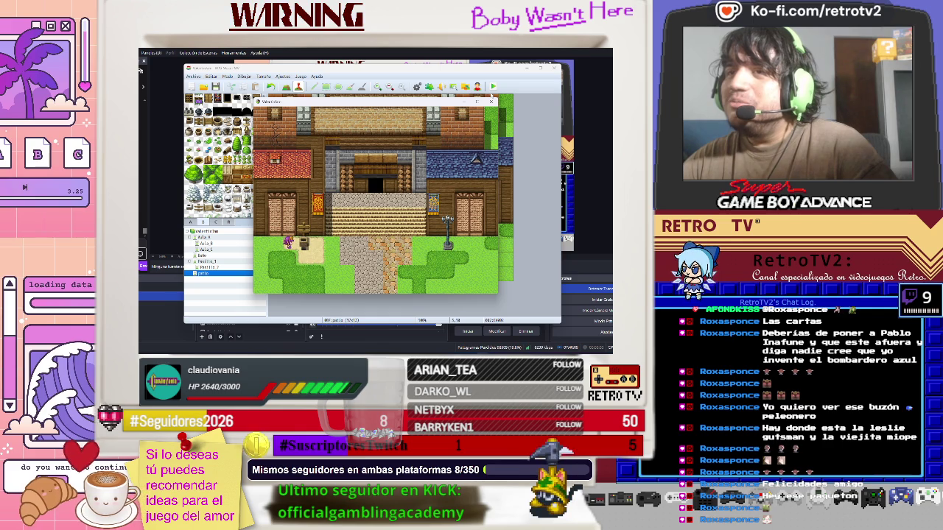
key(Right)
key(Return)
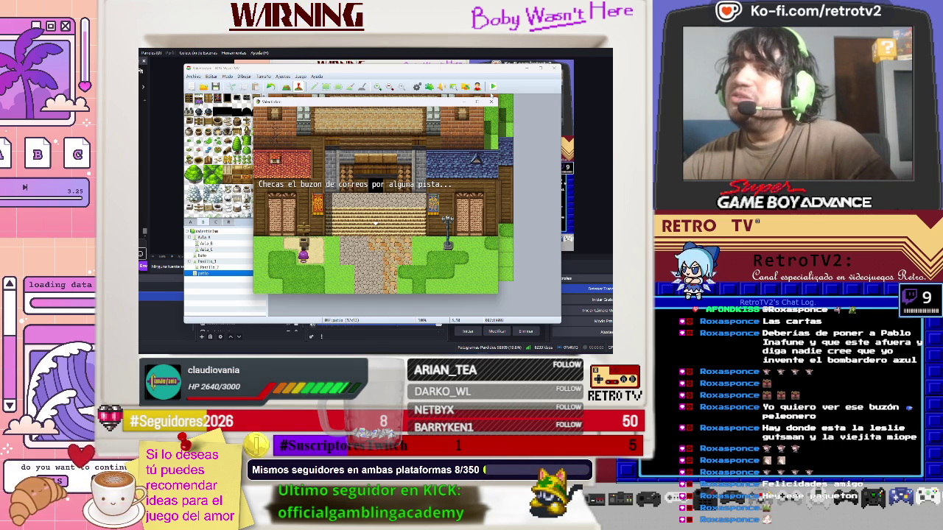
key(Return)
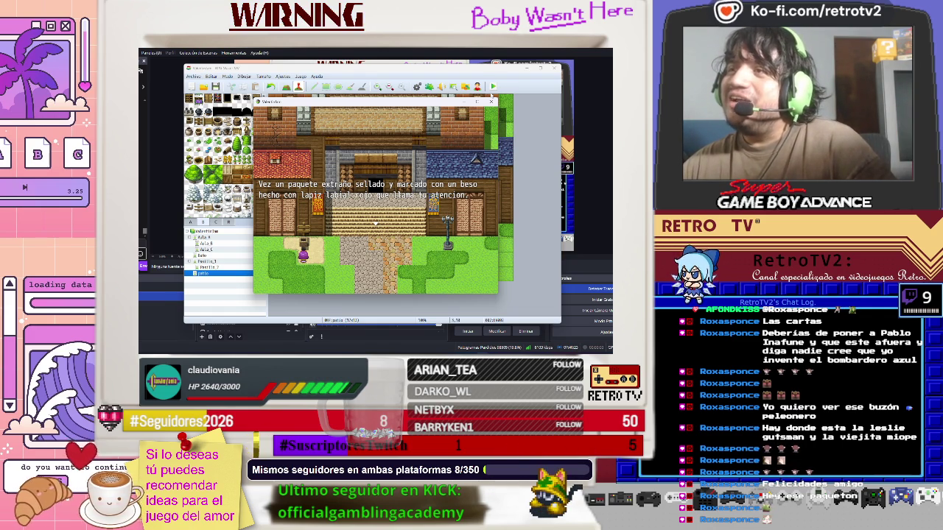
key(Return)
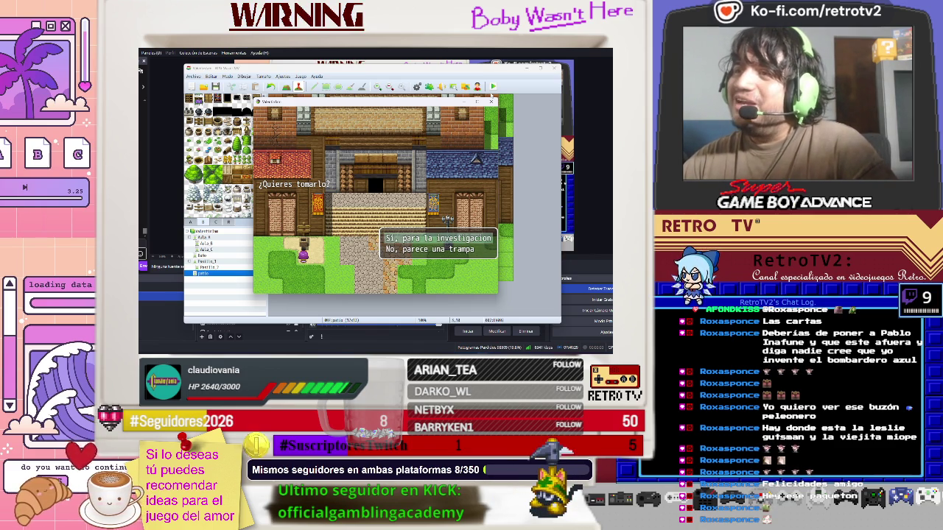
key(Down)
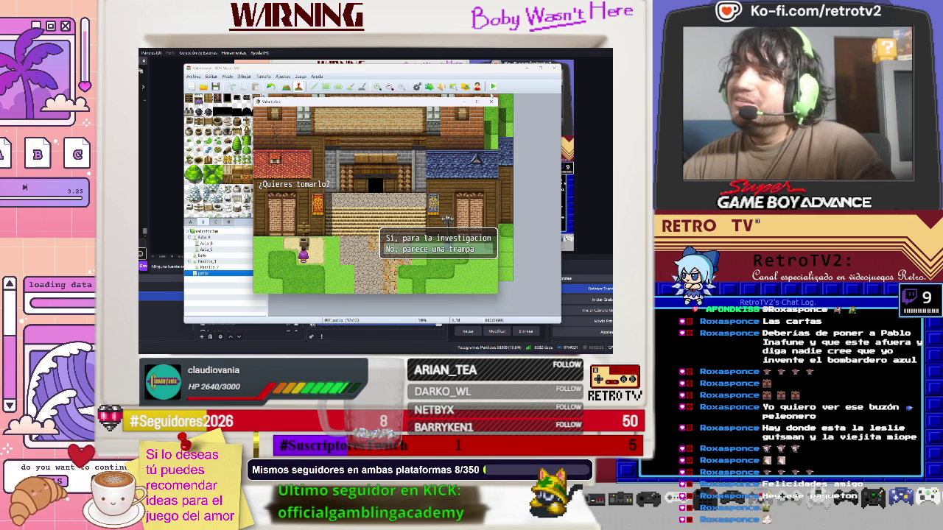
key(Return)
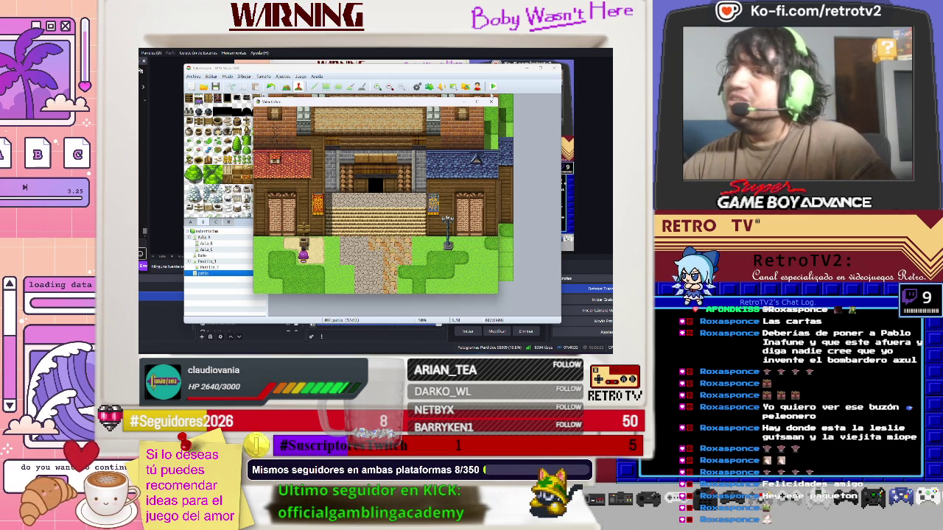
key(Return)
key(Return)
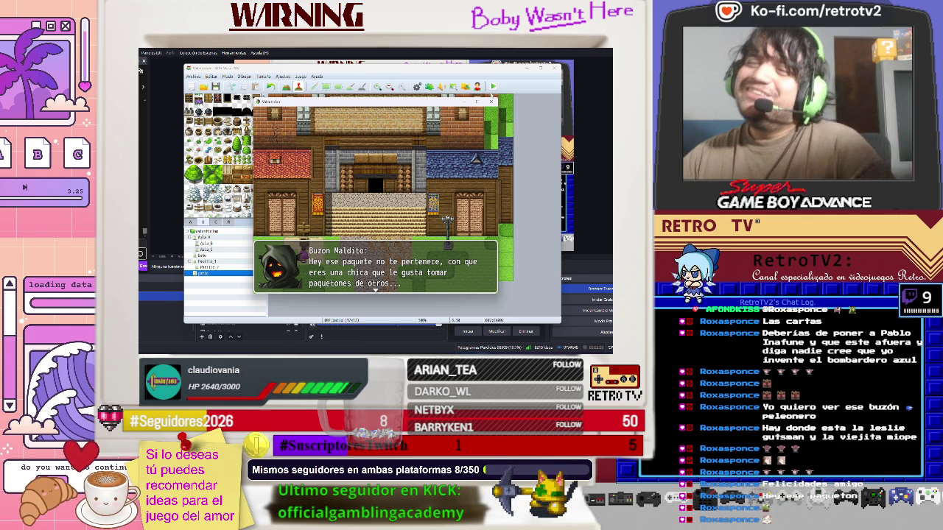
key(Return)
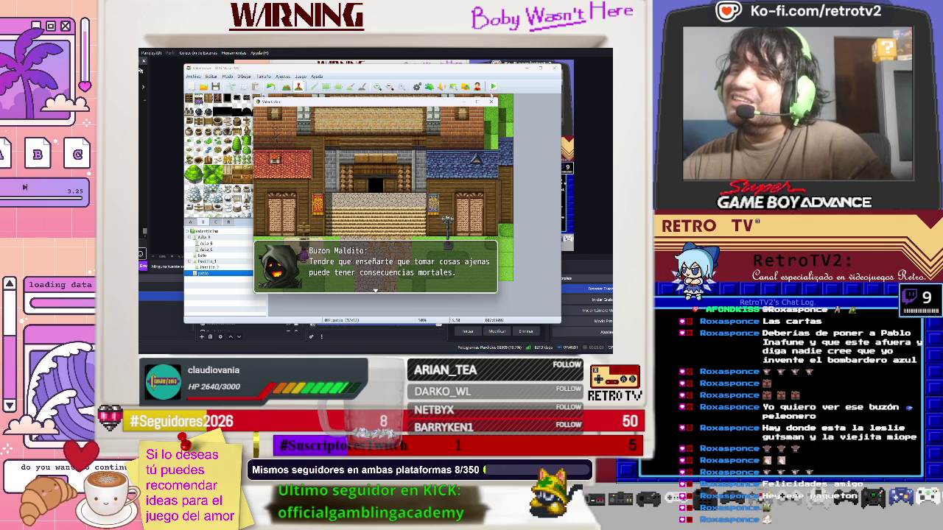
key(Return)
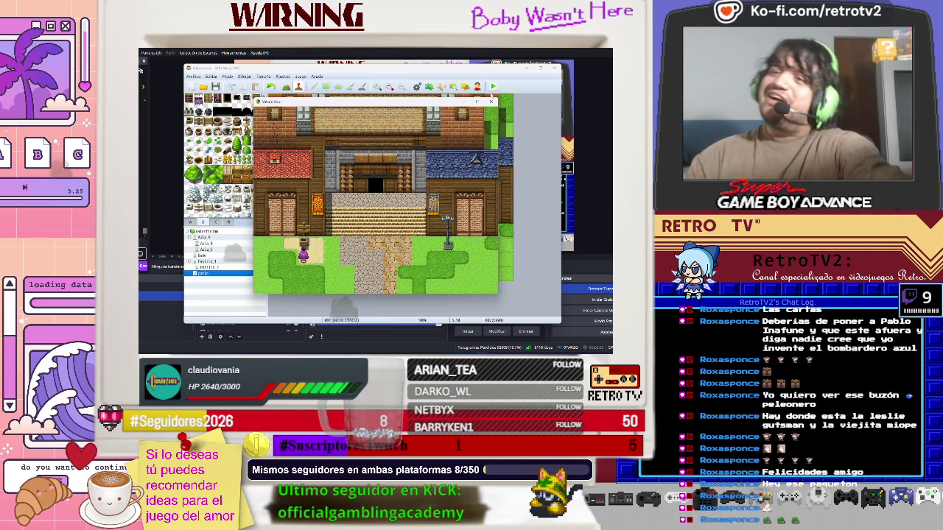
Leave the game from the in-game menu and close the playtest window
key(Escape)
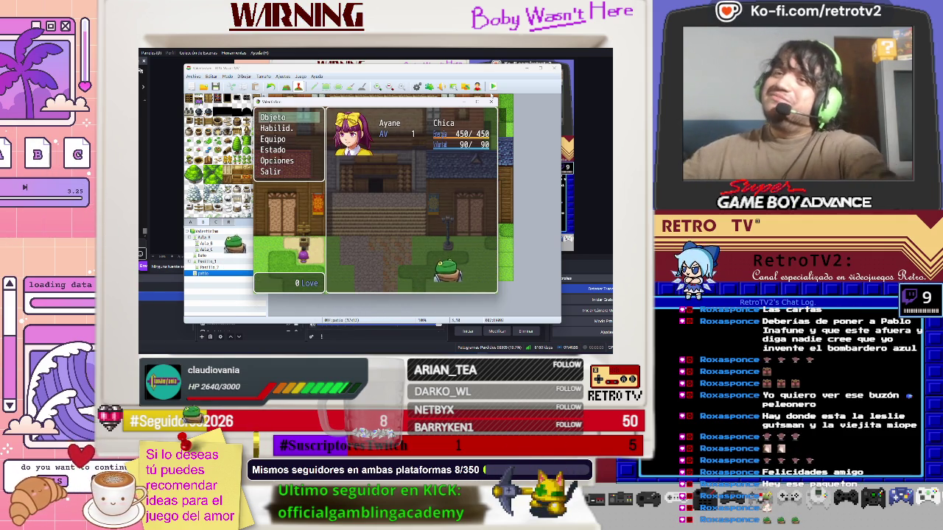
key(Down)
key(Down)
key(Down)
key(Down)
key(Down)
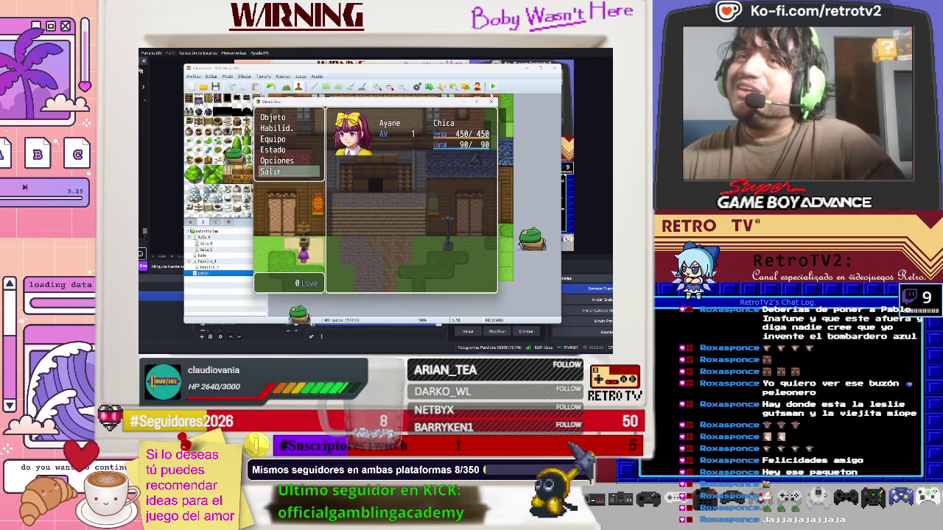
key(Return)
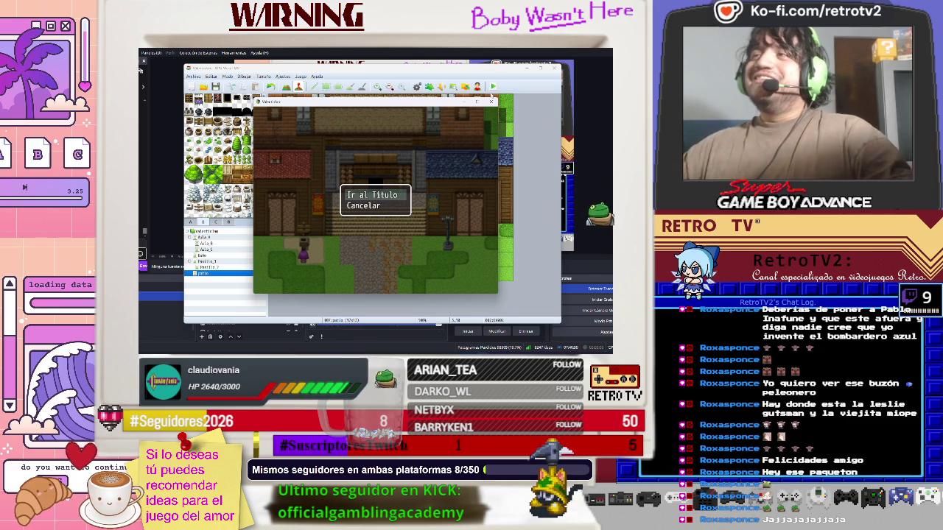
key(alt+F4)
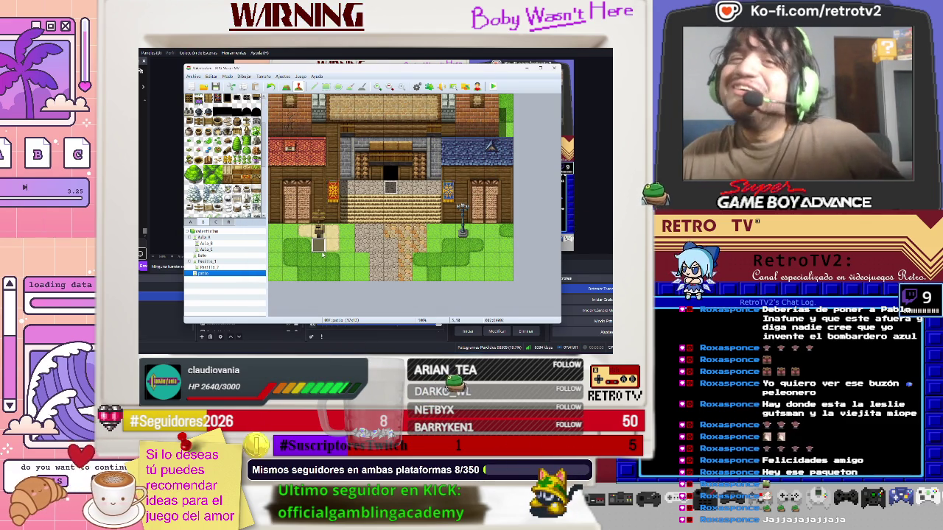
double_click(318, 245)
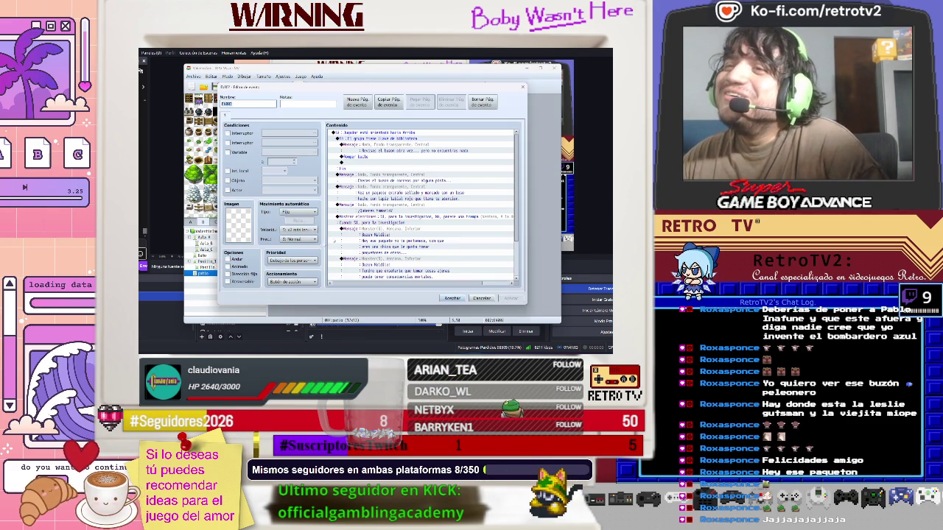
scroll(373, 259, down, 5)
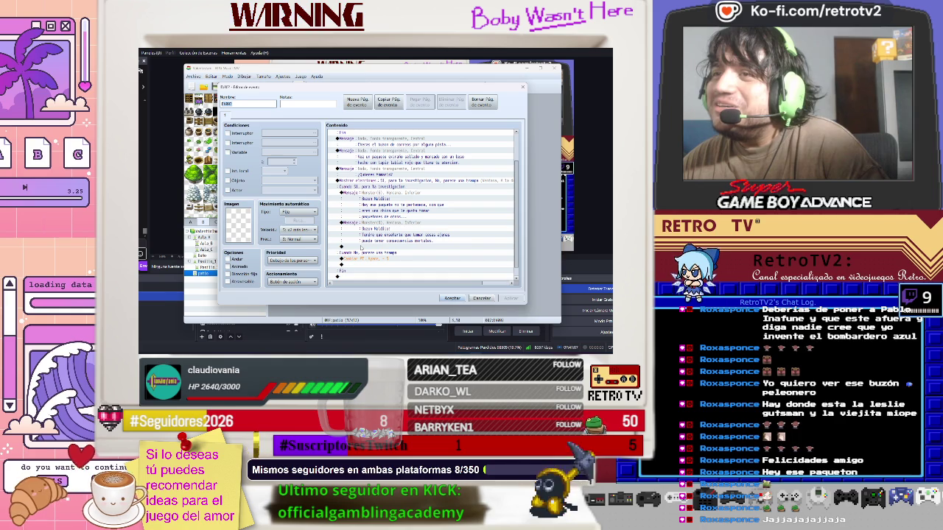
click(452, 298)
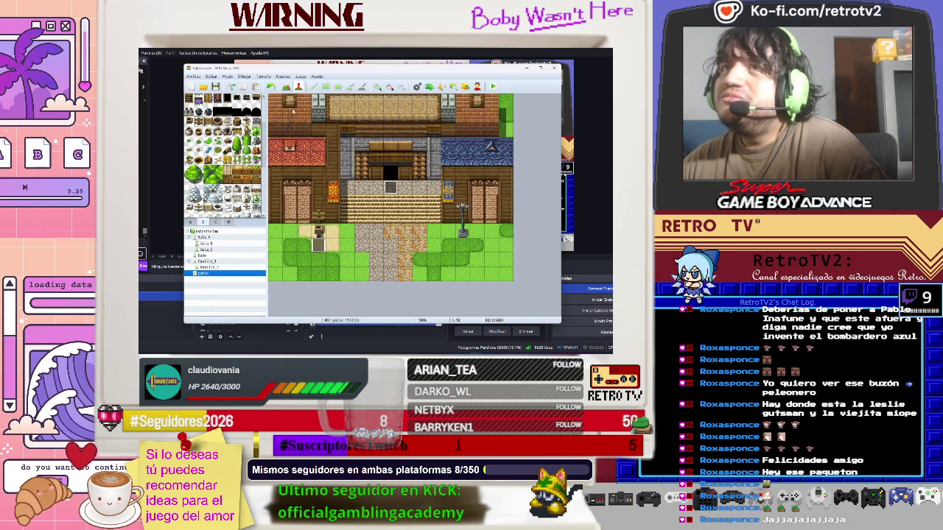
click(280, 76)
click(264, 76)
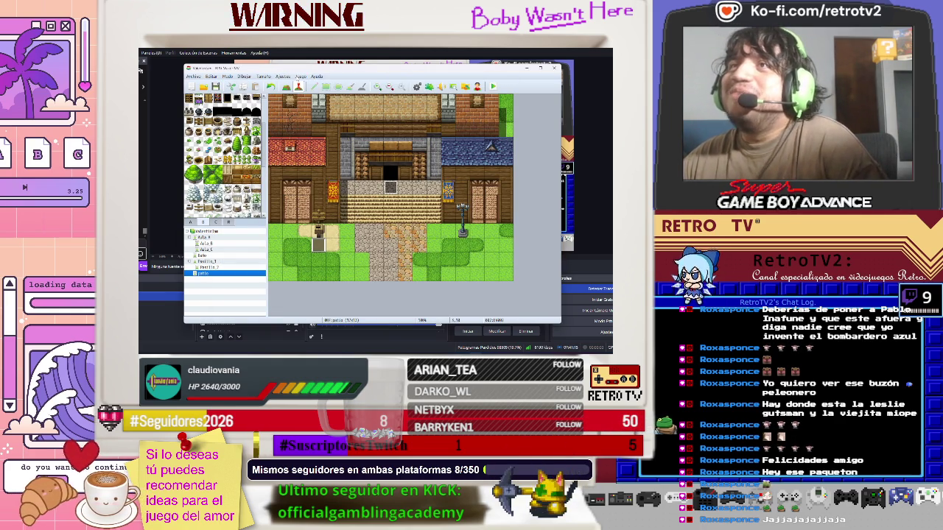
click(282, 76)
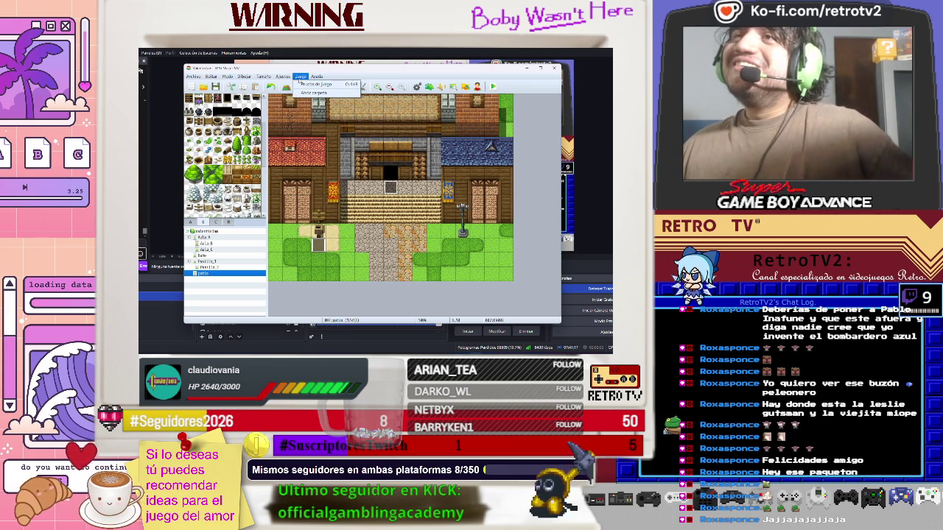
Open the database's Enemies page and rename enemy 0003 from Orco to Buzon
click(283, 76)
click(283, 84)
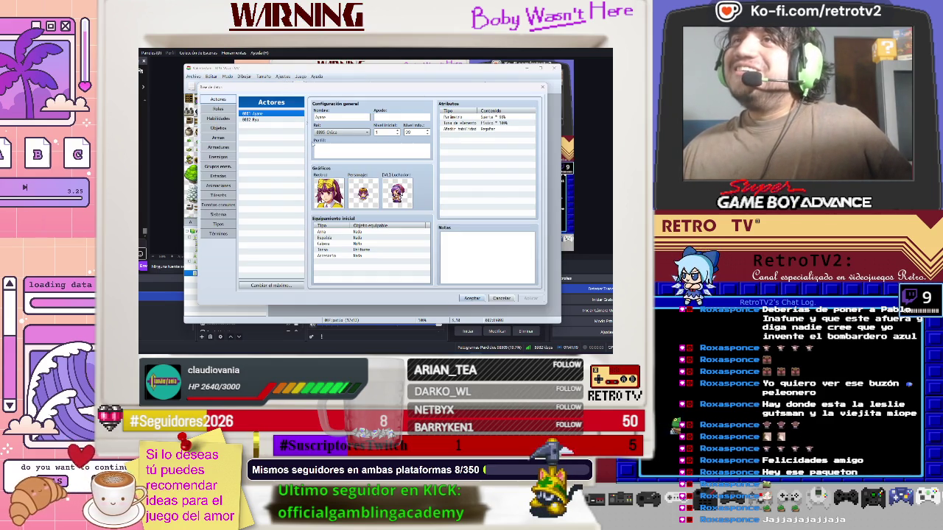
click(218, 157)
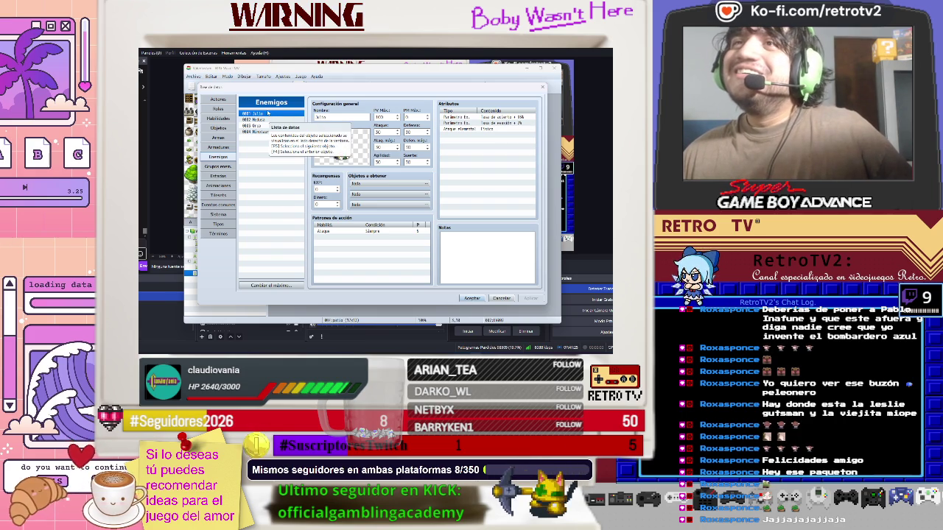
click(266, 119)
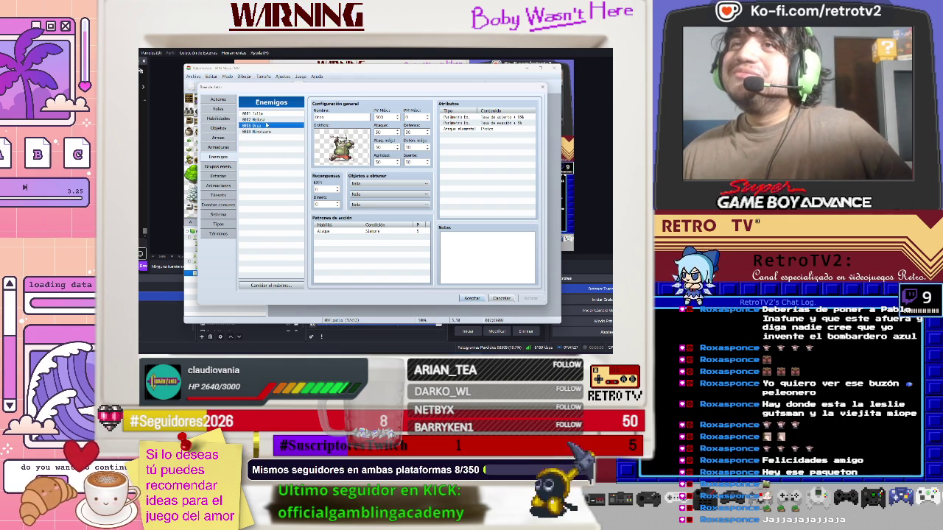
click(267, 126)
double_click(332, 117)
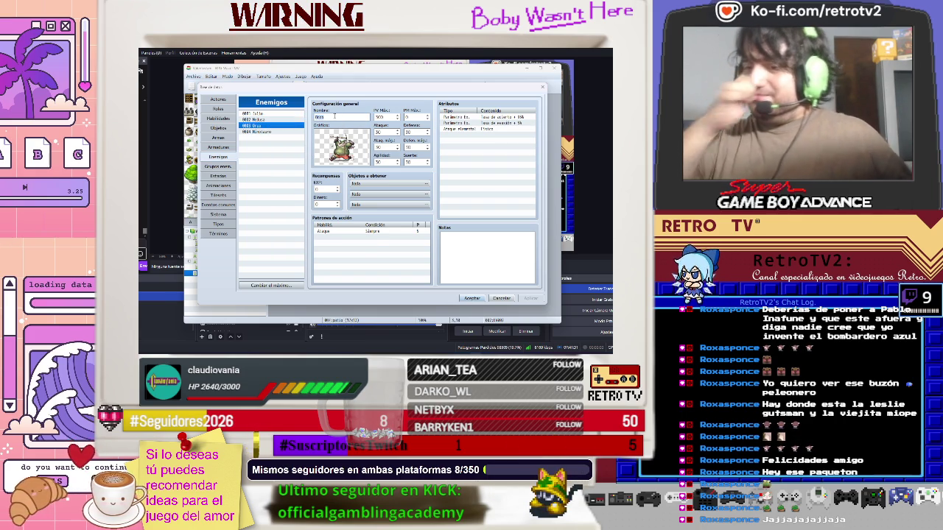
key(BackSpace)
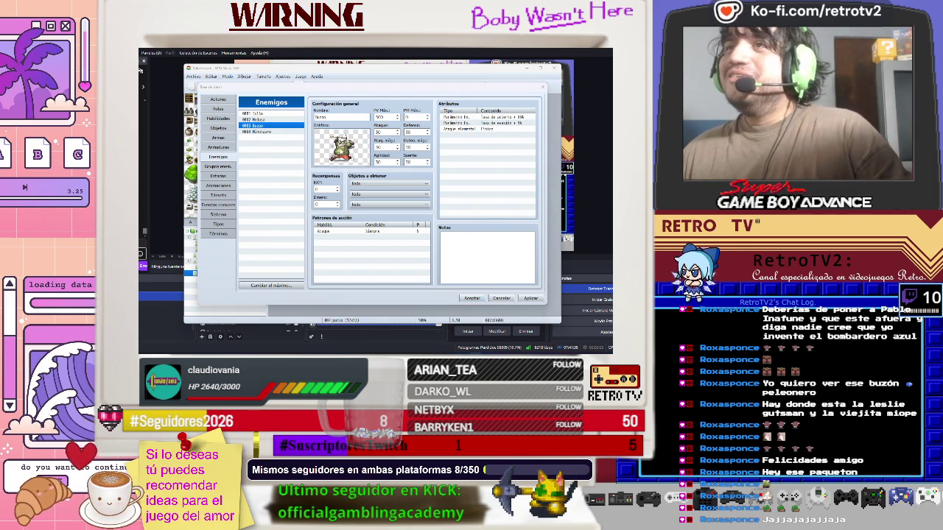
Replace Buzon's orc battler with a small purple sprite and adjust its maximum MP
double_click(320, 146)
click(294, 145)
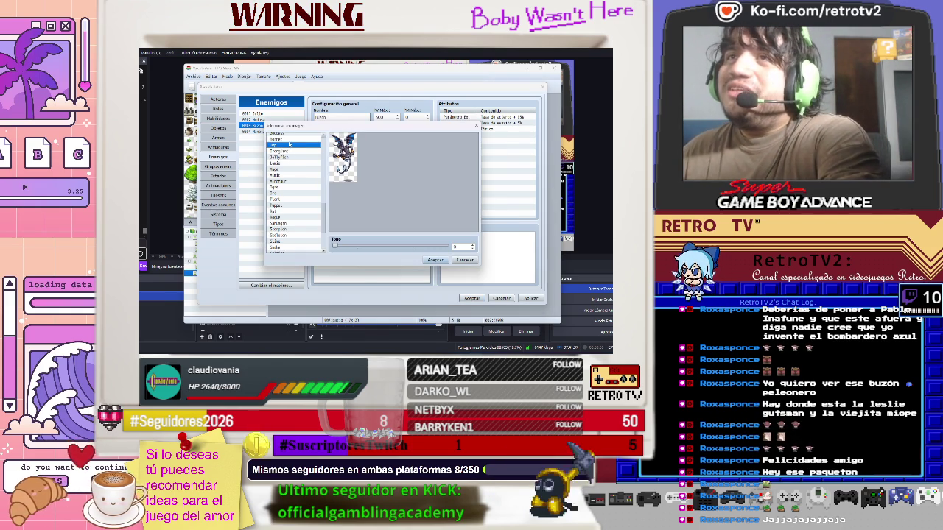
scroll(302, 169, up, 2)
scroll(324, 201, up, 5)
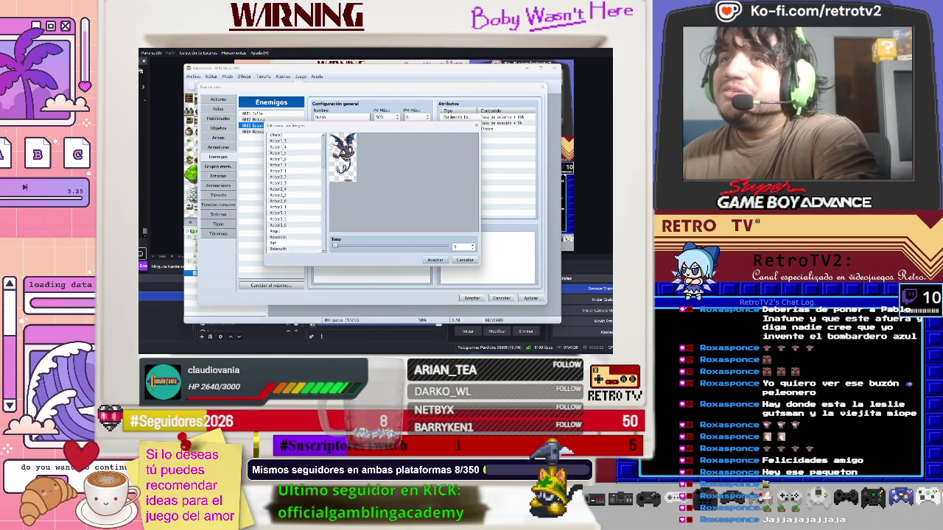
click(305, 142)
key(Down)
key(Down)
key(Down)
key(Down)
key(Down)
key(Down)
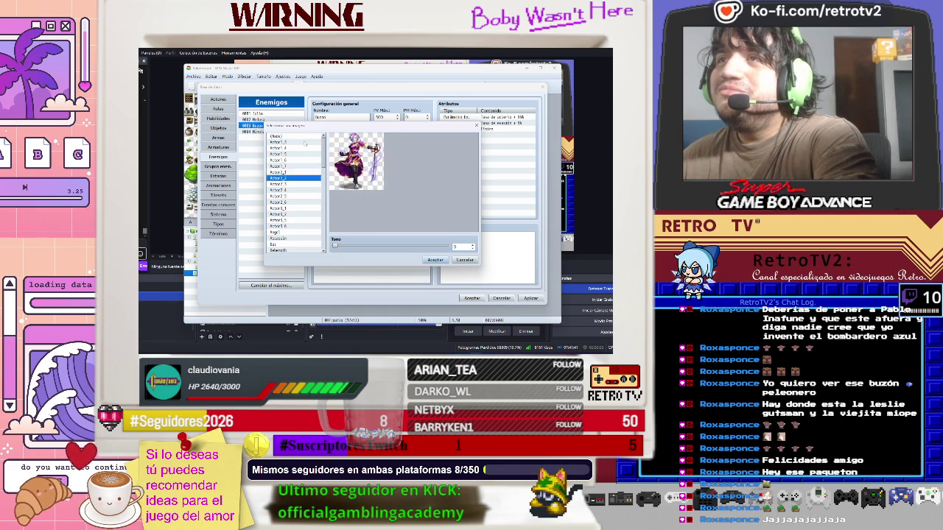
key(Down)
key(Down)
key(Down)
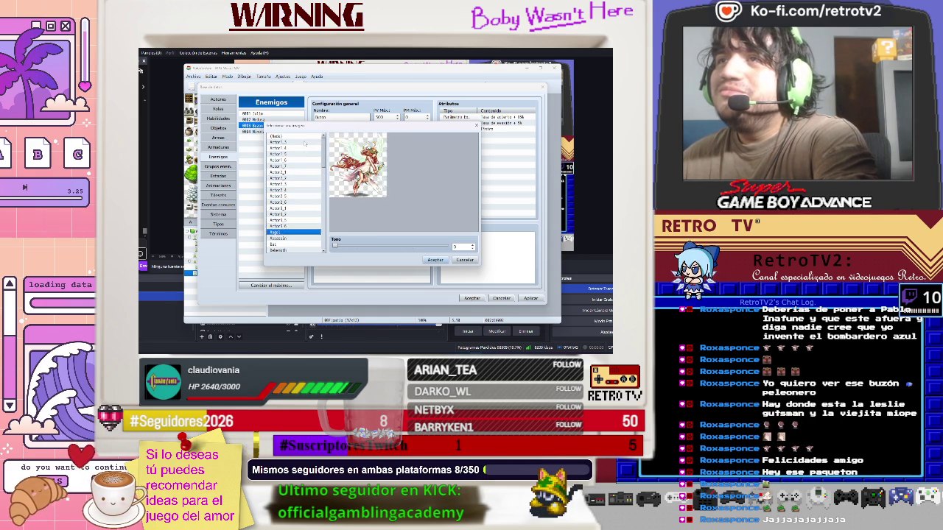
key(Down)
key(Down)
key(Down)
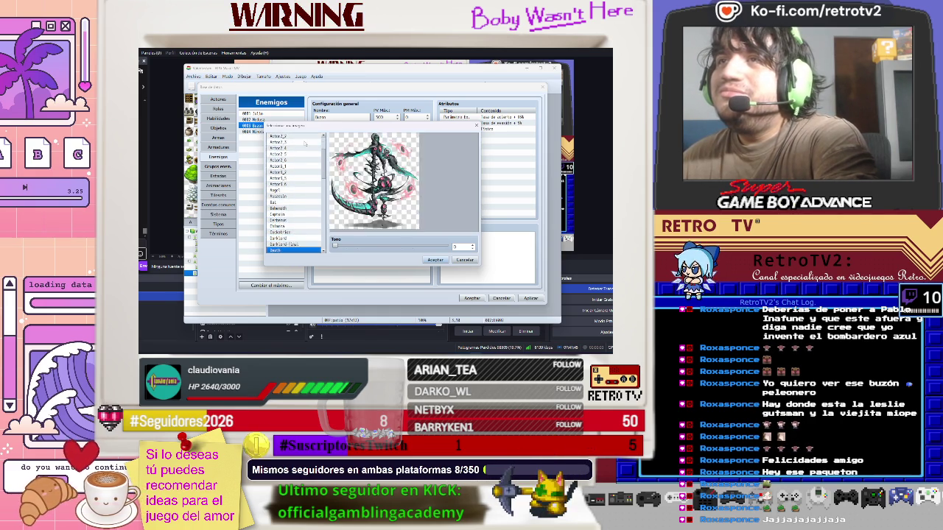
key(Down)
key(Down)
key(Down)
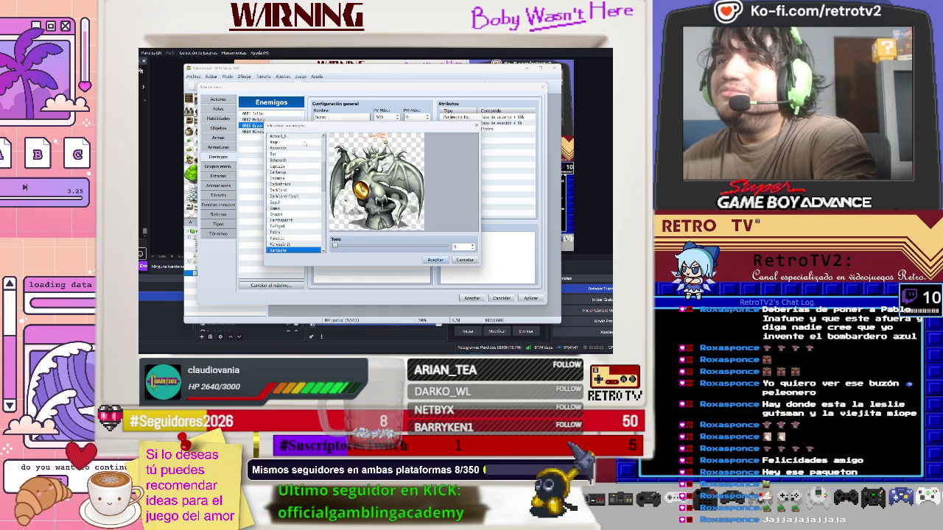
key(Down)
key(Down)
key(Down)
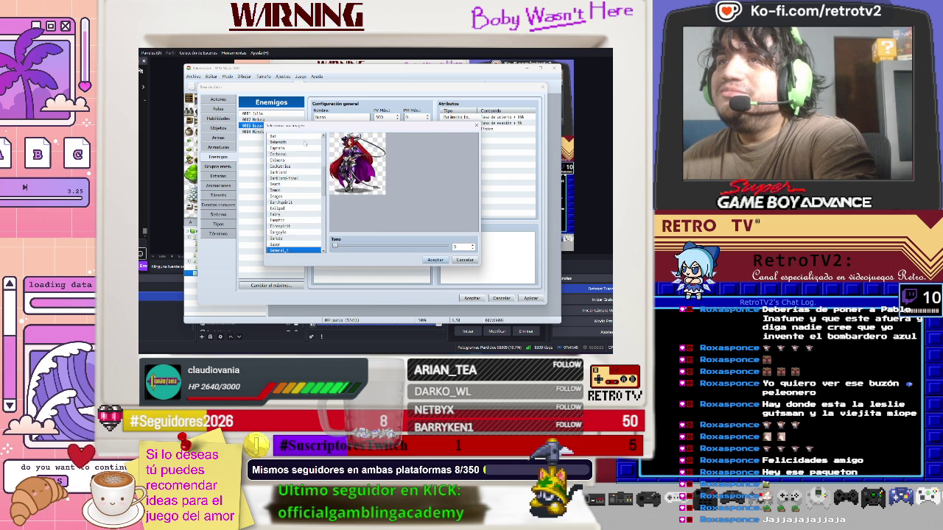
key(Down)
key(Down)
key(Down)
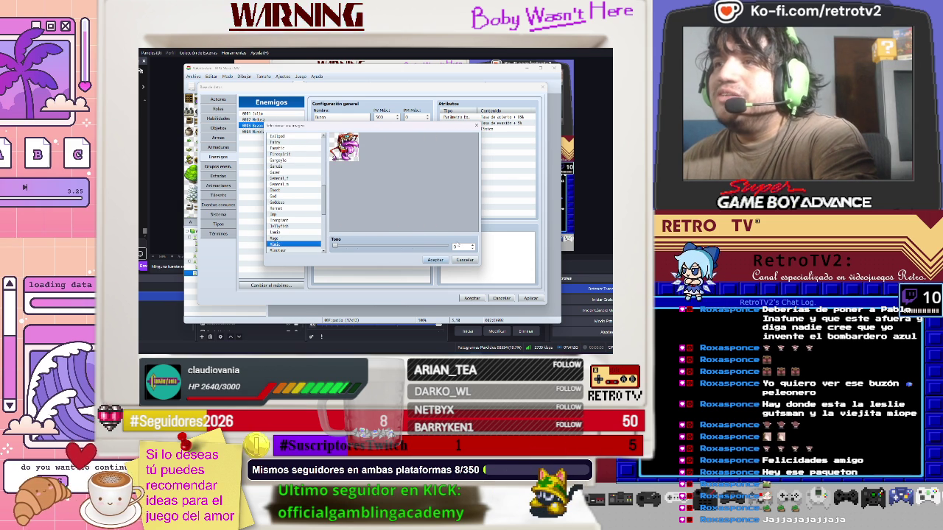
click(431, 259)
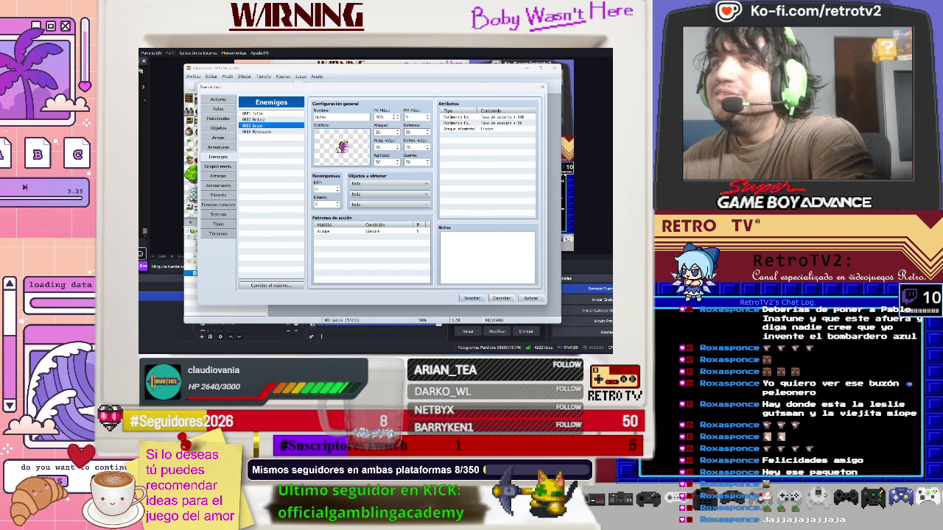
click(414, 117)
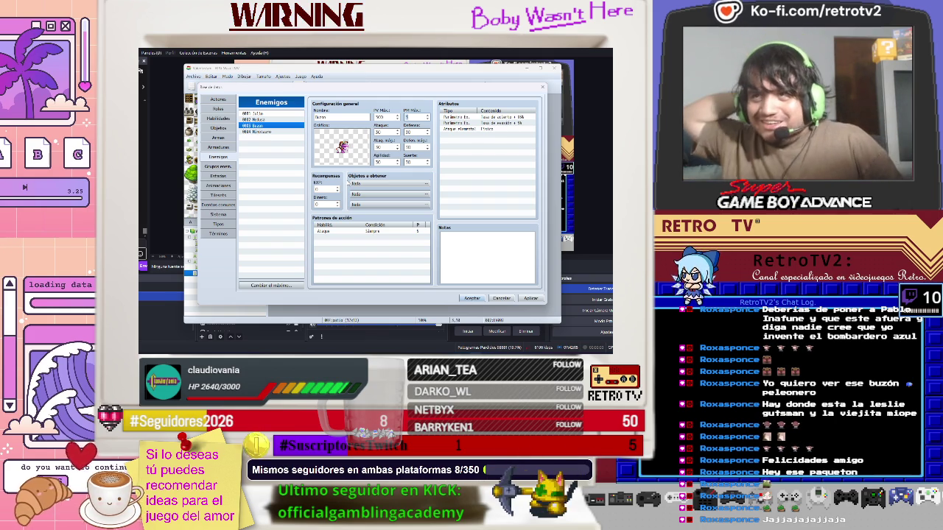
click(363, 184)
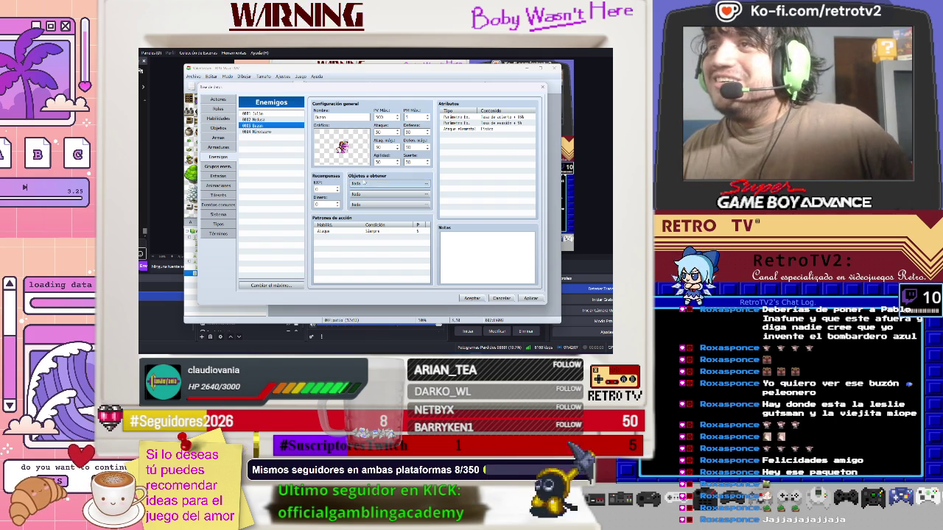
Set Buzon's first drop slot to item 0005 Llave de biblioteca at 1/1 and apply
double_click(364, 183)
click(334, 180)
click(401, 180)
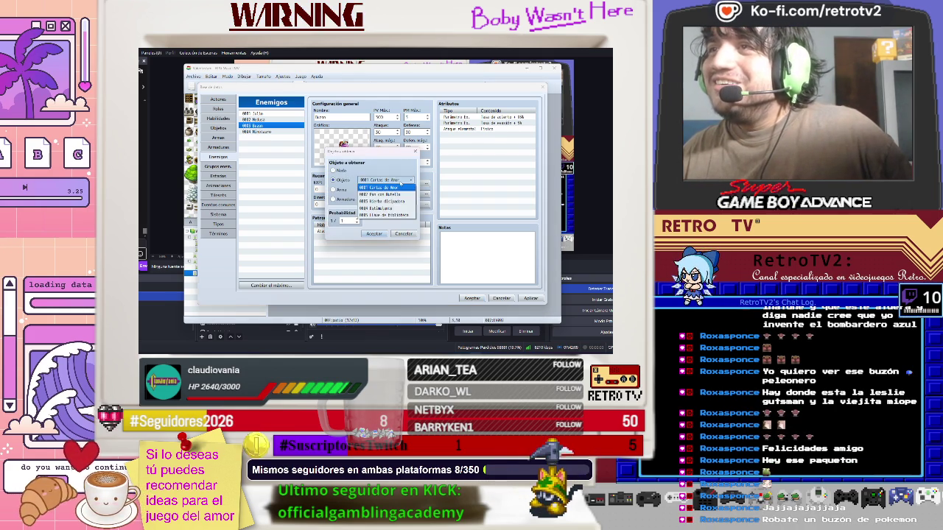
click(383, 214)
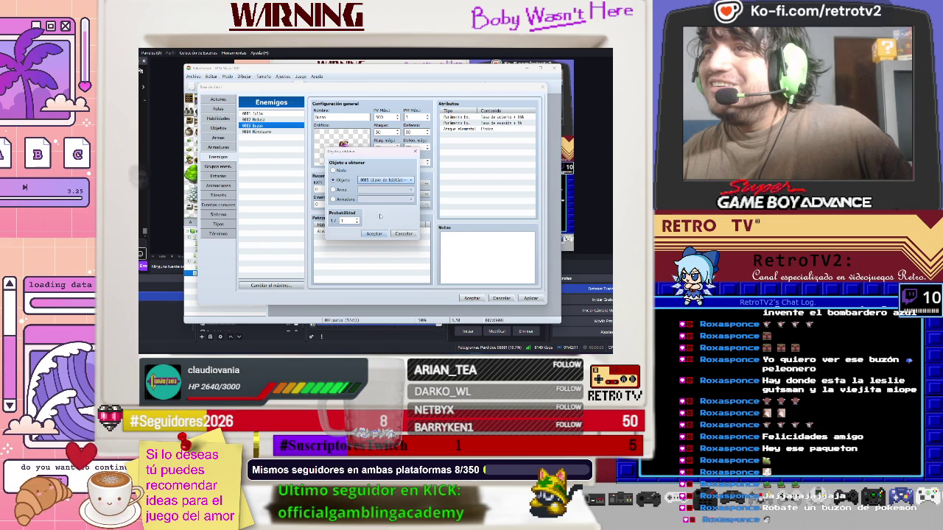
click(375, 234)
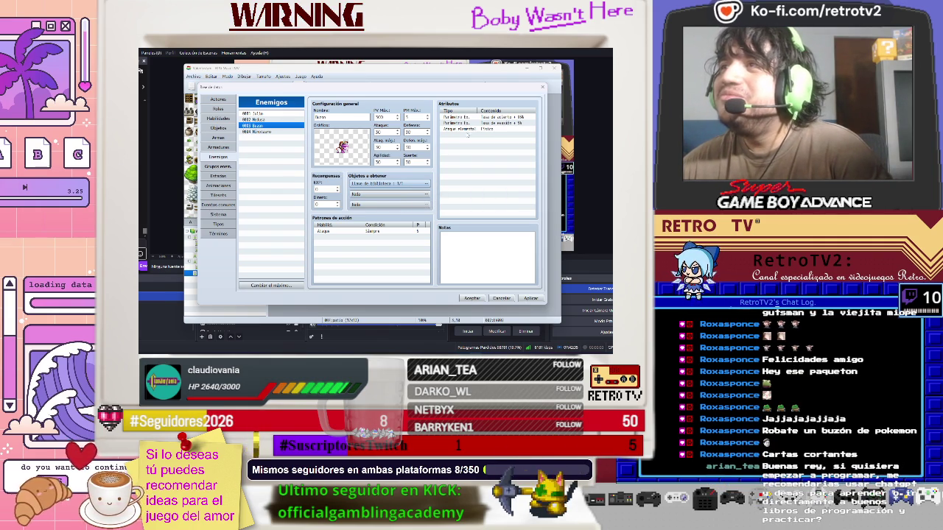
click(530, 299)
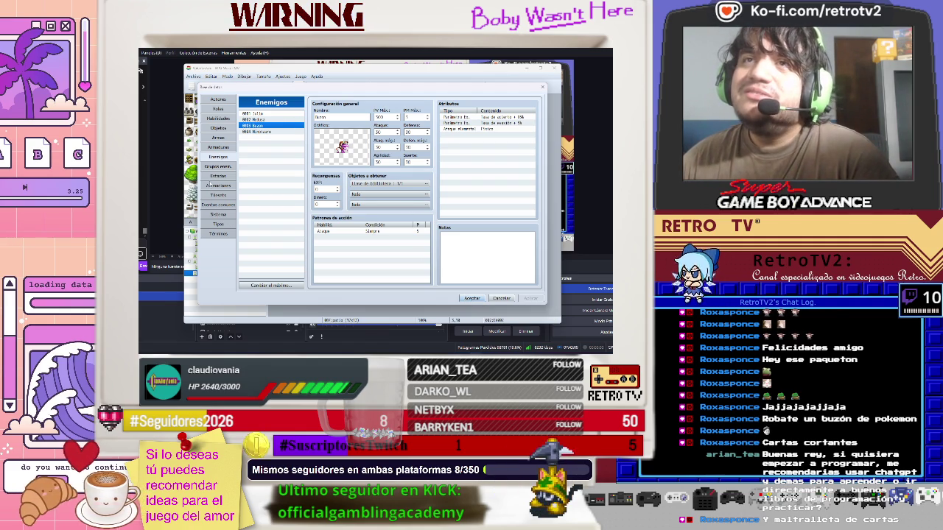
click(221, 119)
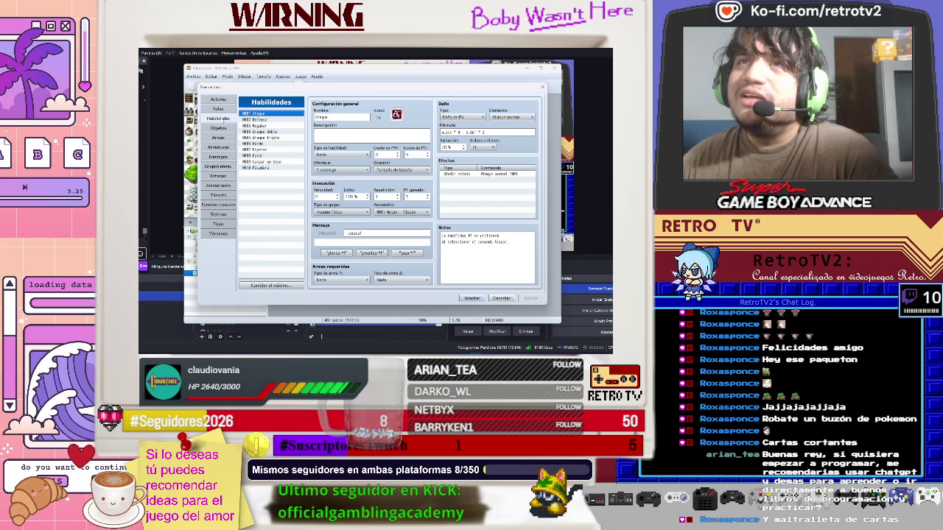
Review existing skills' settings and raise the skill maximum to 11
click(266, 149)
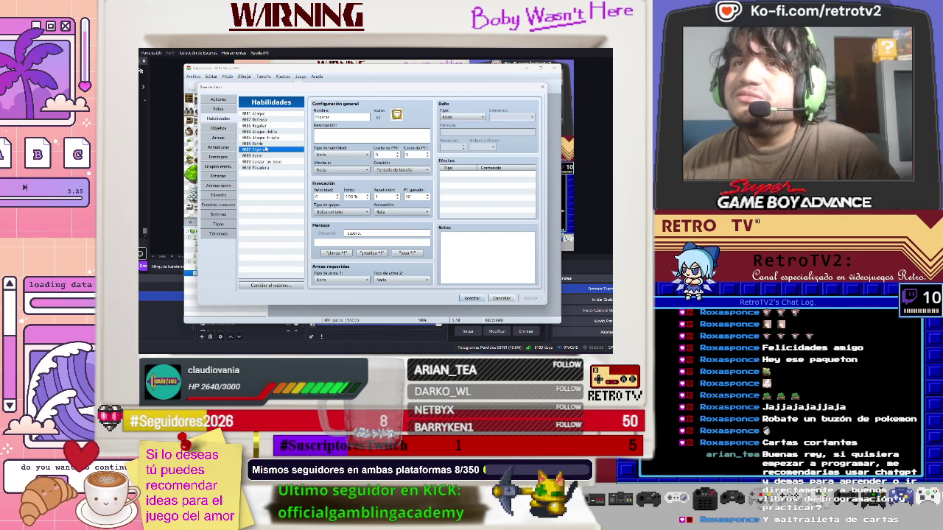
click(267, 138)
click(267, 131)
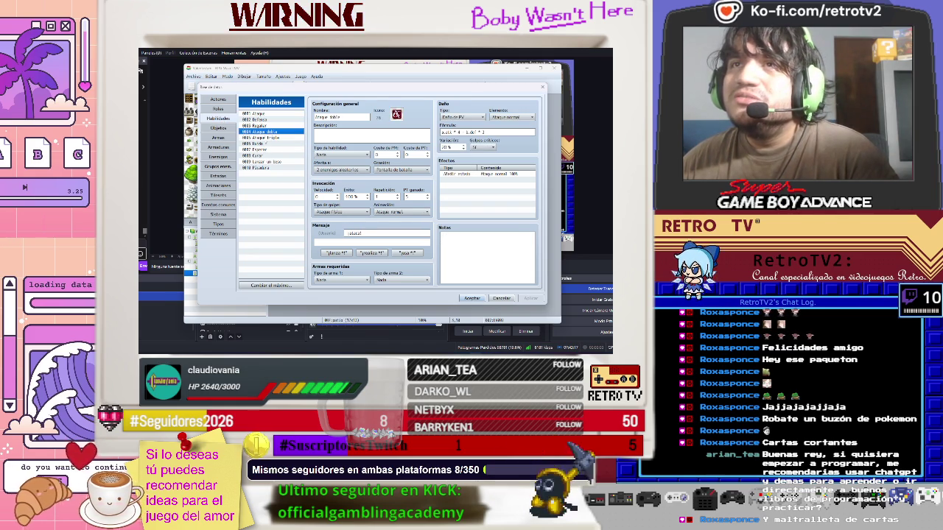
click(263, 168)
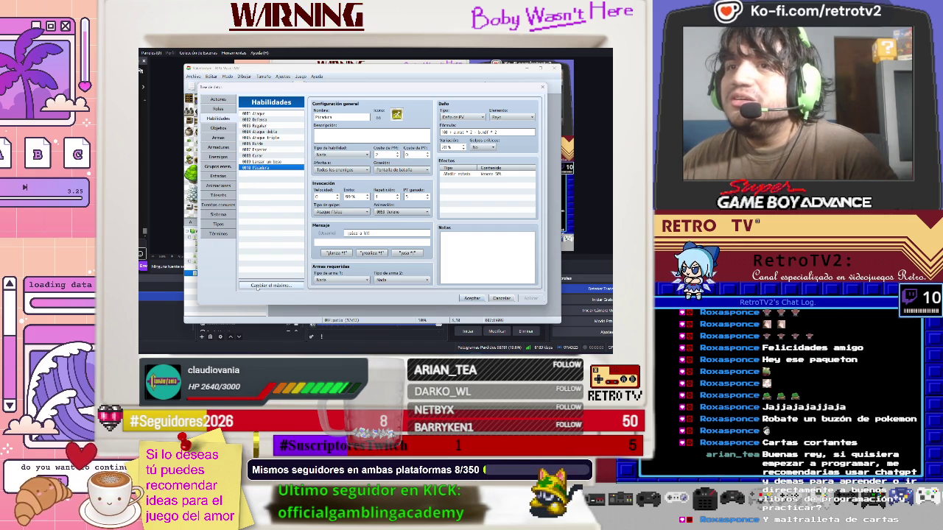
click(256, 286)
click(256, 293)
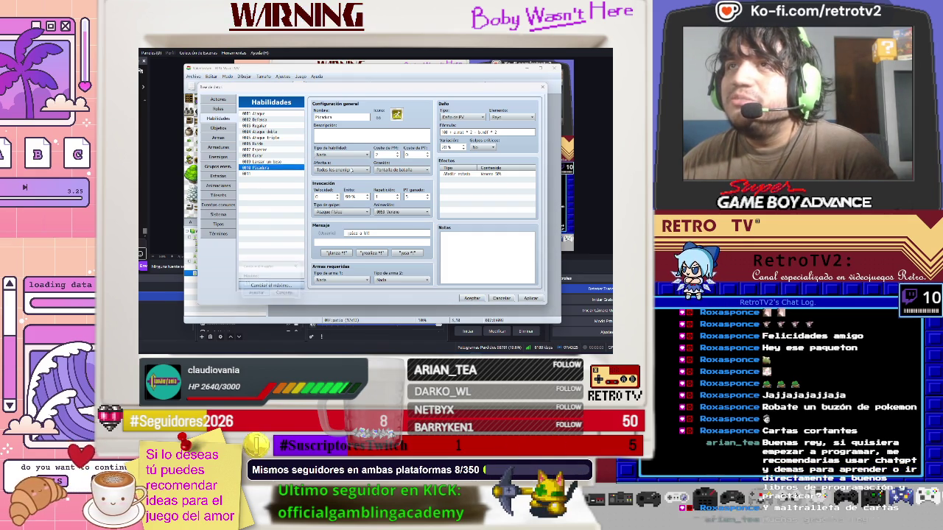
Name skill 0011 Metralleta de cartas, apply, and save the database
click(277, 173)
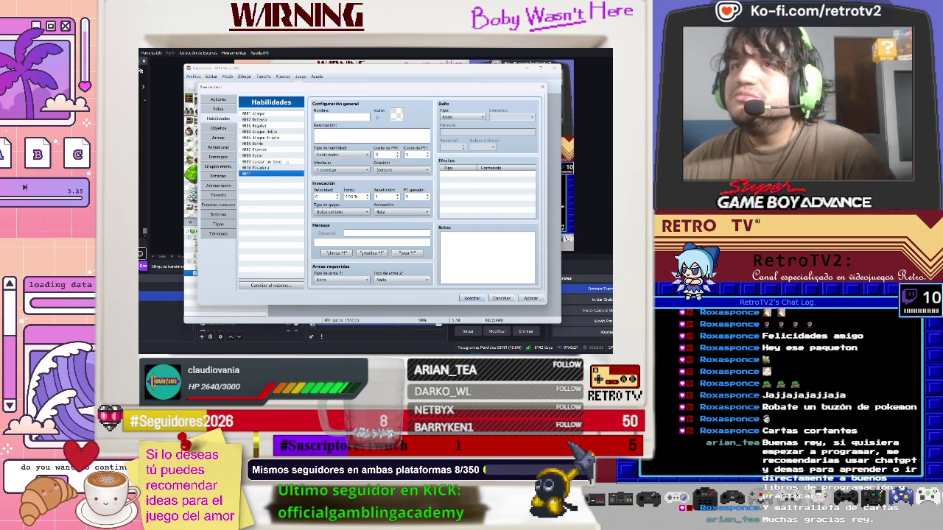
click(341, 115)
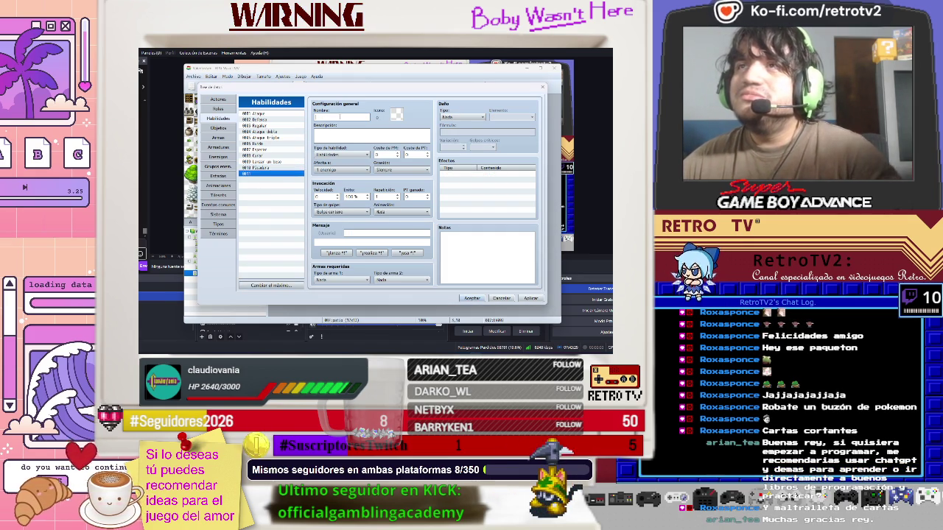
text(Fe)
text(tr)
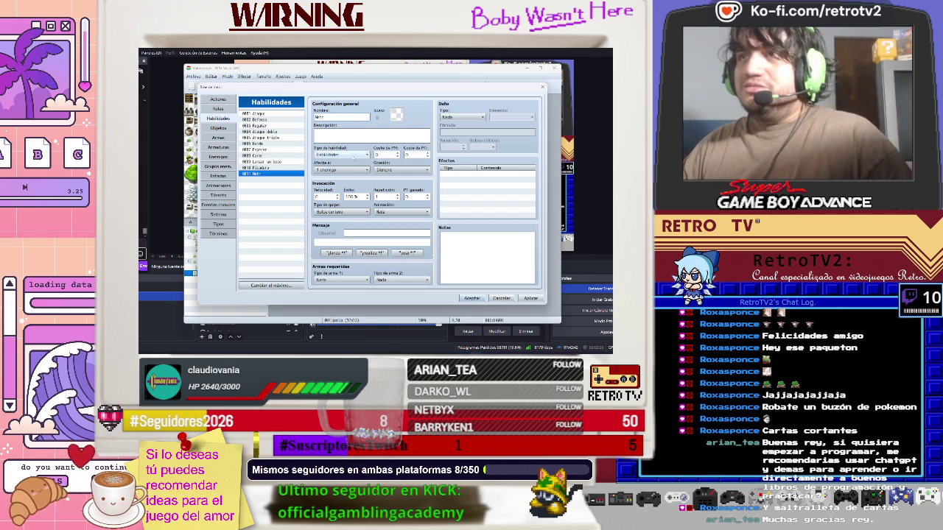
text(tista)
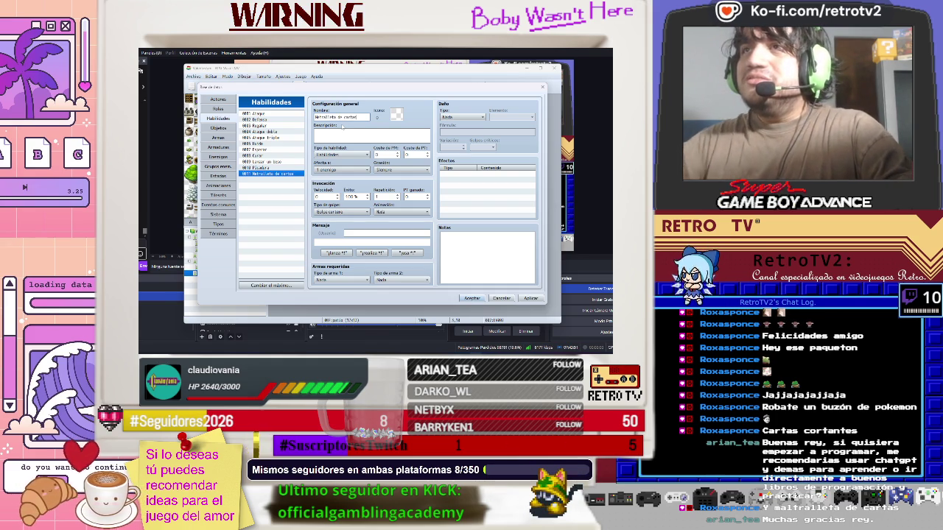
click(530, 298)
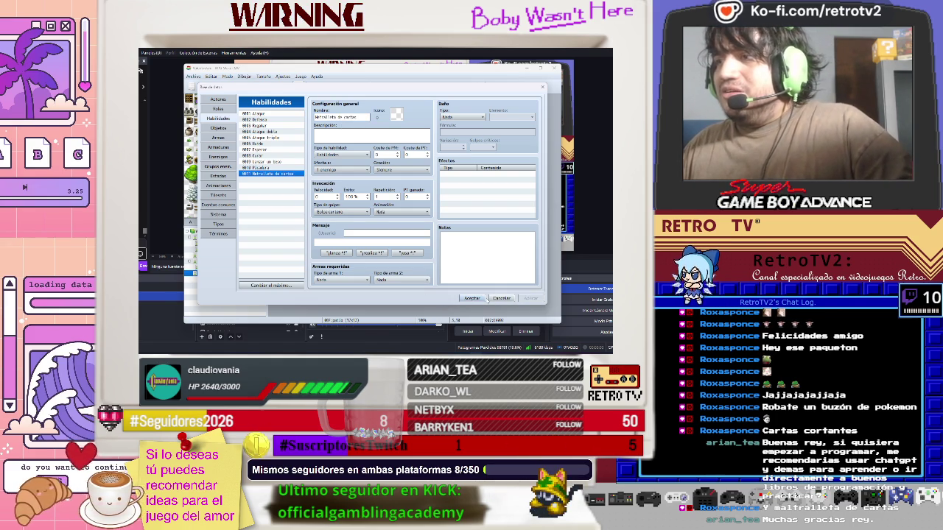
click(482, 298)
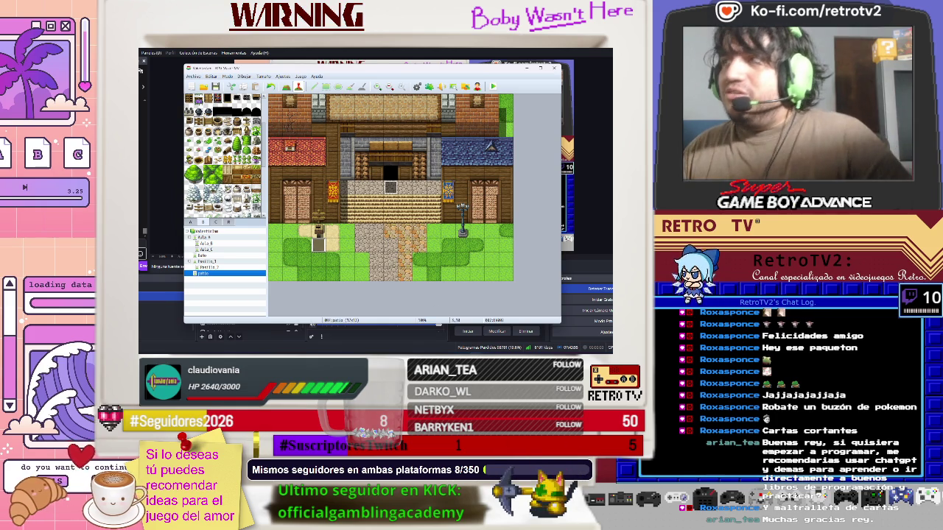
Toggle OBS's background sources to show the moon-and-stars scene, then return to RPG Maker XP
click(469, 330)
scroll(238, 324, down, 3)
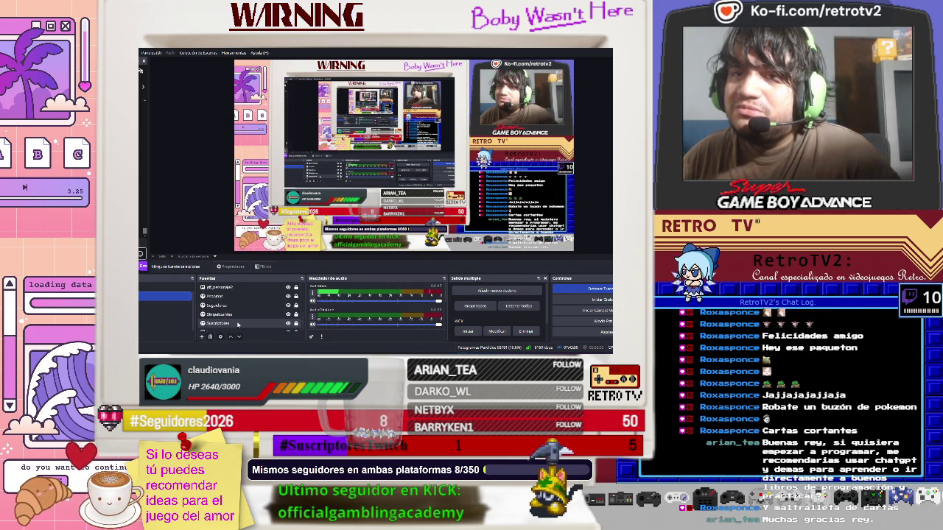
scroll(238, 324, up, 3)
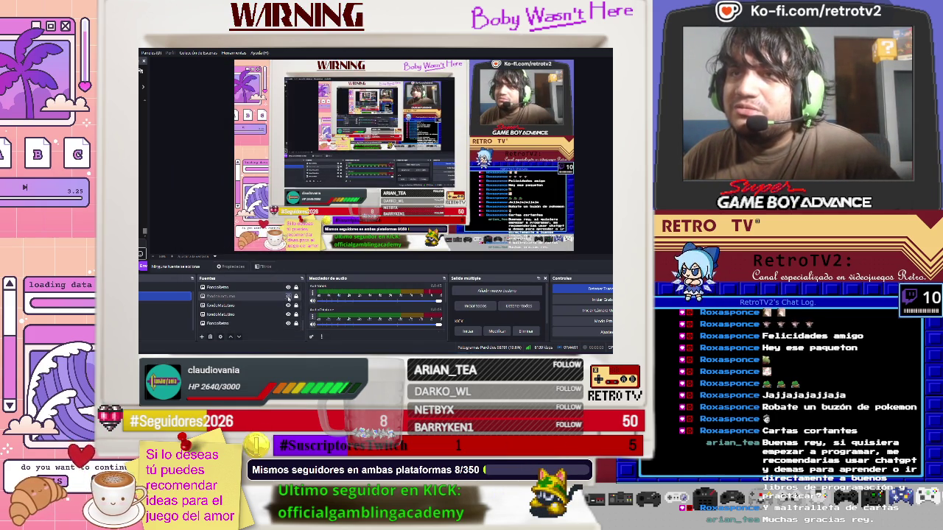
click(288, 296)
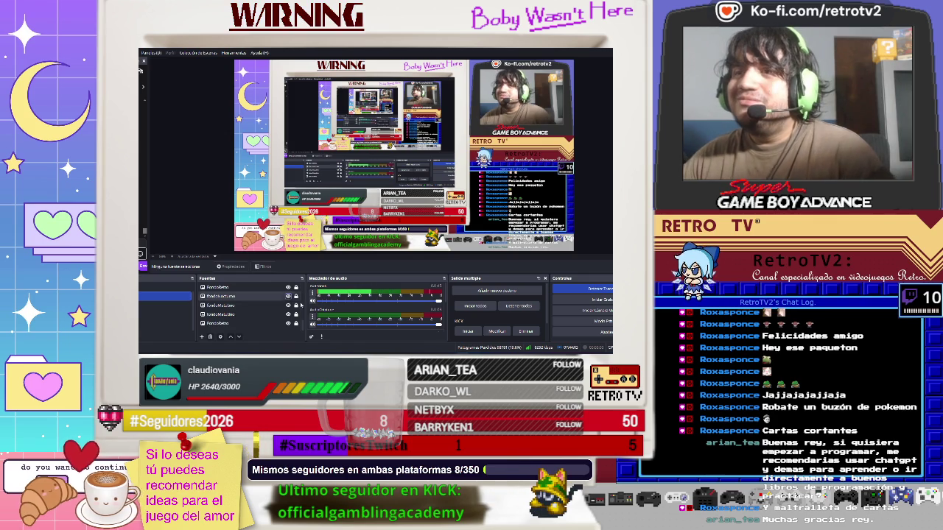
mouse_move(475, 352)
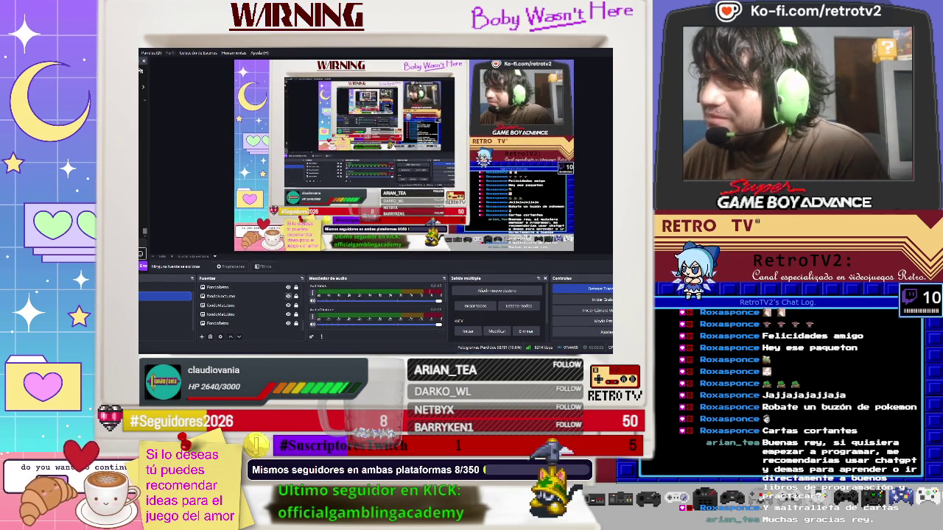
click(476, 352)
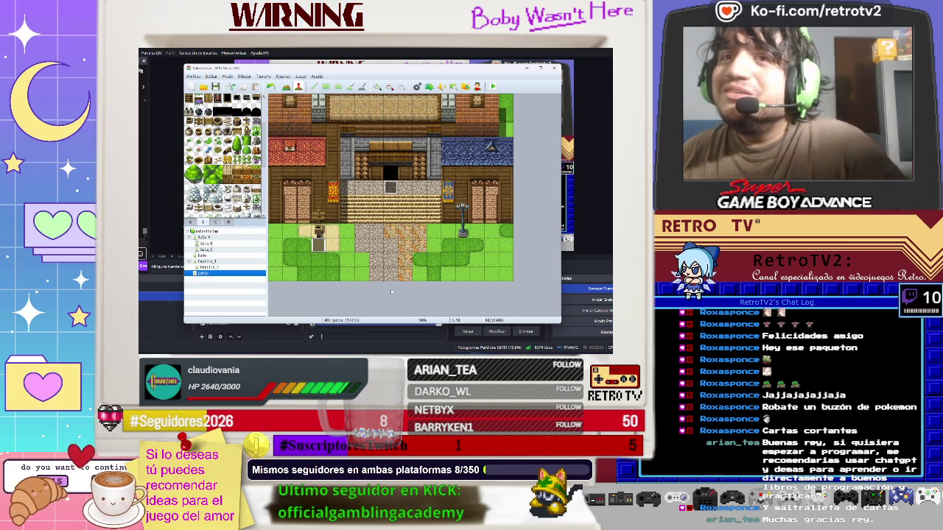
Reopen the database and set Metralleta de cartas' icon to the skull
click(300, 77)
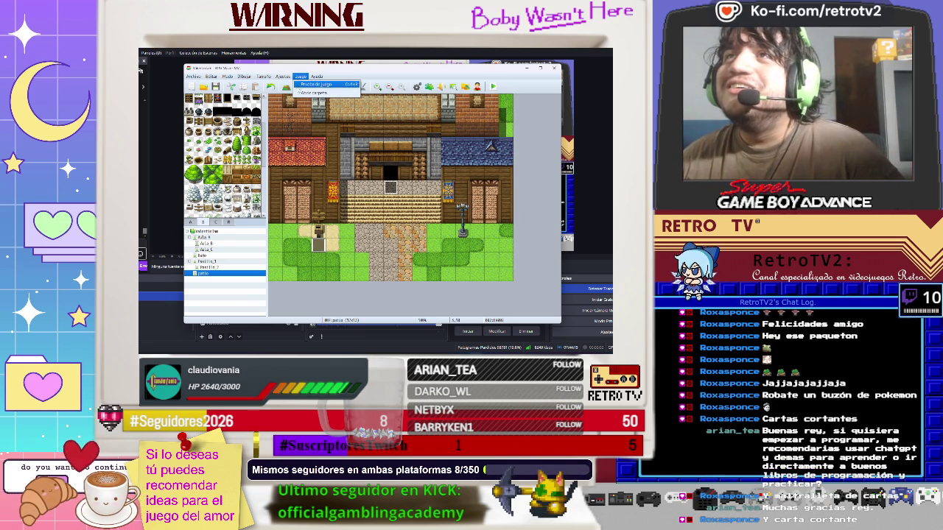
click(283, 76)
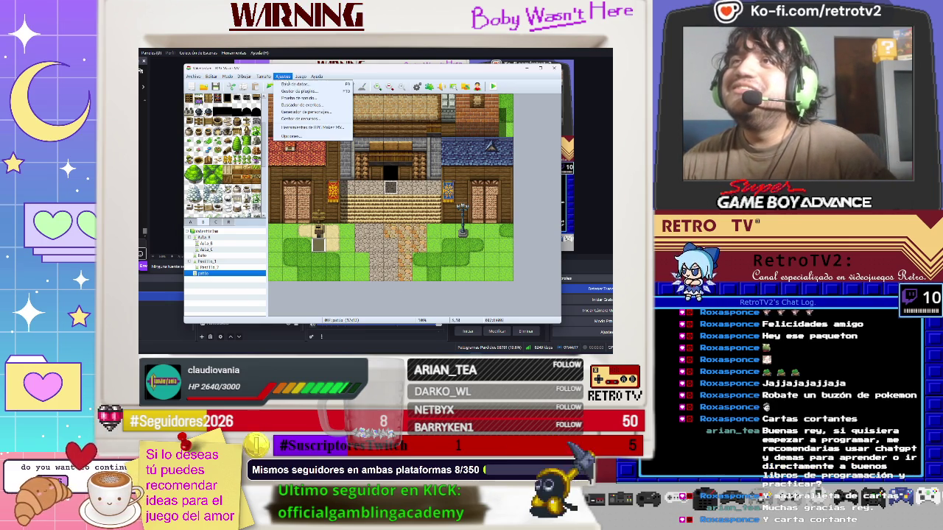
click(280, 84)
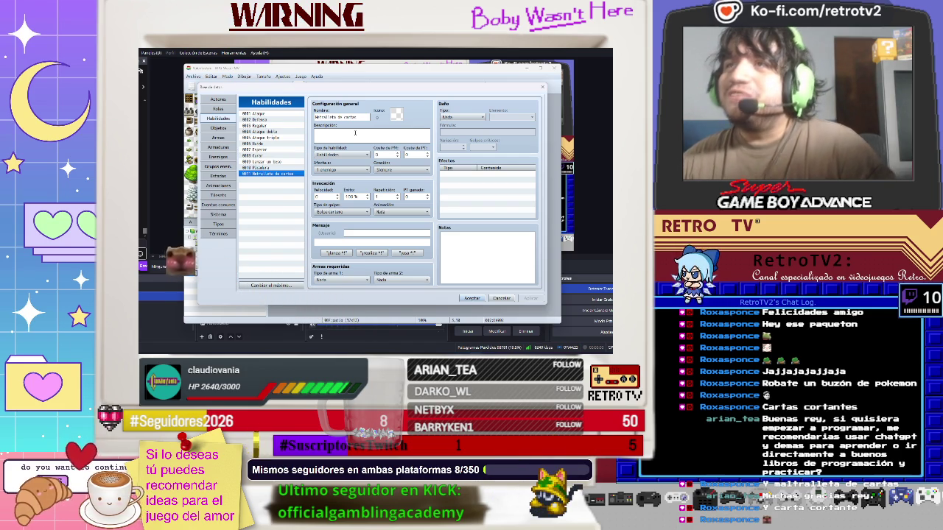
click(397, 116)
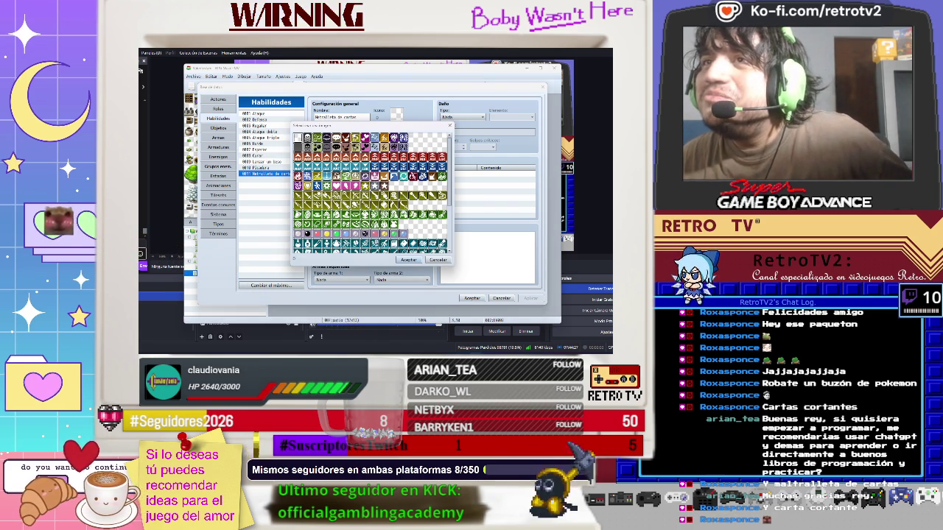
double_click(306, 138)
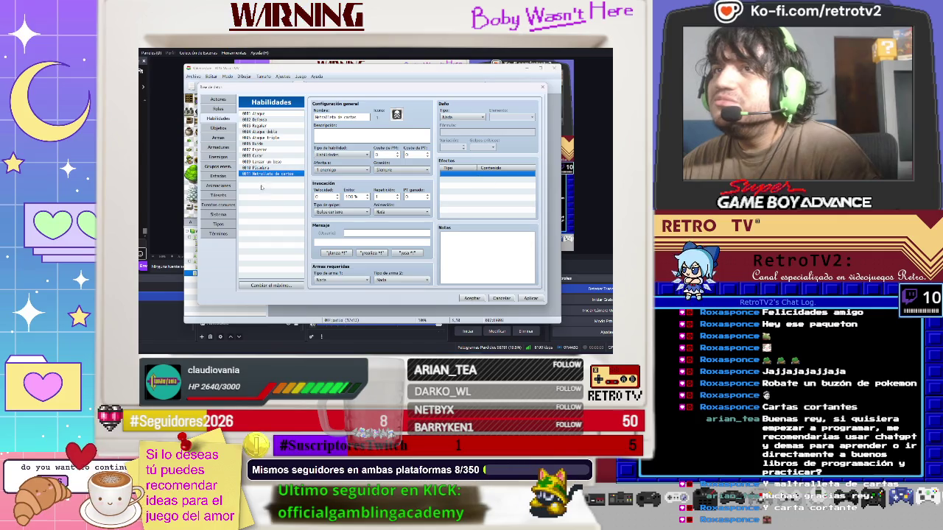
click(219, 157)
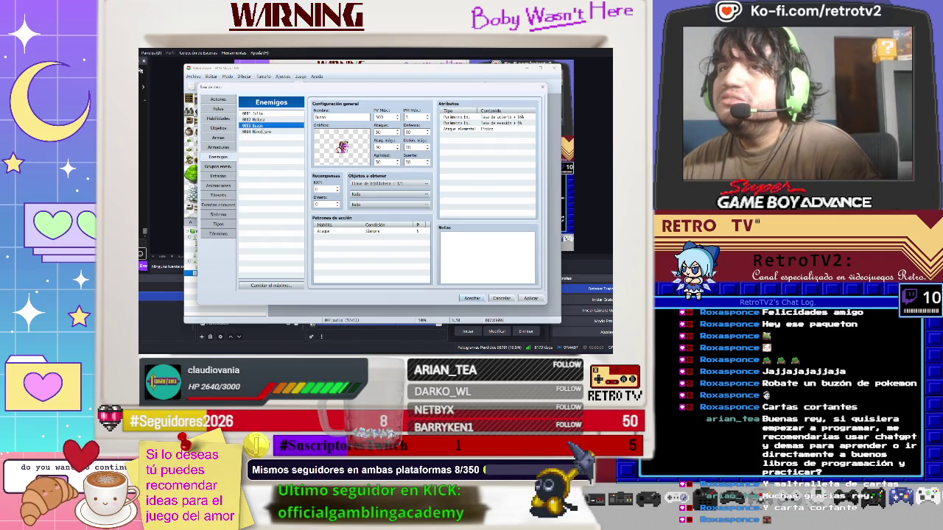
Inspect Buzon's existing Ataque action pattern, leaving it unchanged
click(366, 236)
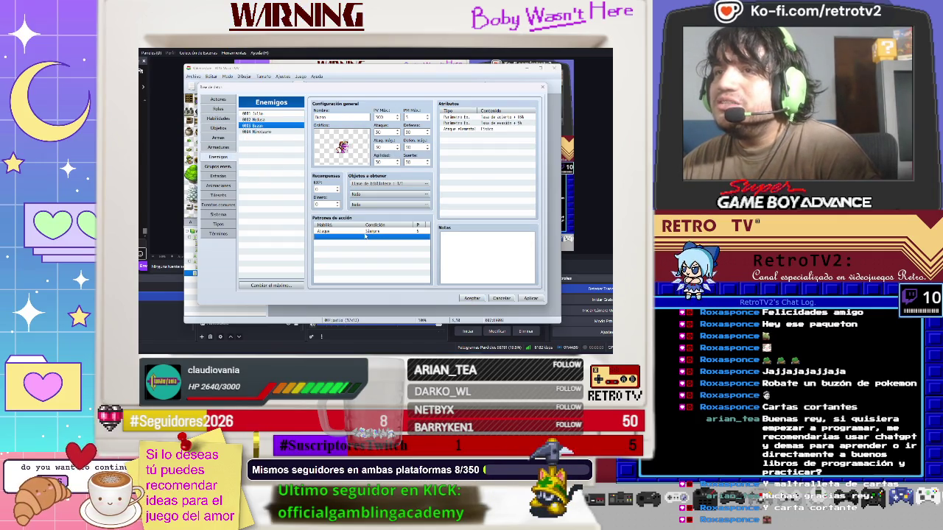
click(367, 232)
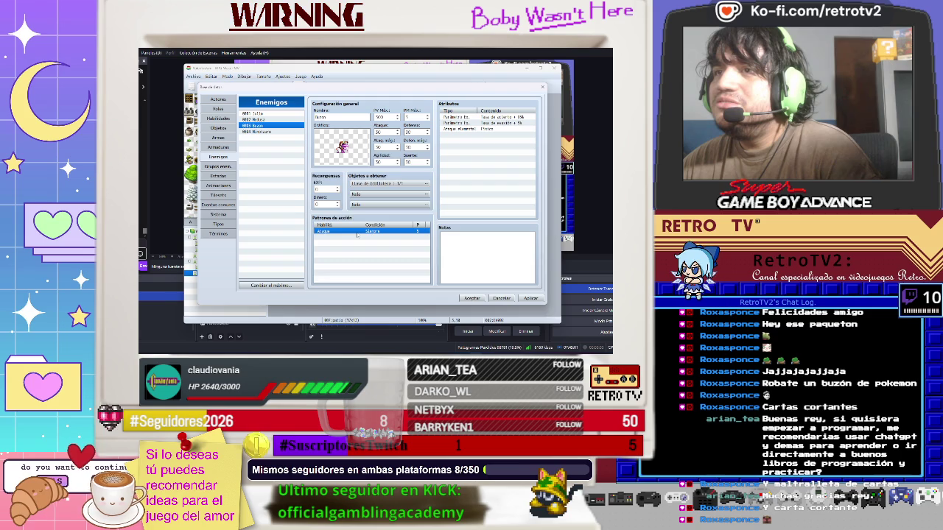
double_click(358, 233)
click(373, 206)
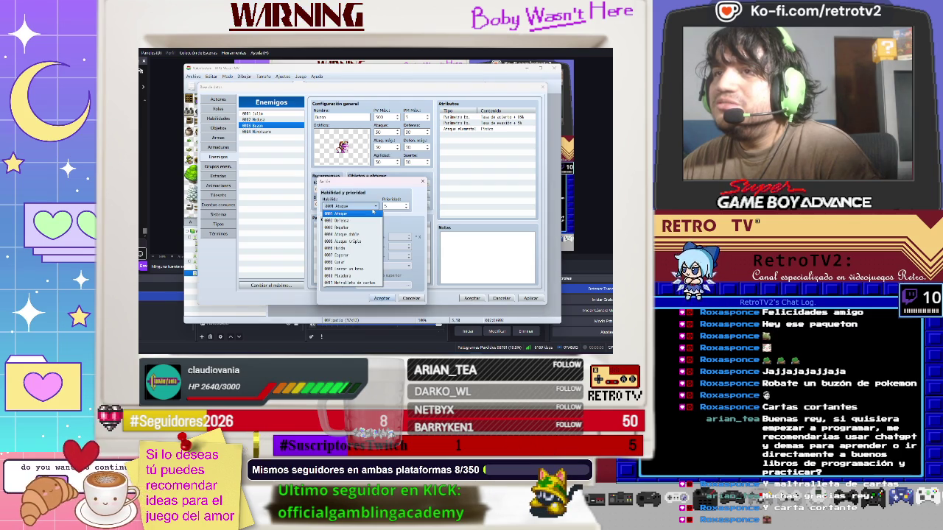
click(372, 212)
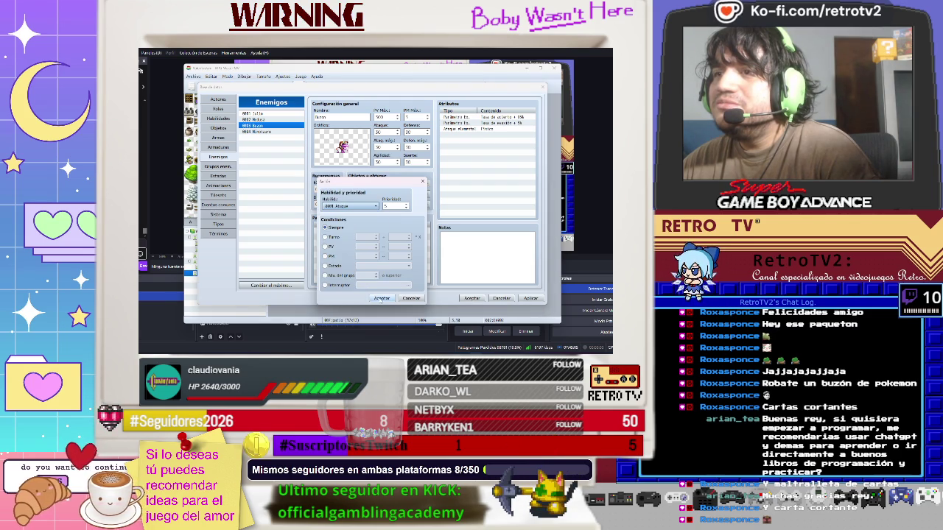
click(380, 299)
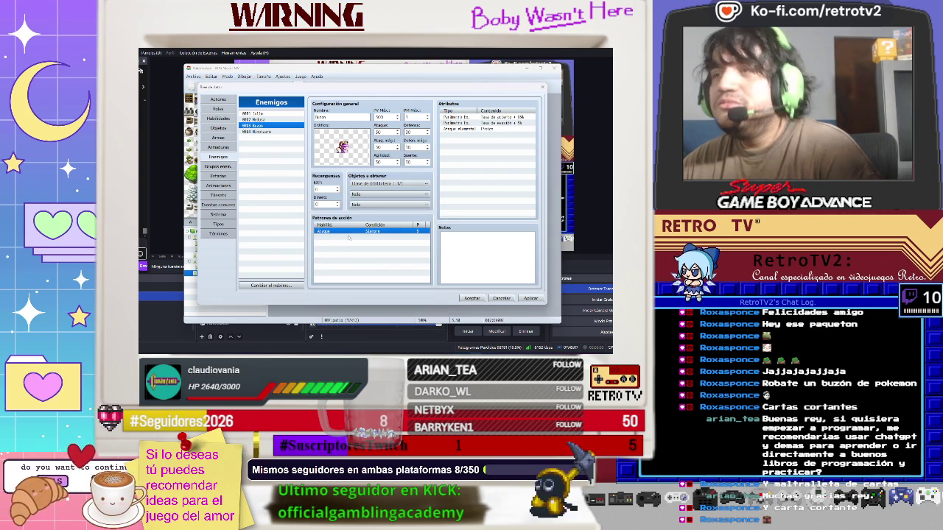
Add a new Ataque action pattern conditioned on turn 1
double_click(348, 237)
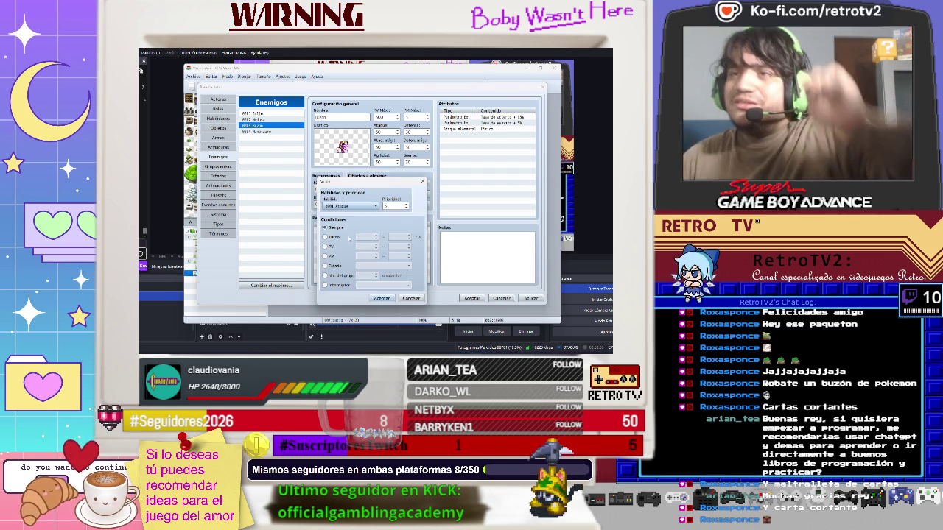
click(326, 236)
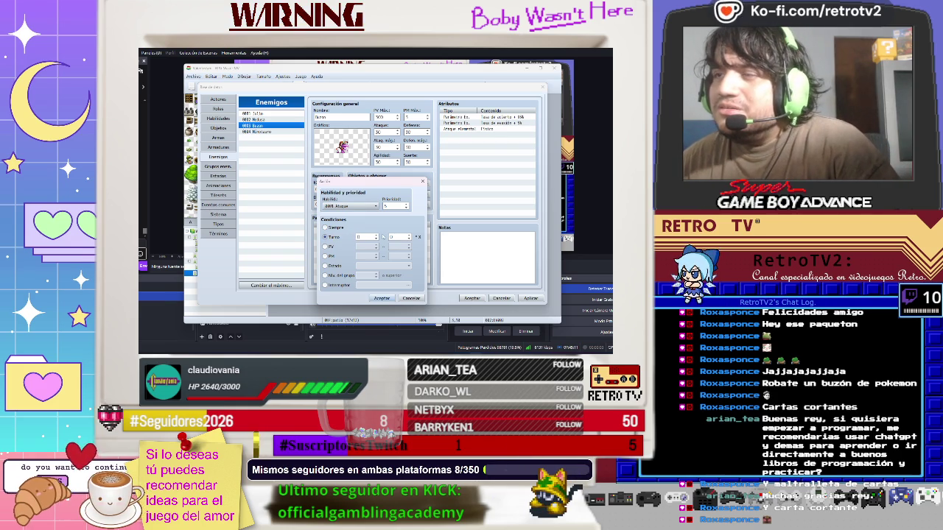
click(375, 235)
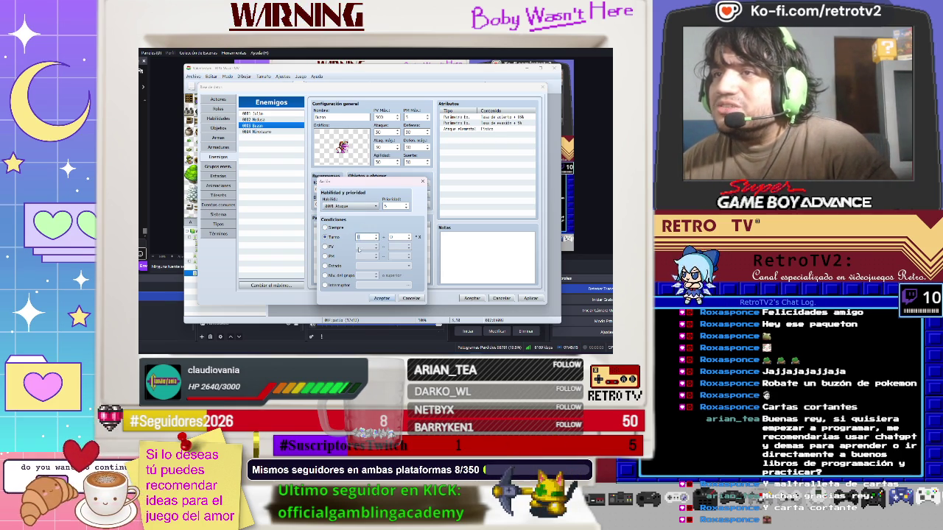
key(Down)
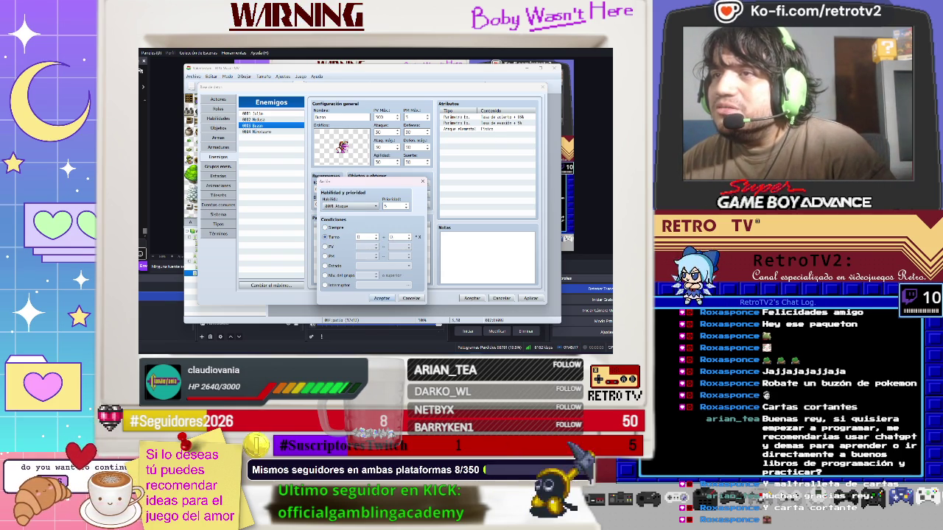
key(Up)
click(379, 298)
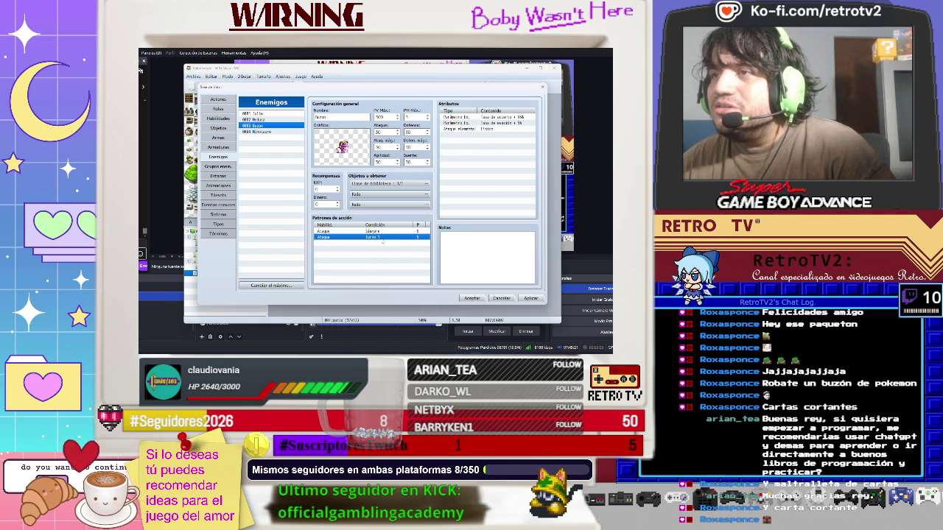
Add a repeating Ataque pattern, then set its turn interval to 0
double_click(382, 242)
click(408, 235)
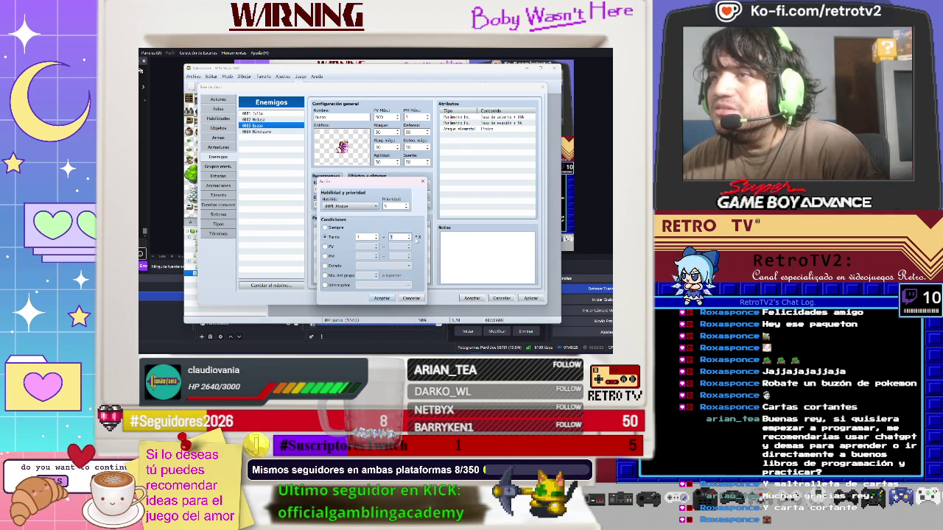
click(381, 299)
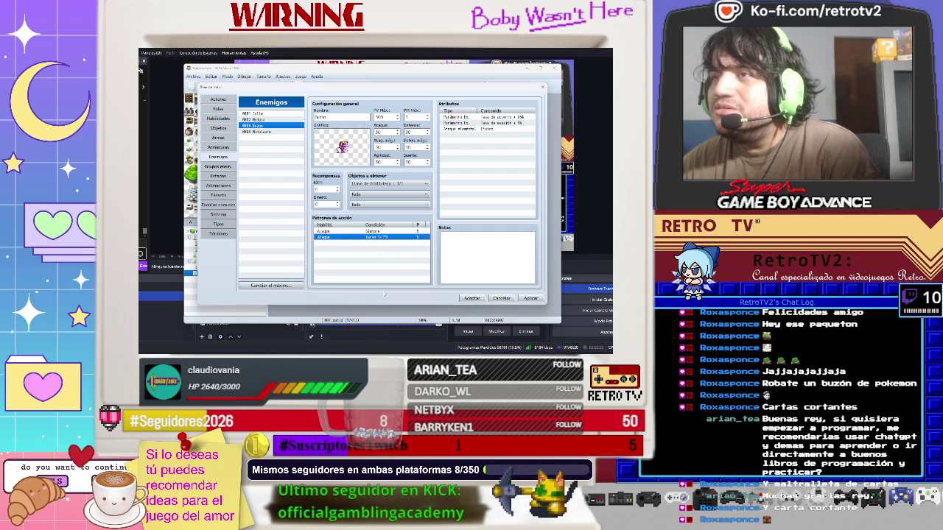
double_click(393, 243)
click(394, 237)
text(0)
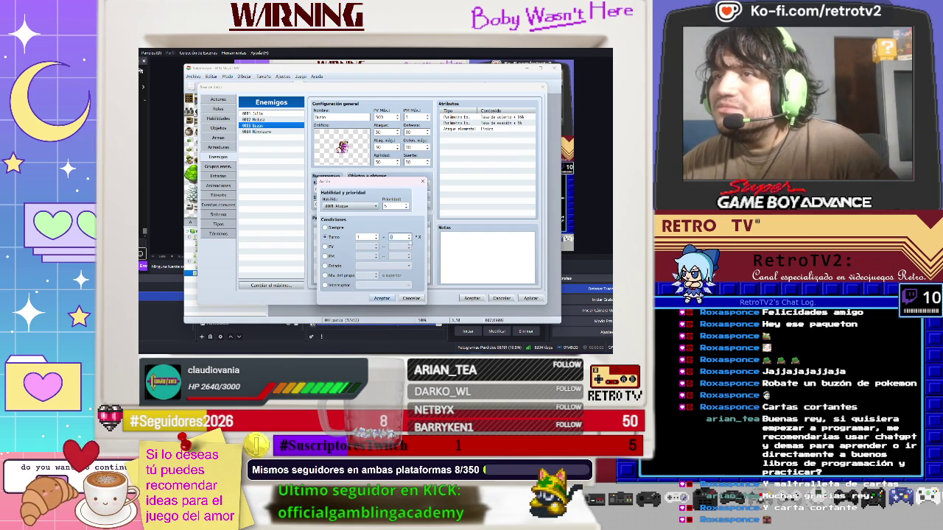
click(379, 297)
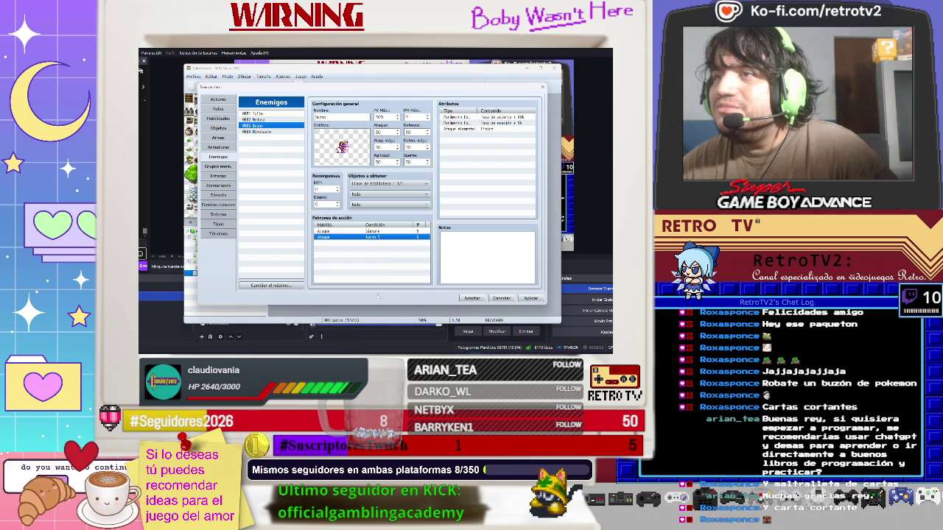
Change the turn-1 action's skill to Metralleta de cartas with priority 2
double_click(352, 239)
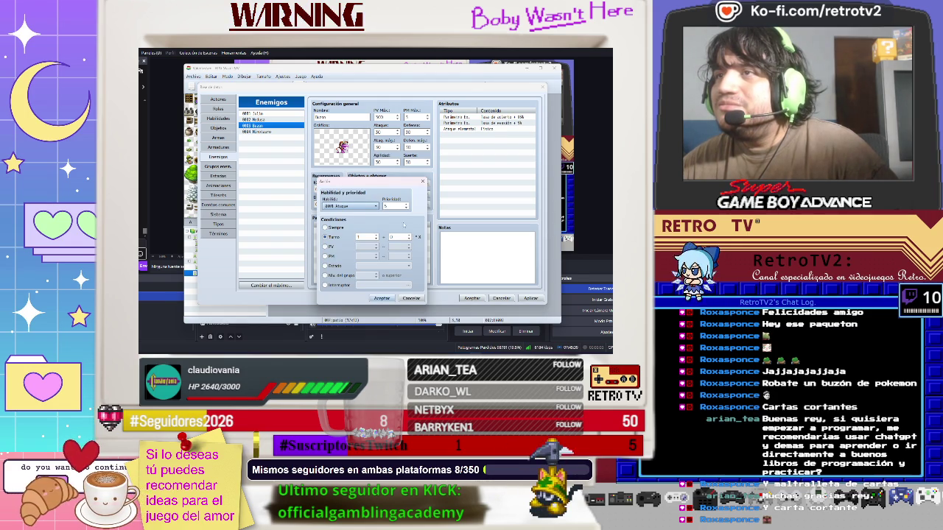
click(353, 206)
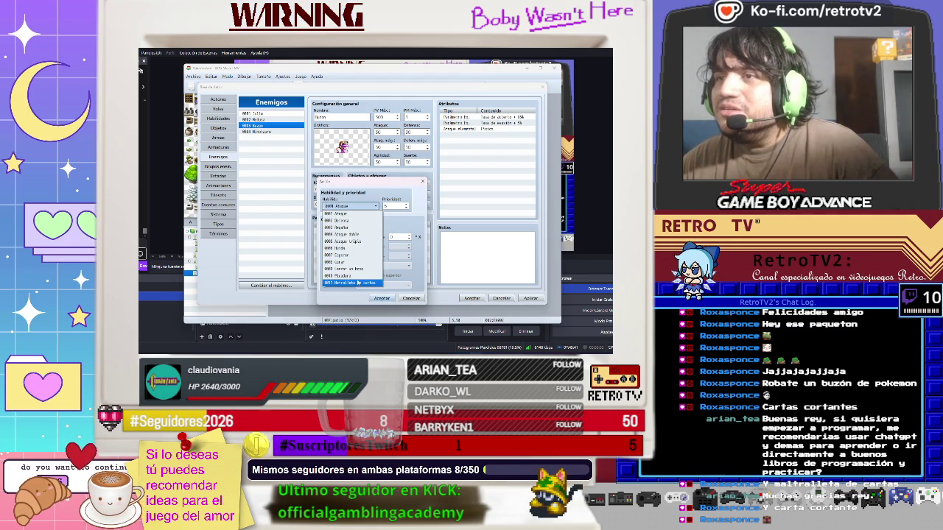
click(358, 283)
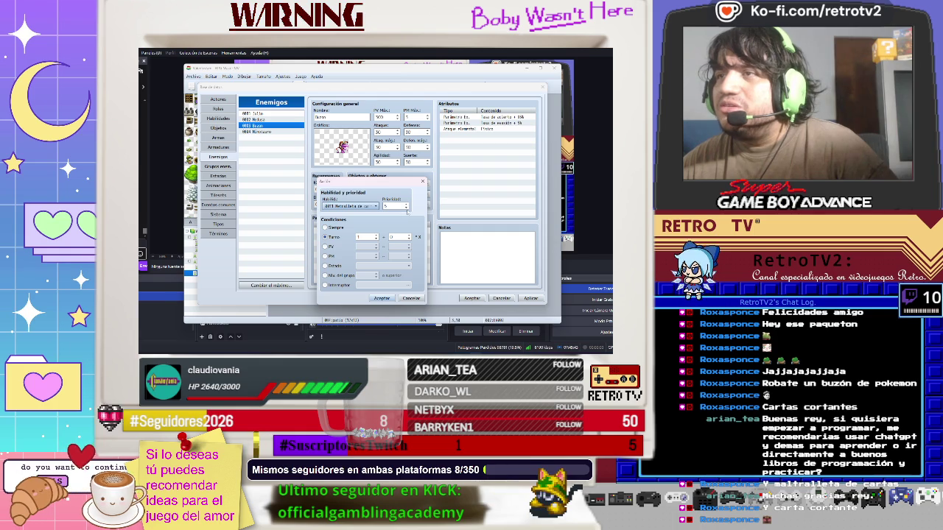
click(406, 209)
click(406, 209)
click(406, 209)
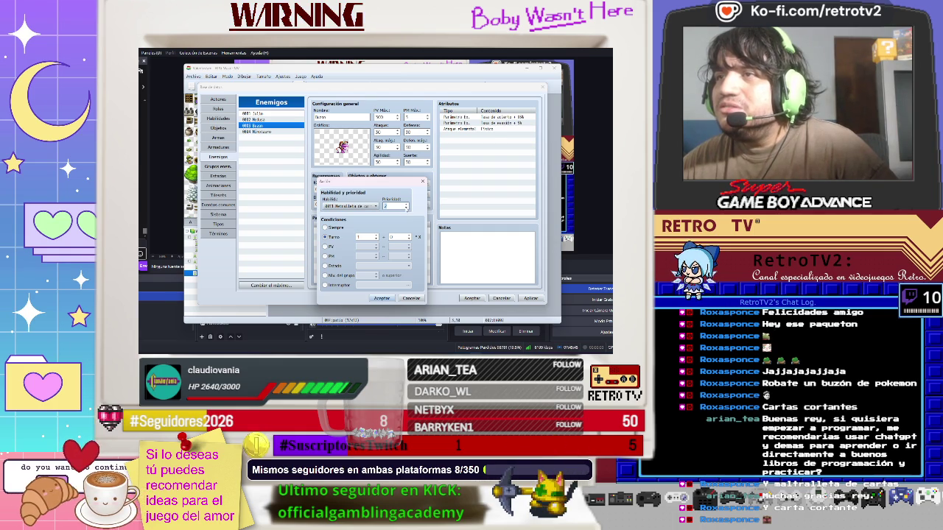
click(382, 299)
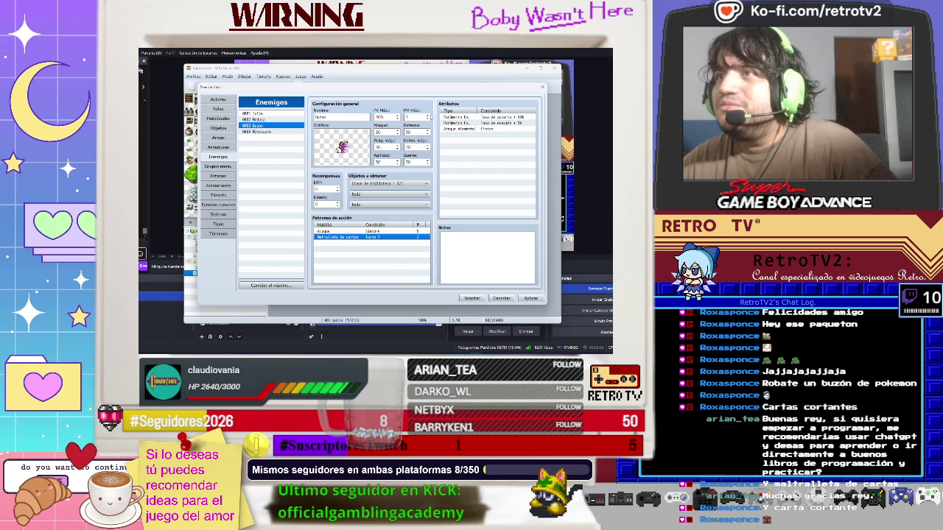
double_click(389, 237)
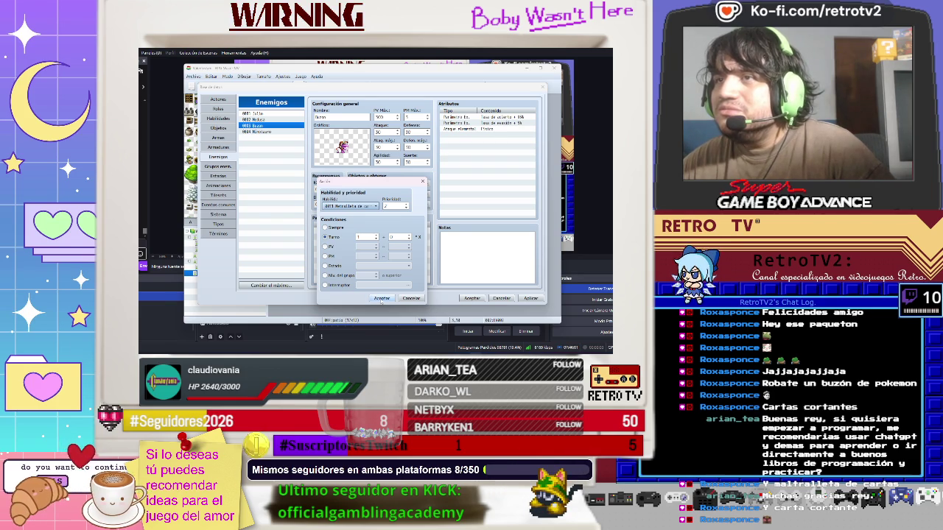
click(381, 299)
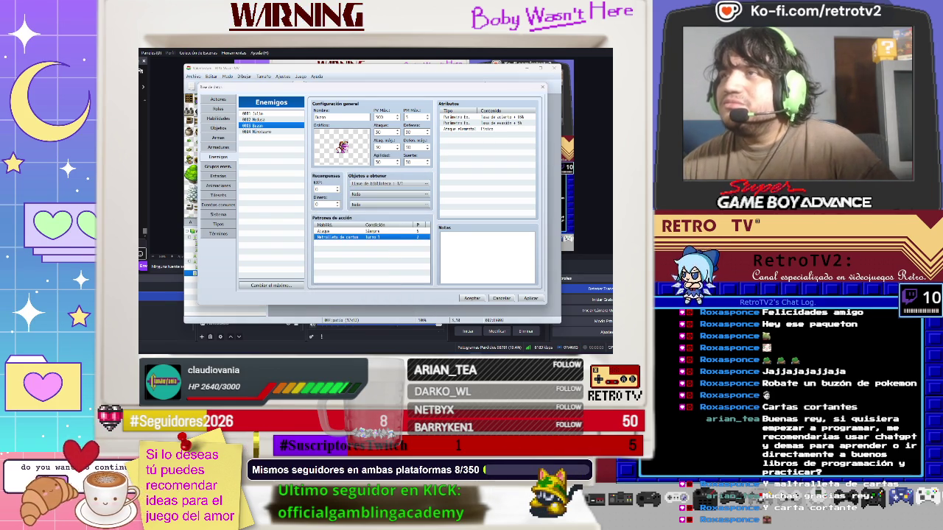
click(361, 231)
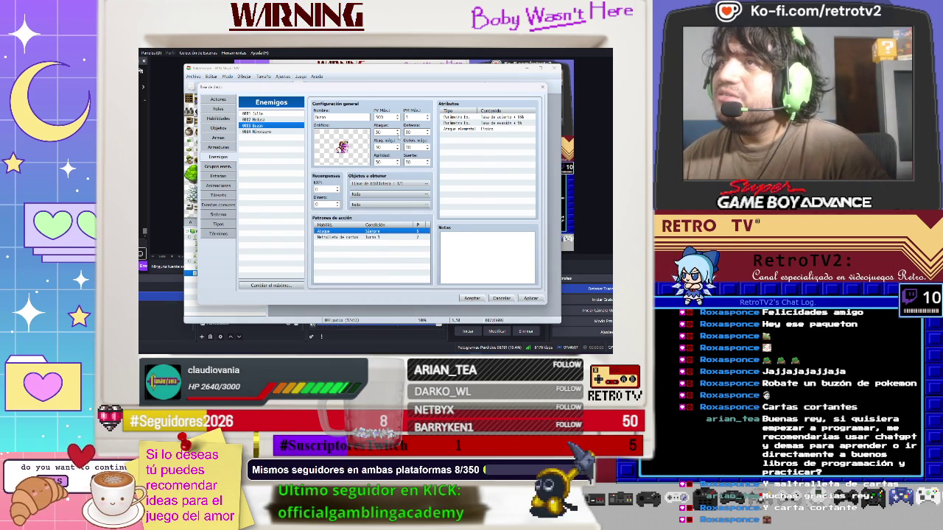
click(386, 132)
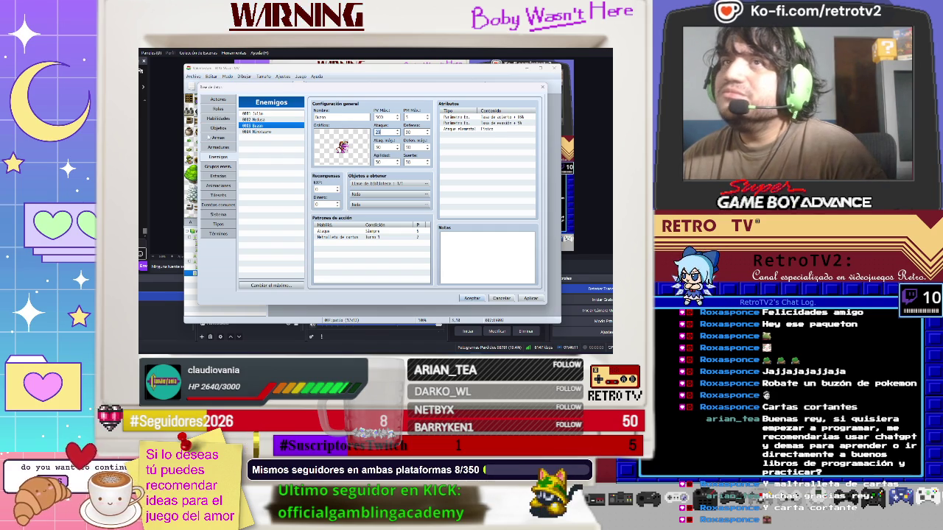
click(215, 146)
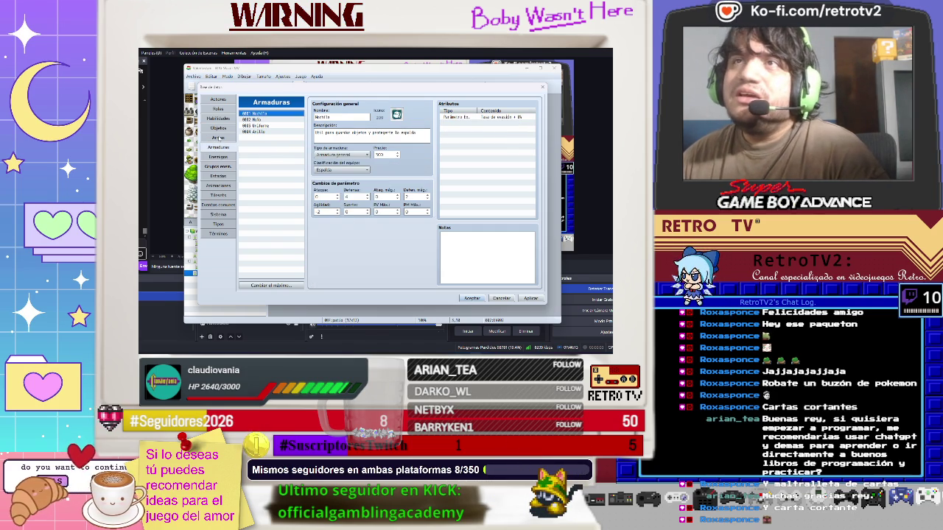
Browse the existing skills and raise the skill maximum to 12
click(218, 138)
click(218, 117)
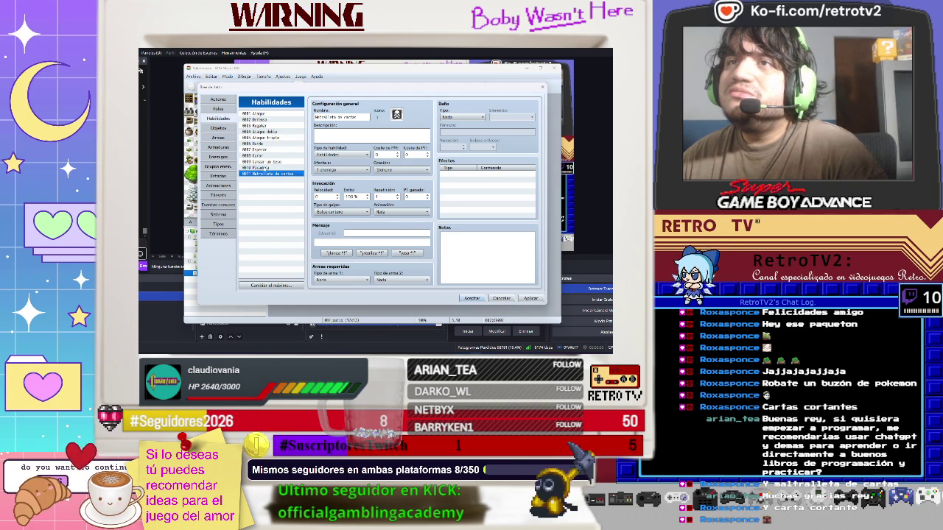
click(265, 161)
click(264, 150)
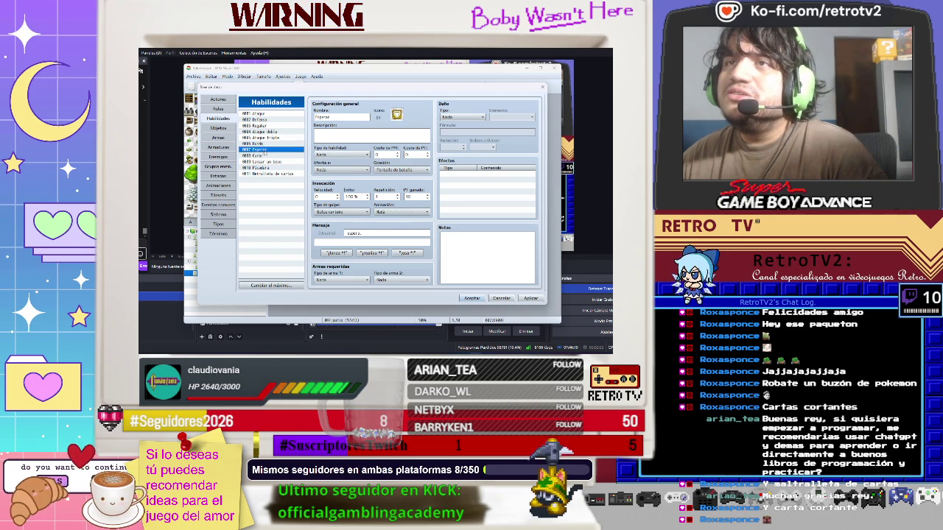
click(264, 125)
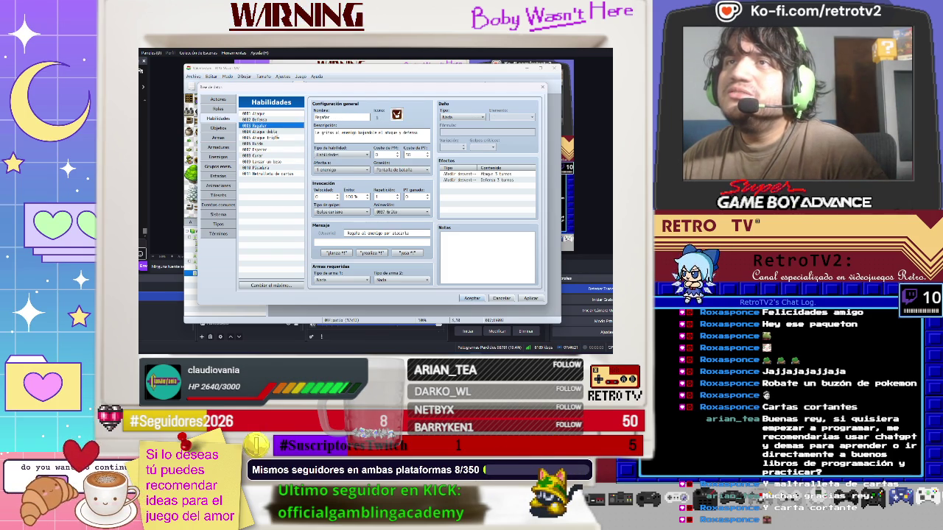
click(269, 285)
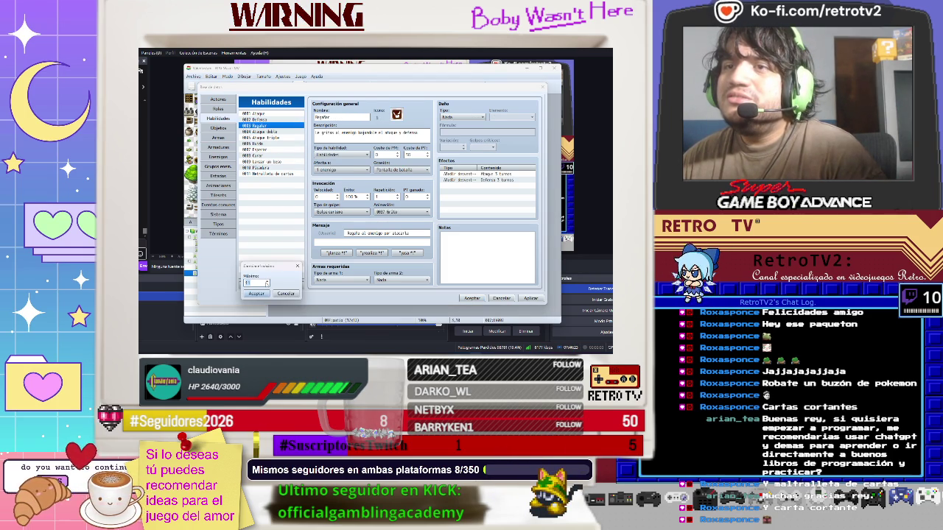
click(256, 293)
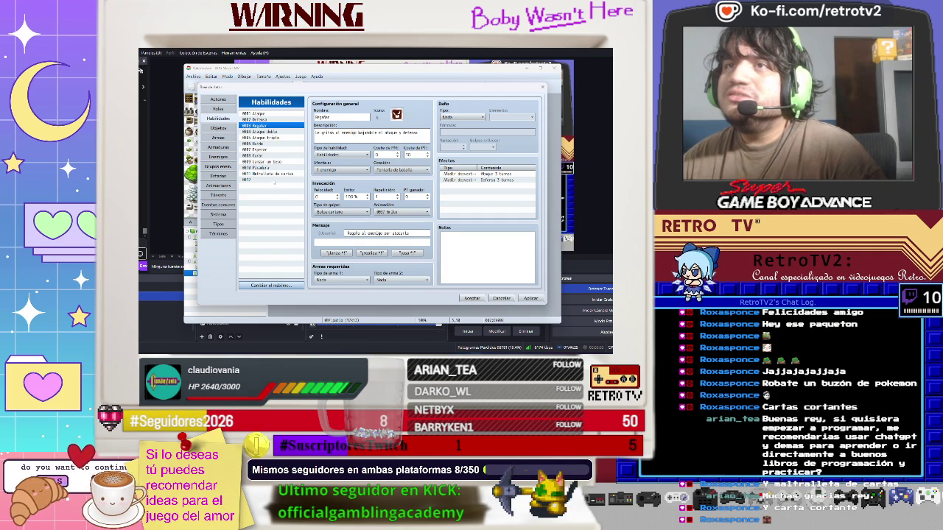
Name the new skill 0012 Corte
click(265, 180)
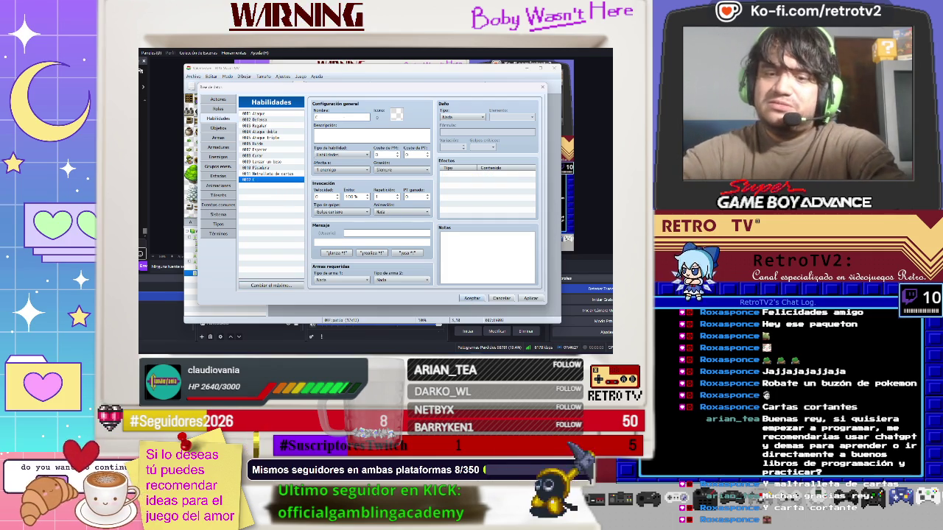
text(Ca)
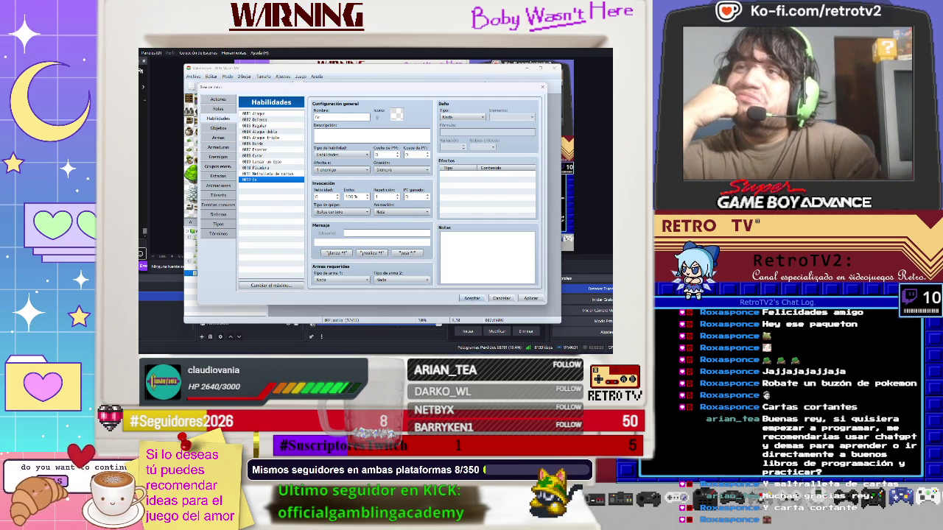
text(rte)
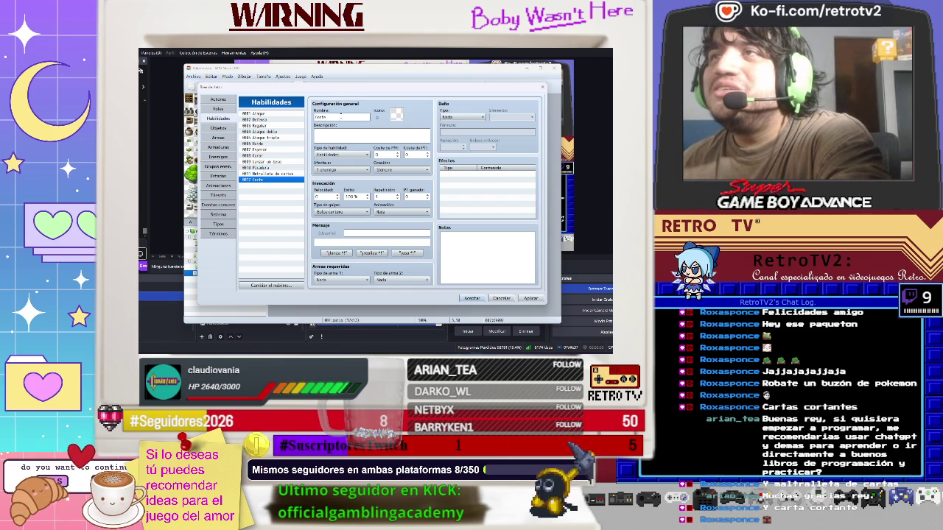
click(272, 174)
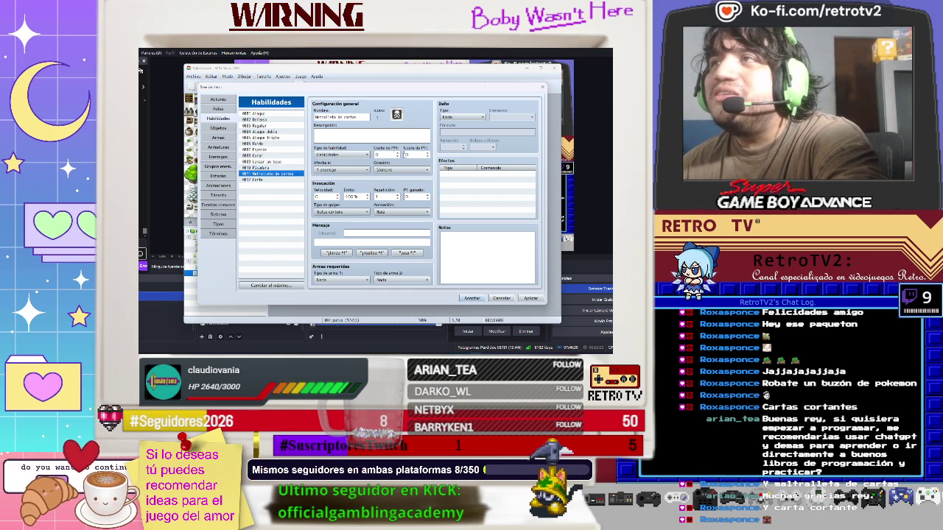
Keep Habilidades as the skill type, set MP cost to 1 and description 'te lanza esrtas veces'
right_click(477, 175)
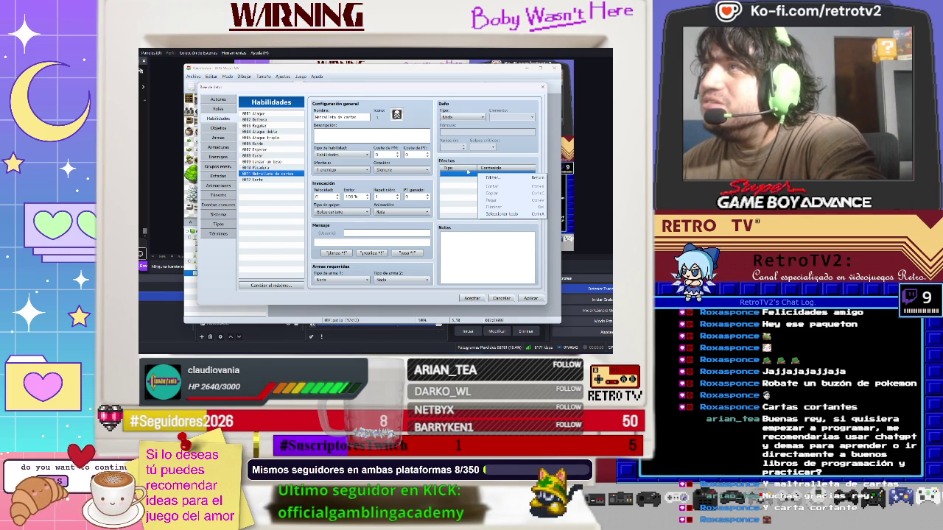
click(471, 117)
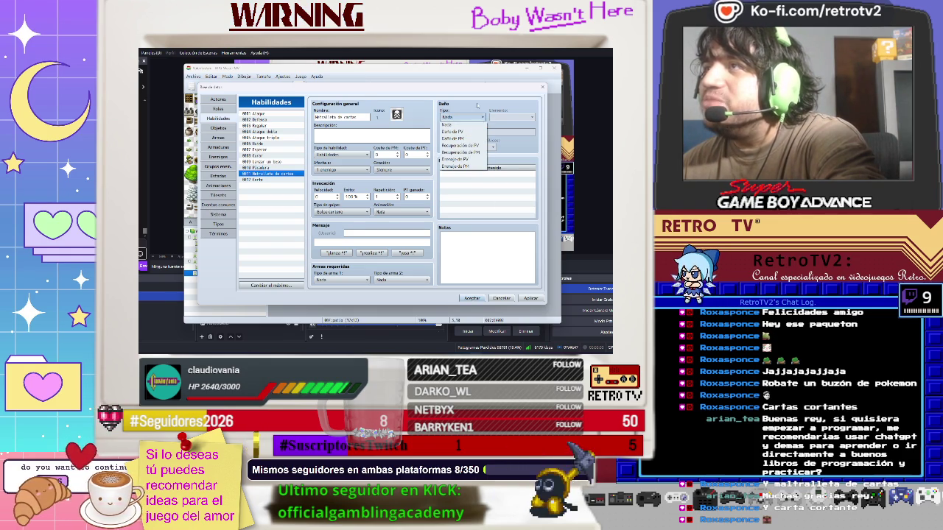
click(477, 106)
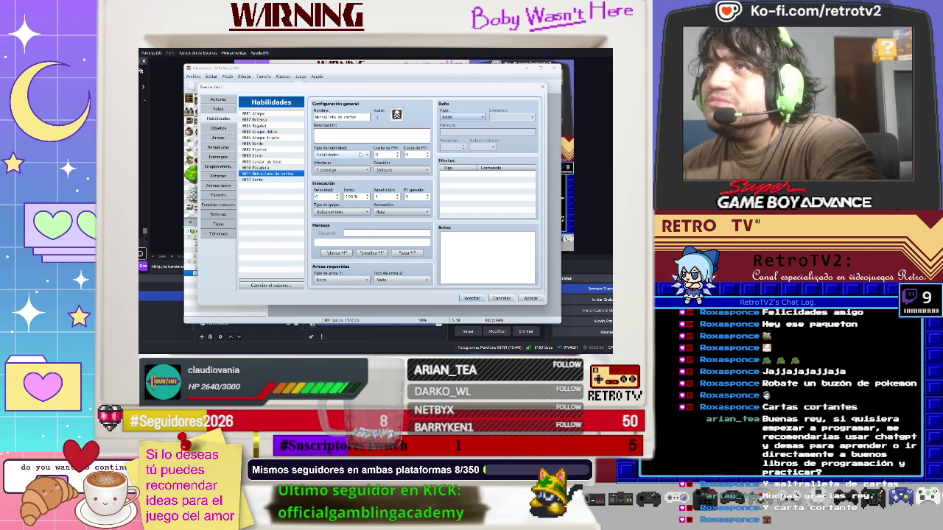
click(361, 155)
click(361, 154)
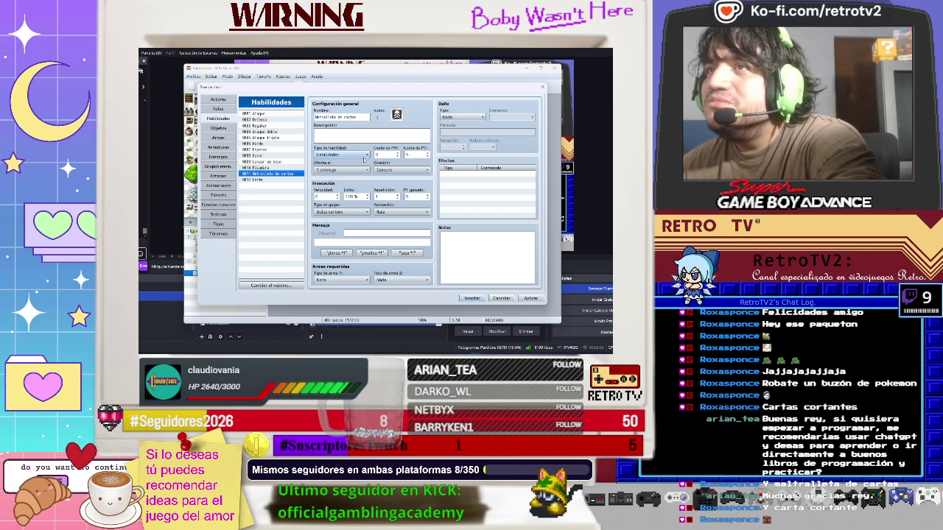
key(Tab)
text(1)
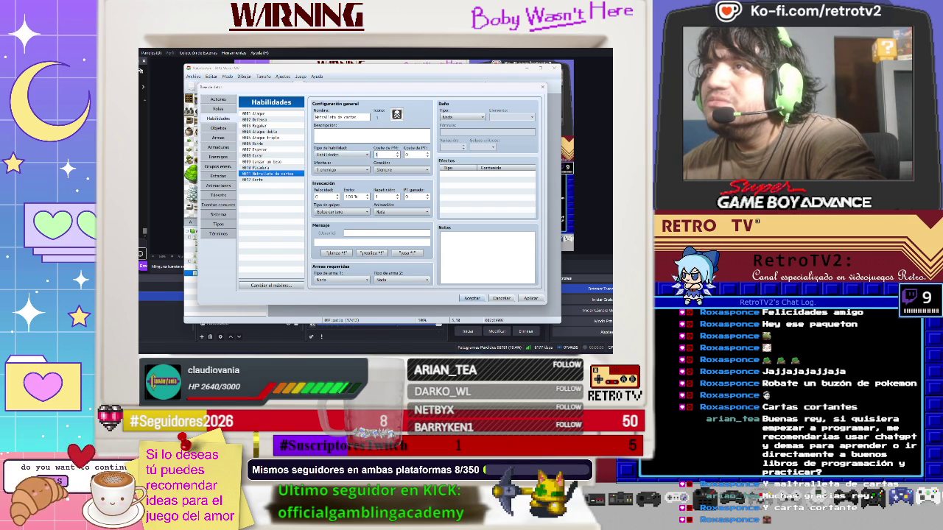
click(361, 134)
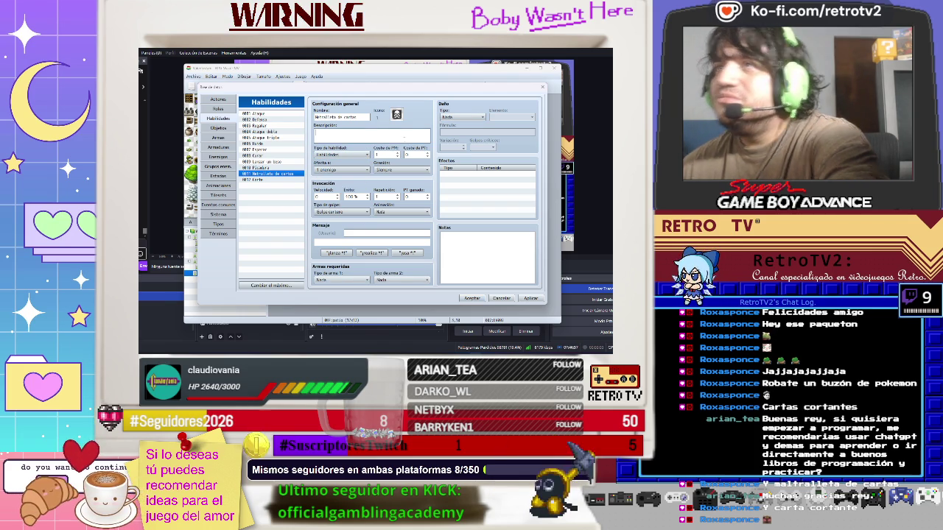
text(te lanza es)
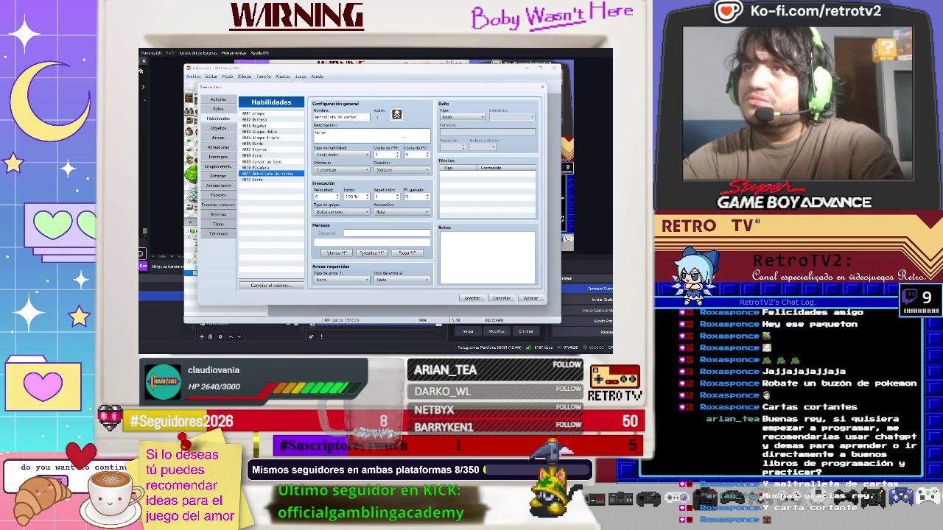
text(rtas veces)
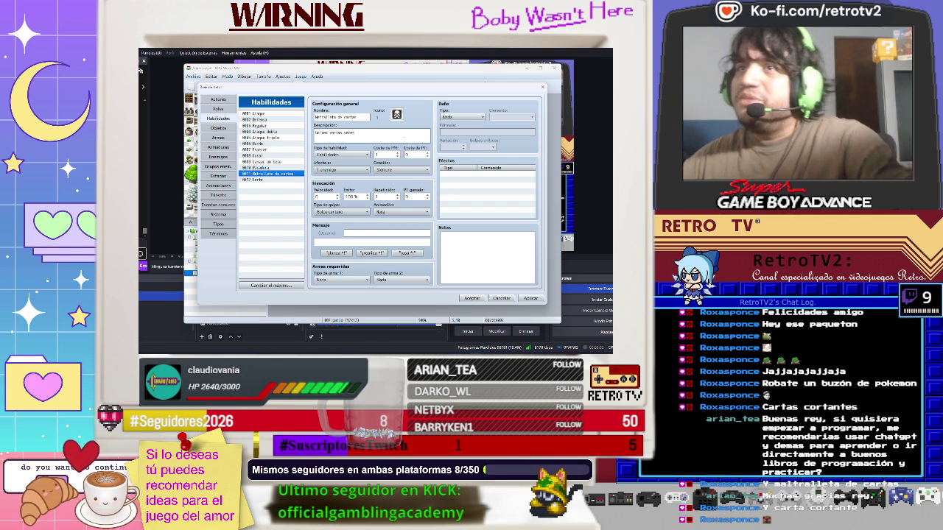
Set the damage type to Daño de PV and the element to Ataque normal
click(462, 116)
click(472, 118)
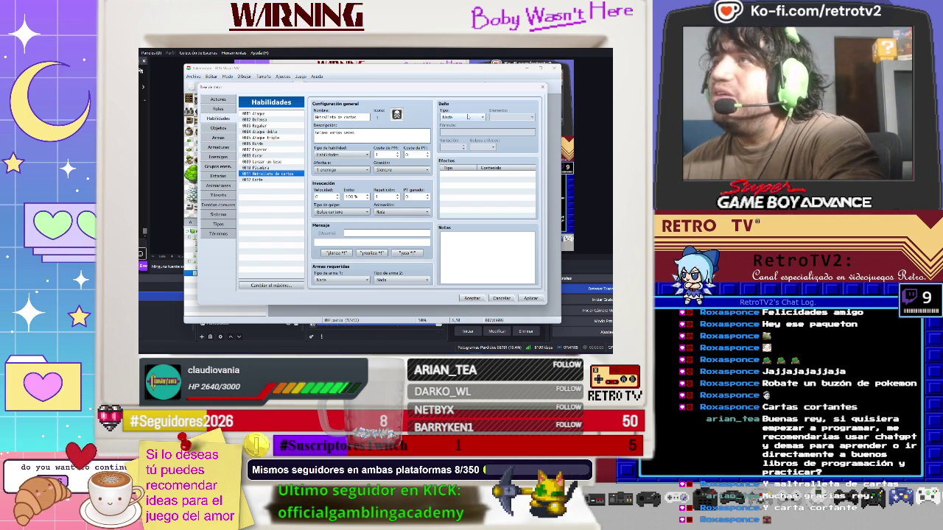
click(472, 118)
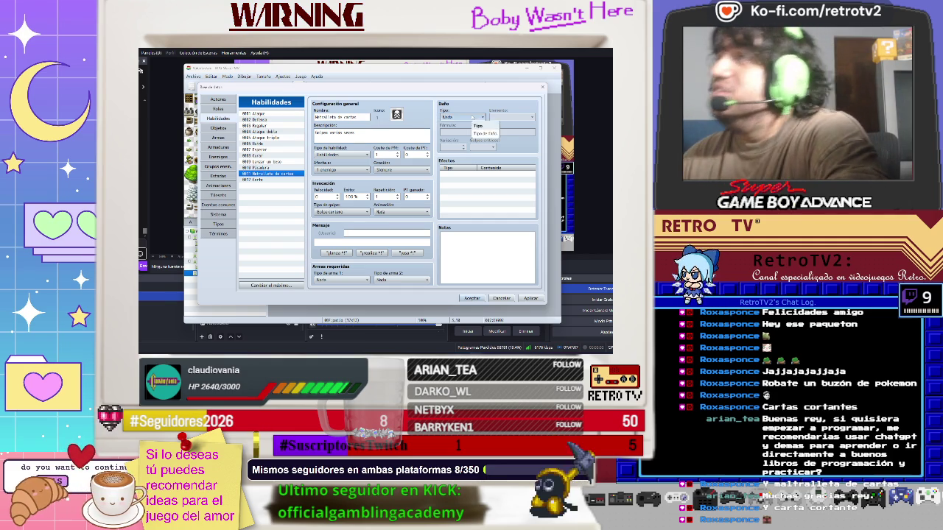
click(472, 118)
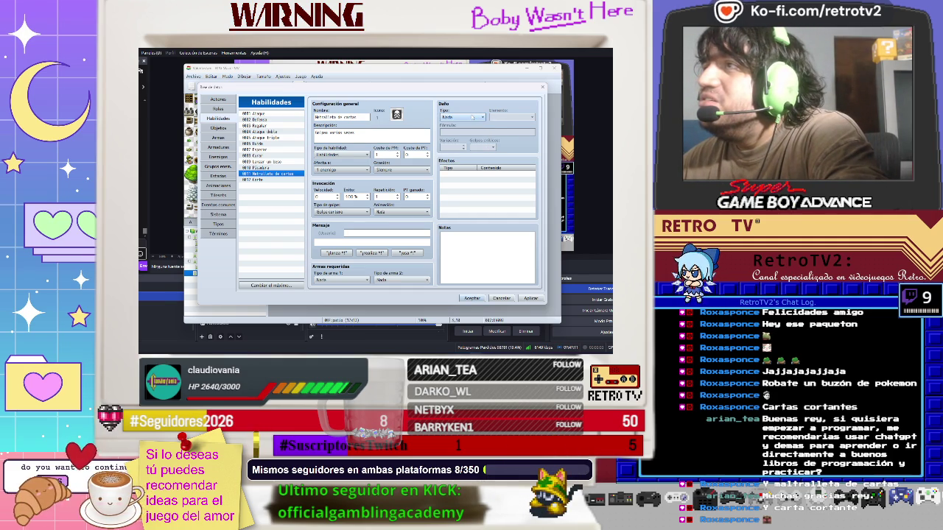
click(472, 118)
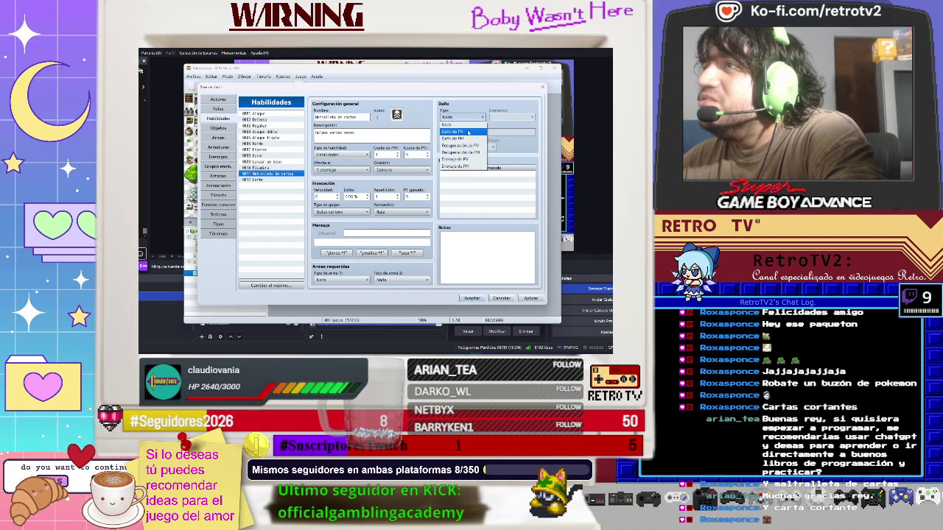
click(468, 133)
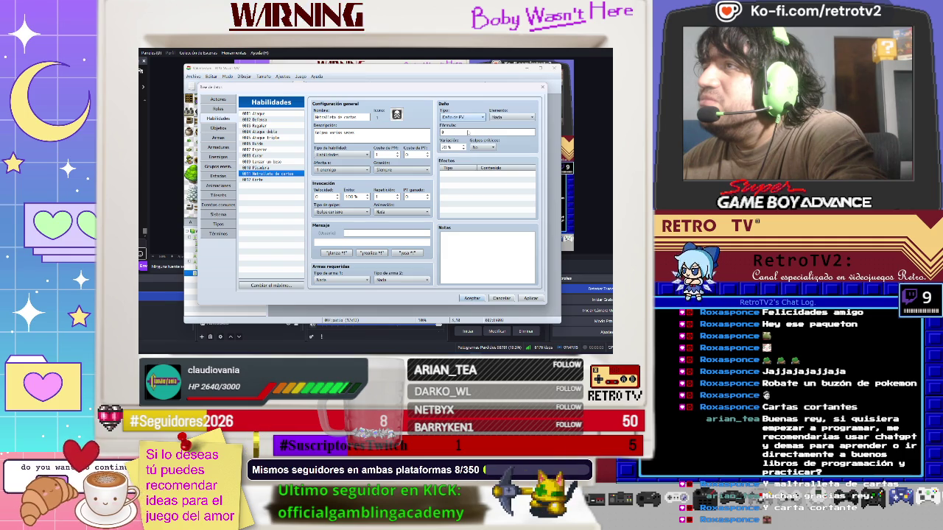
click(520, 118)
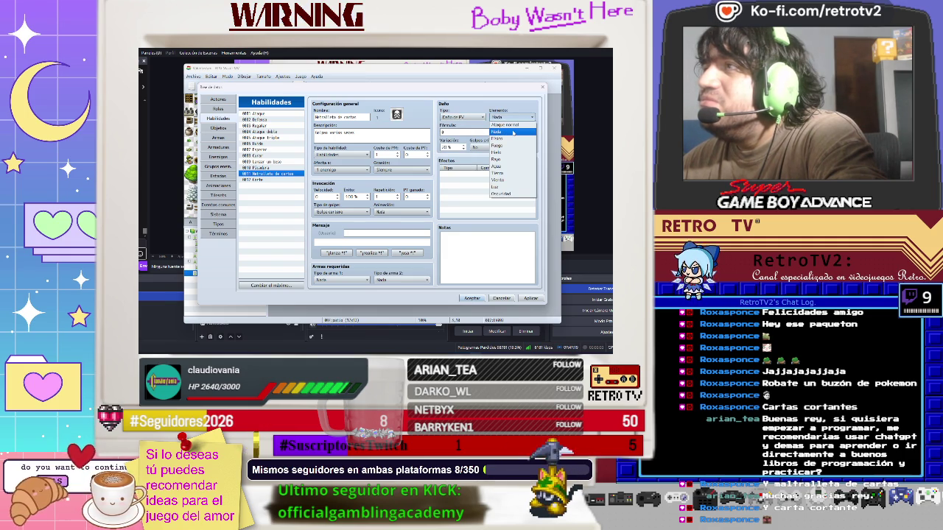
click(509, 124)
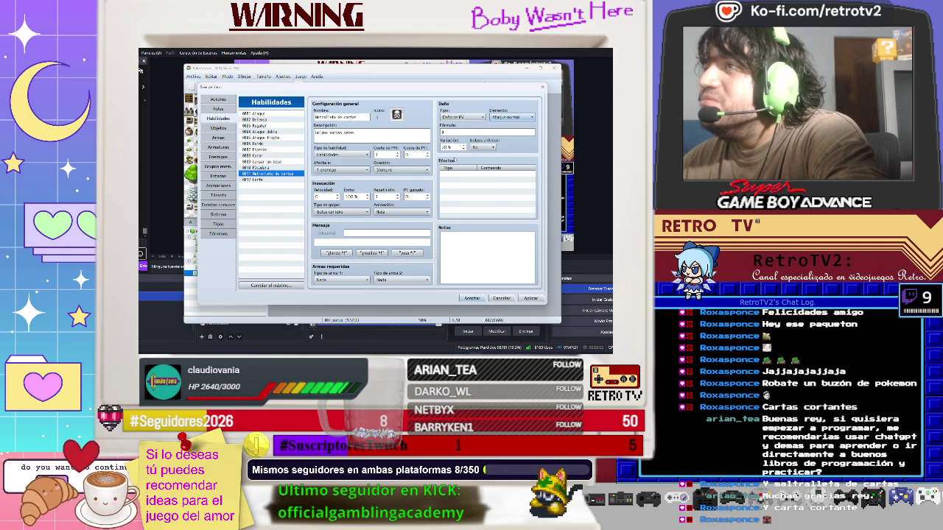
click(470, 131)
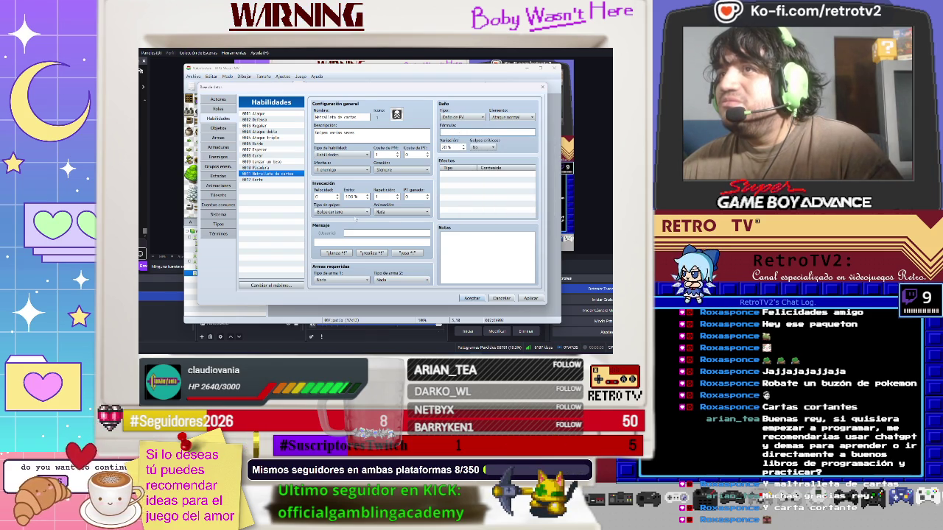
Set the hit type to Ataque físico and the animation to Corte - Especial
click(358, 212)
click(329, 226)
key(Tab)
click(383, 213)
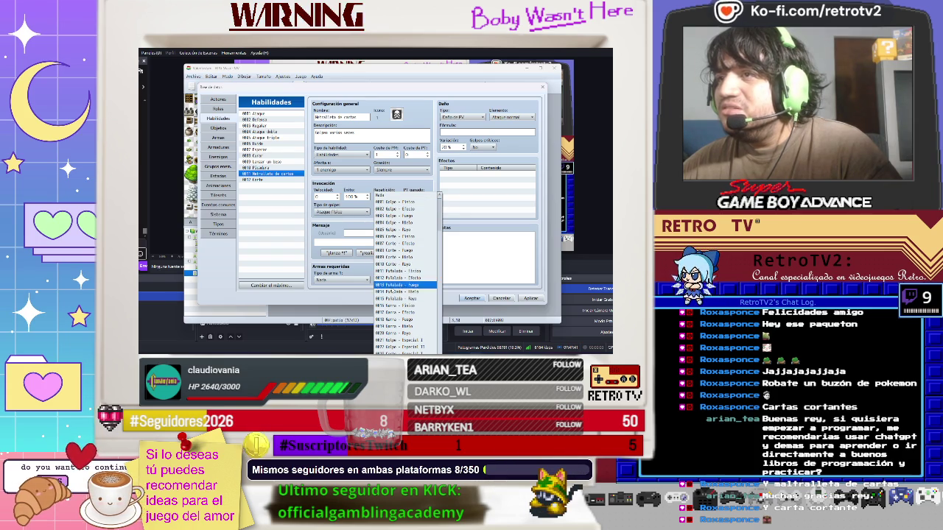
scroll(398, 320, down, 1)
scroll(398, 306, down, 3)
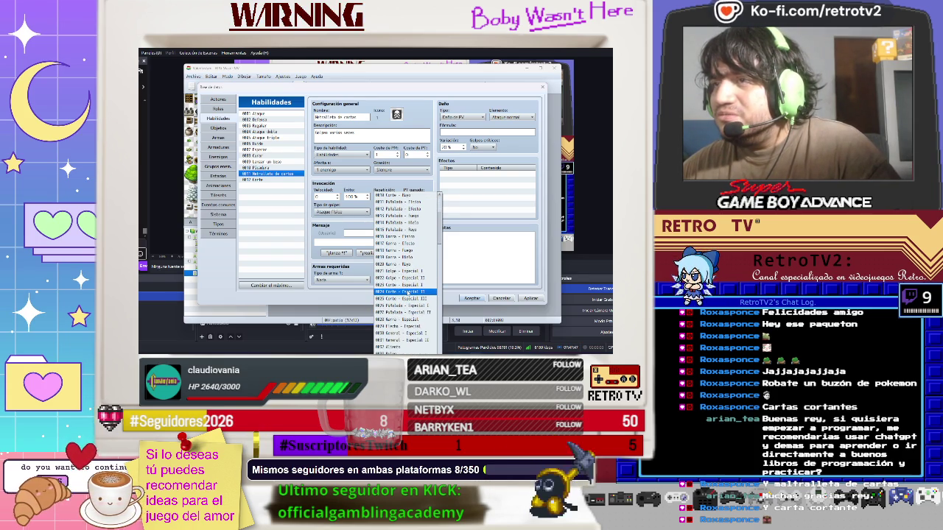
click(405, 285)
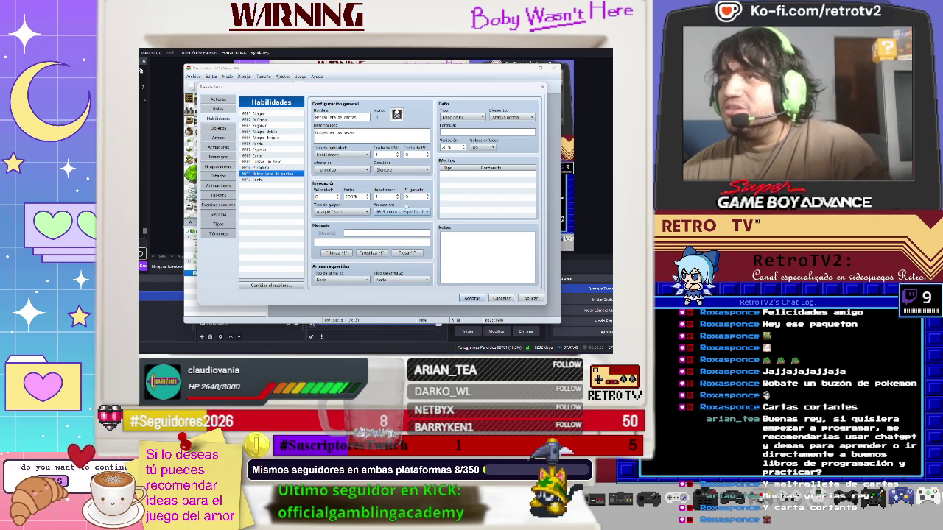
Write the battle message 'qcupir cartas a la' about spitting cards
click(354, 233)
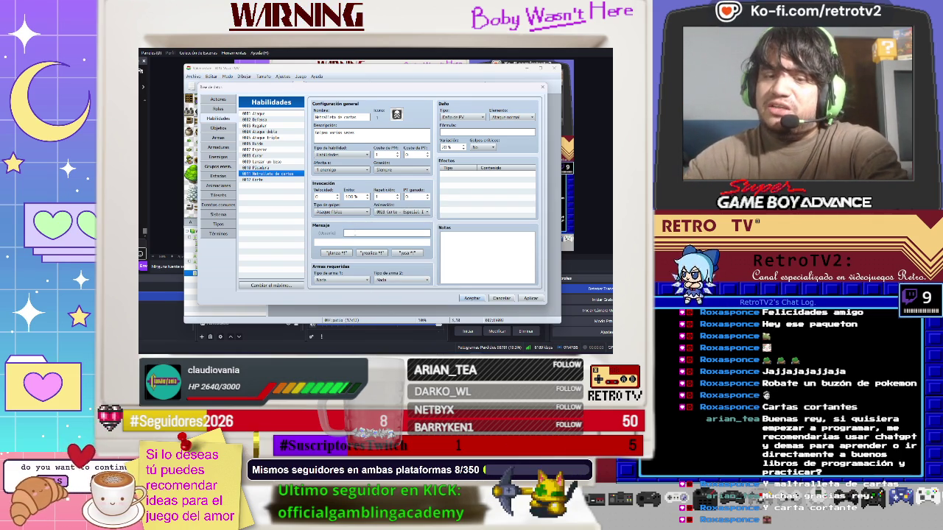
text(qu)
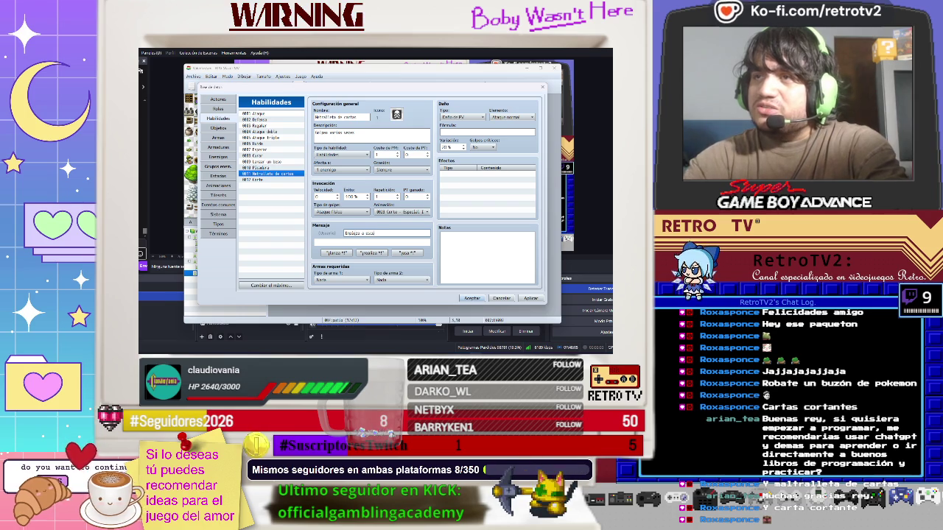
text(cupir ca)
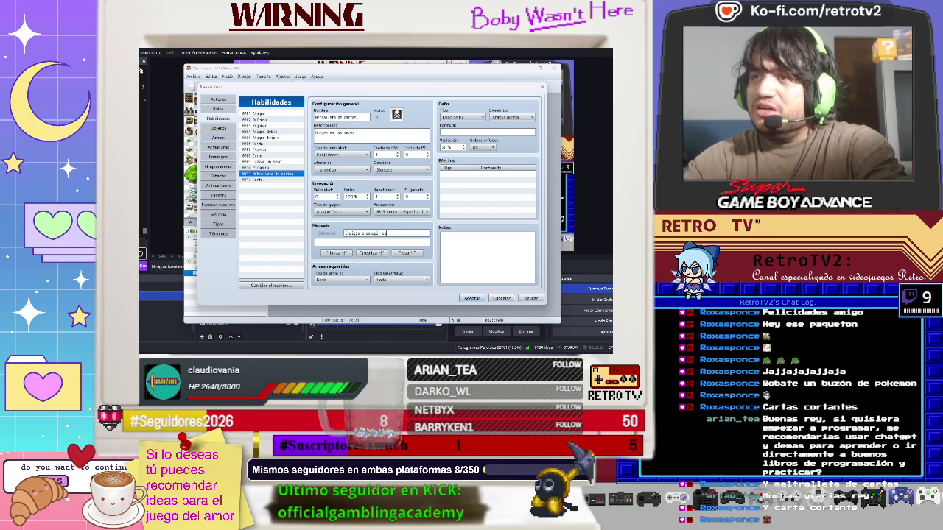
text(rtas a la loca)
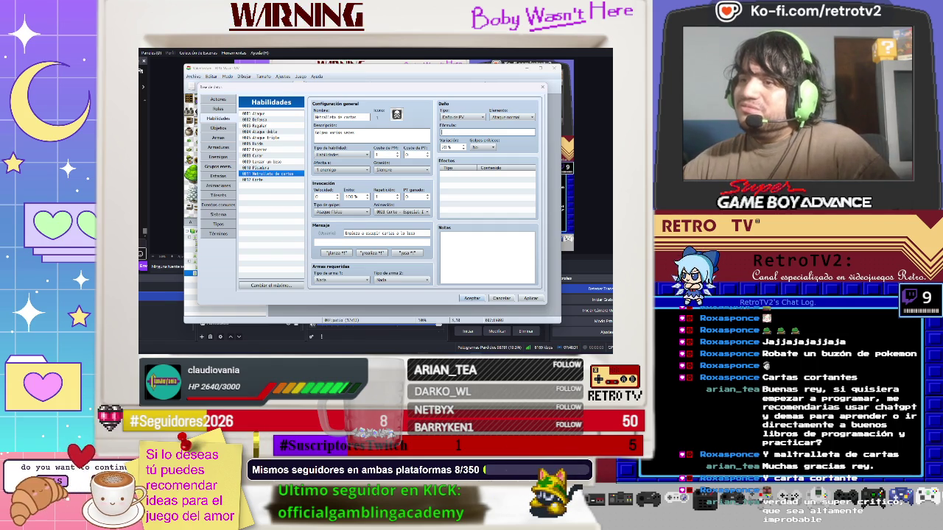
key(alt+Tab)
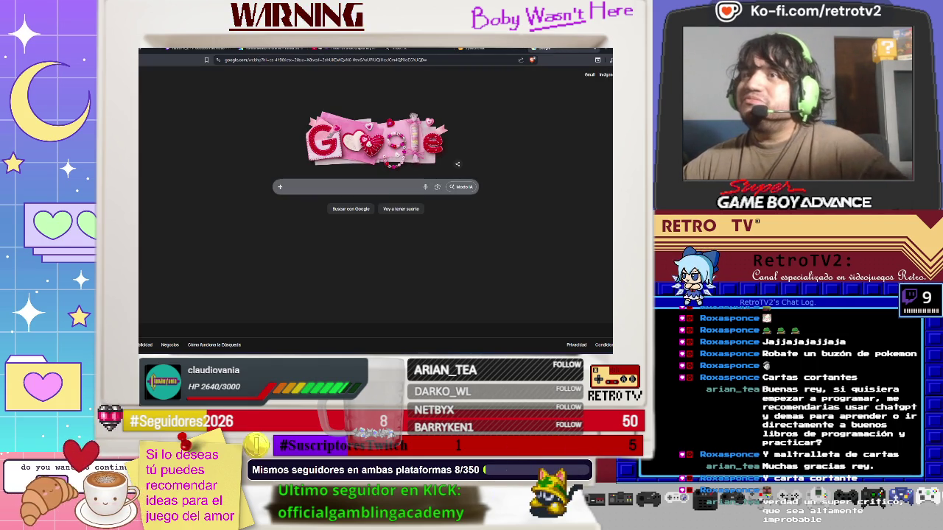
Search Google for 'formulas rpg maker mv ataques'
click(346, 186)
text(formulas rpg maker mv)
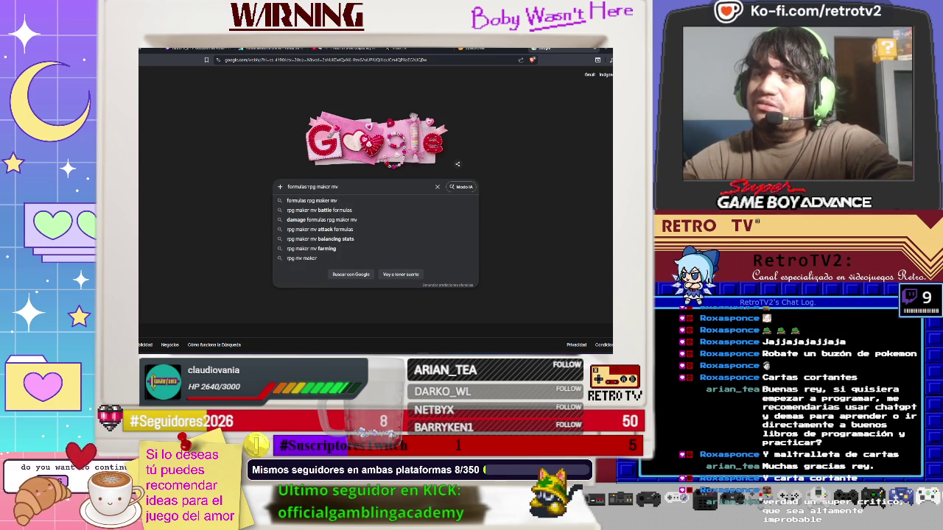
text( ataques)
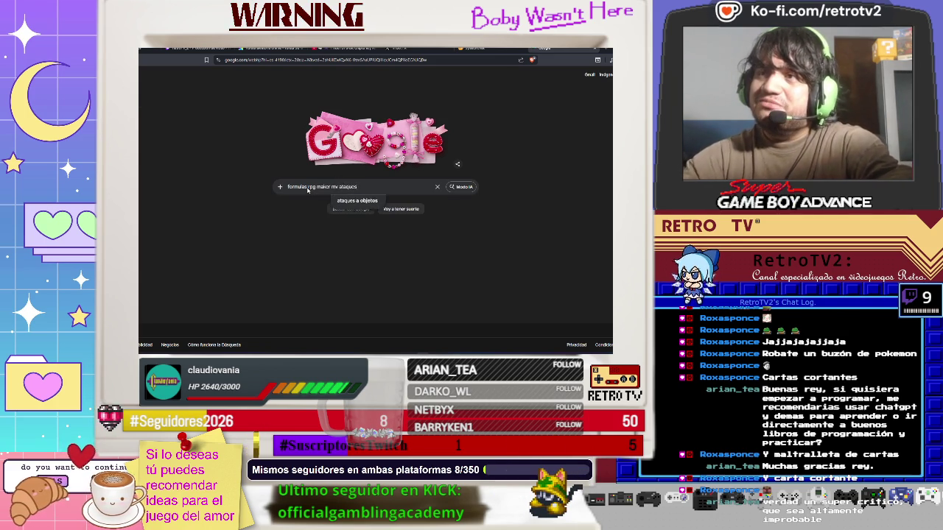
key(Return)
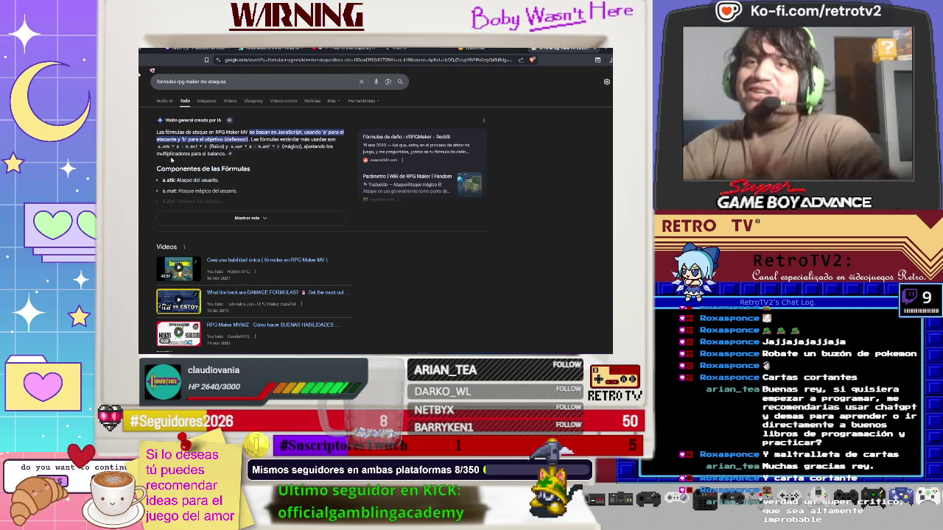
Expand the AI overview's formula examples, then open the Reddit 'Fórmulas de daño' thread
click(245, 219)
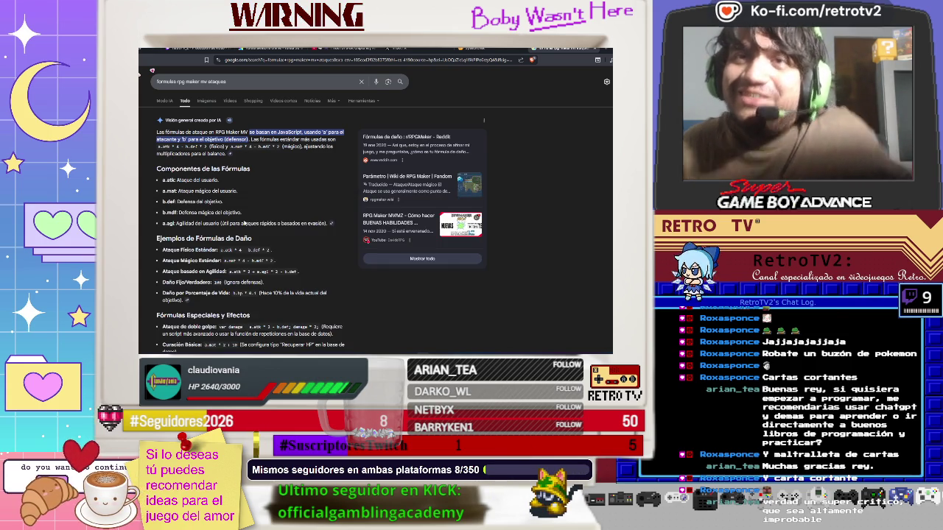
scroll(376, 213, down, 10)
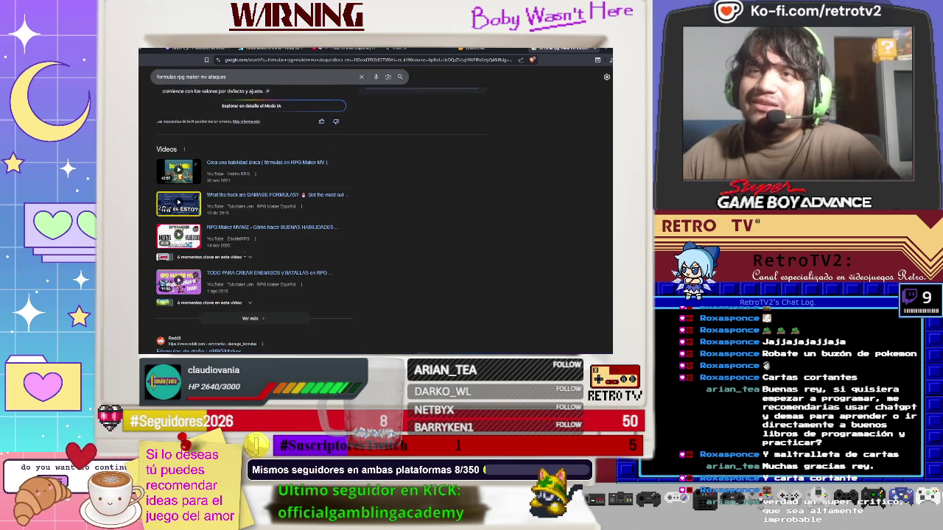
scroll(245, 253, up, 3)
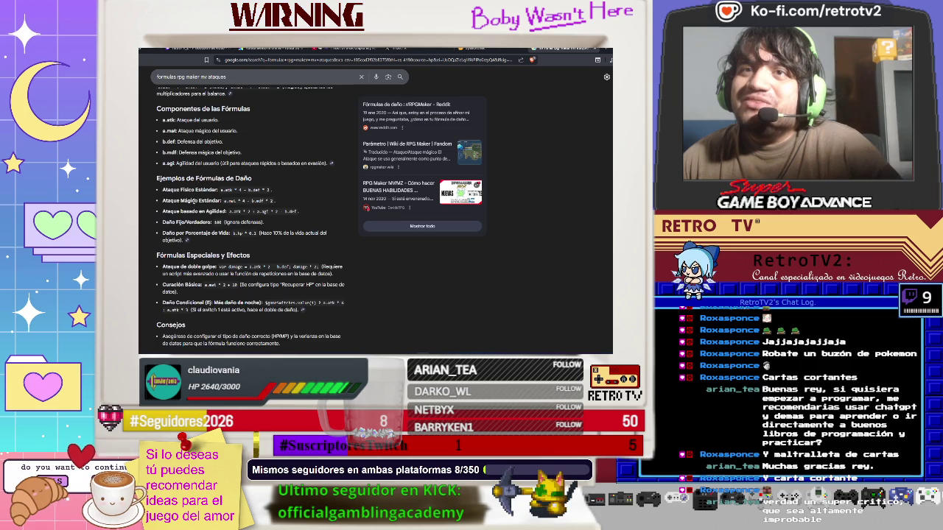
scroll(196, 193, up, 1)
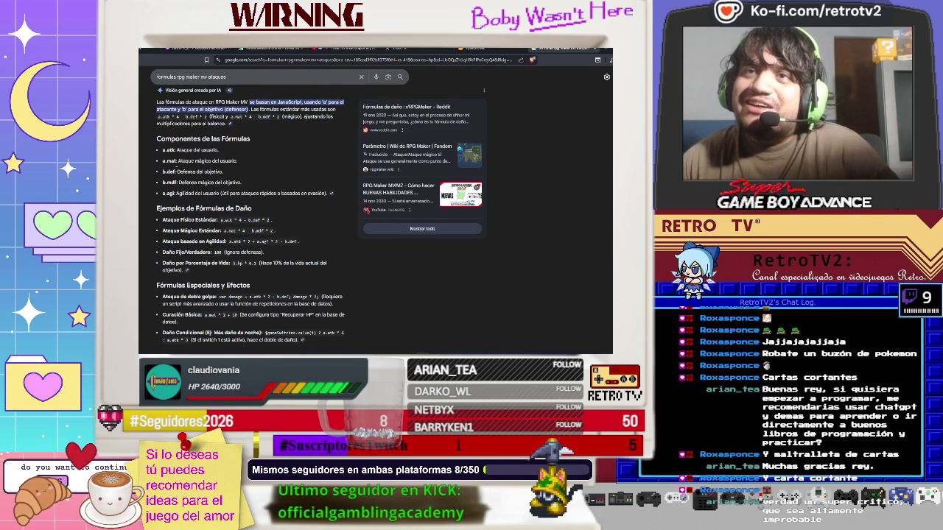
scroll(224, 179, down, 10)
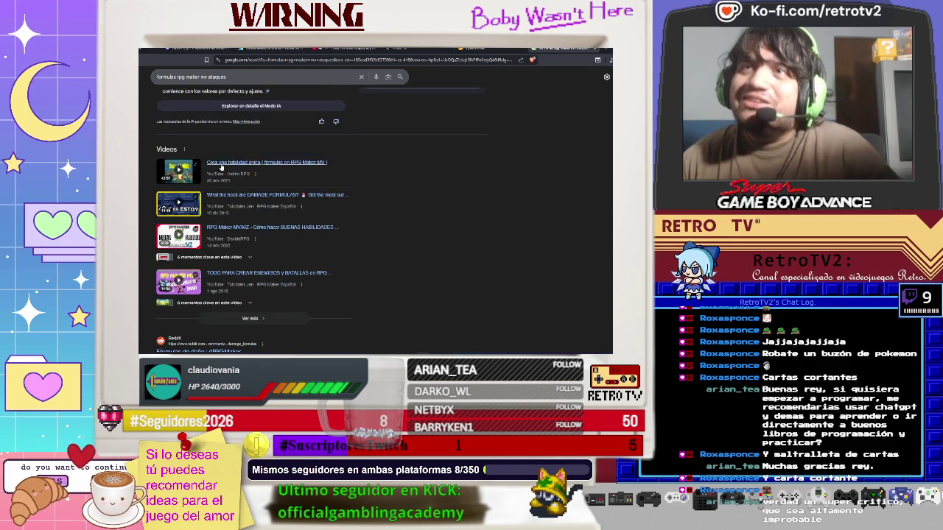
scroll(224, 179, up, 5)
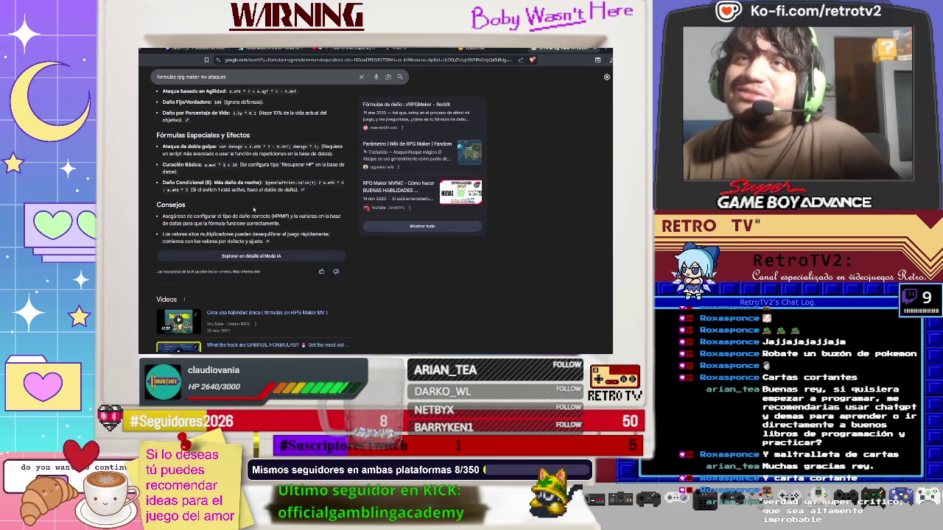
scroll(253, 210, down, 10)
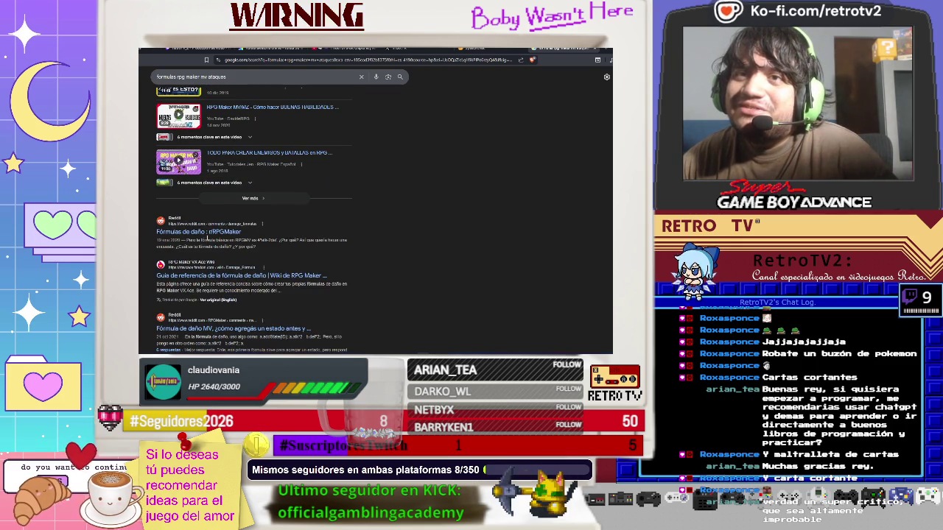
click(207, 233)
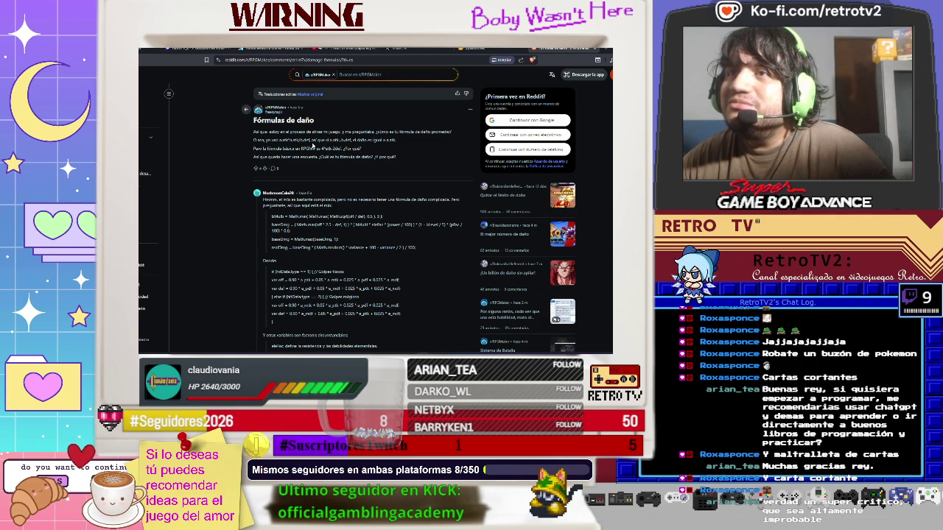
Skim the Reddit thread, go back, and open the wiki's Damage Formula Reference Guide
scroll(288, 222, down, 3)
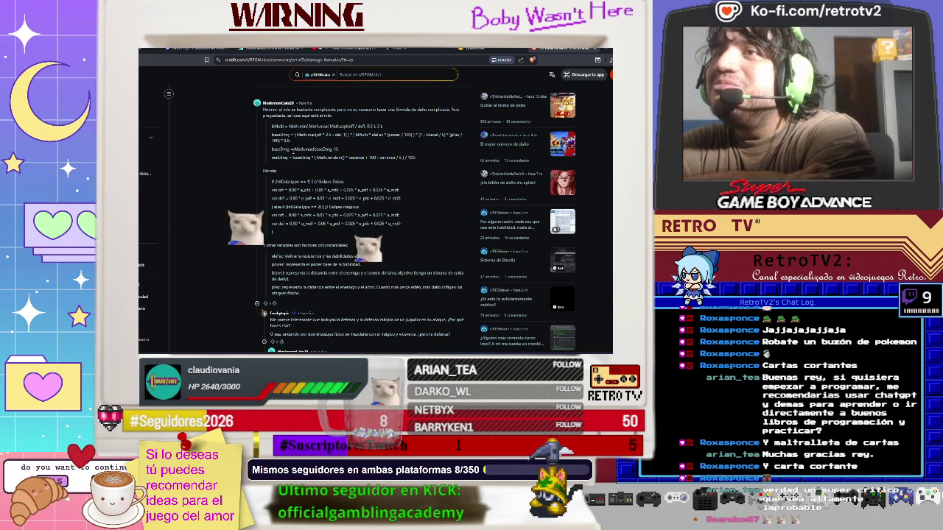
key(alt+Left)
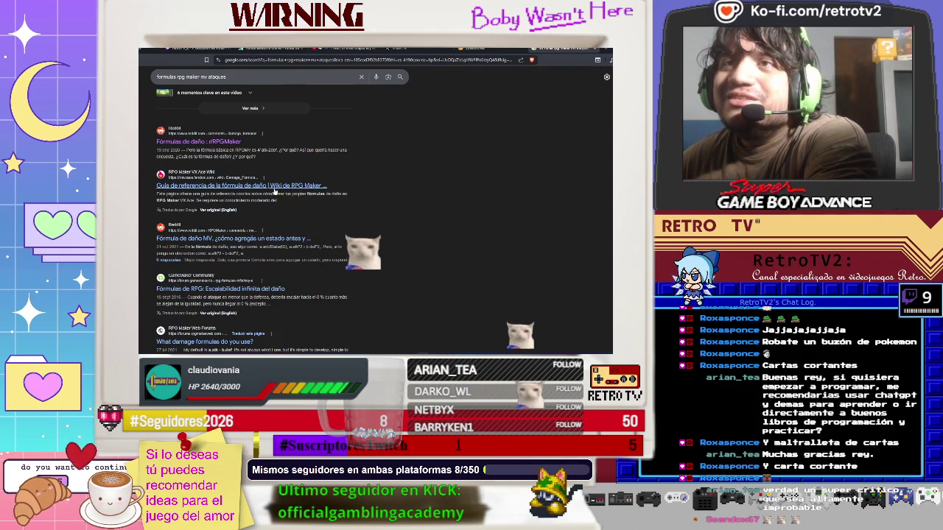
click(275, 187)
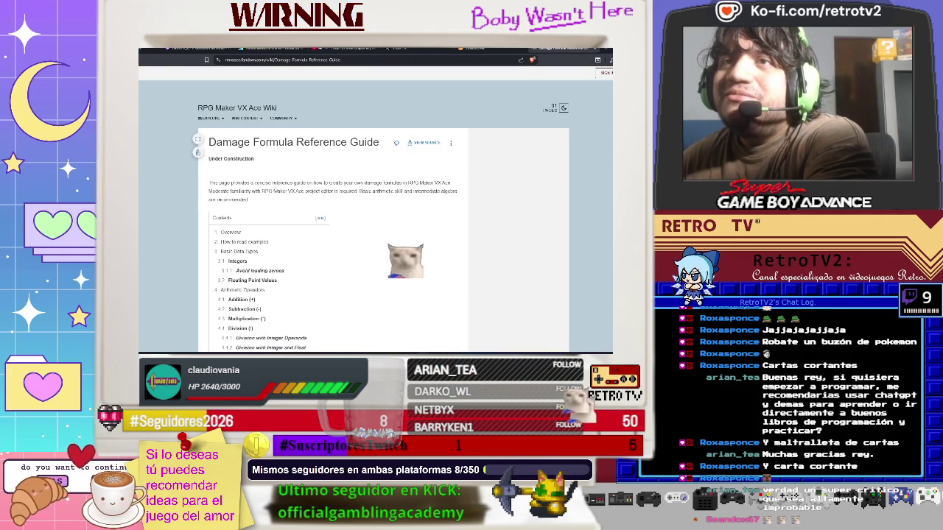
Switch the Damage Formula Reference Guide page to English and return to its top
scroll(276, 189, down, 2)
scroll(276, 190, down, 5)
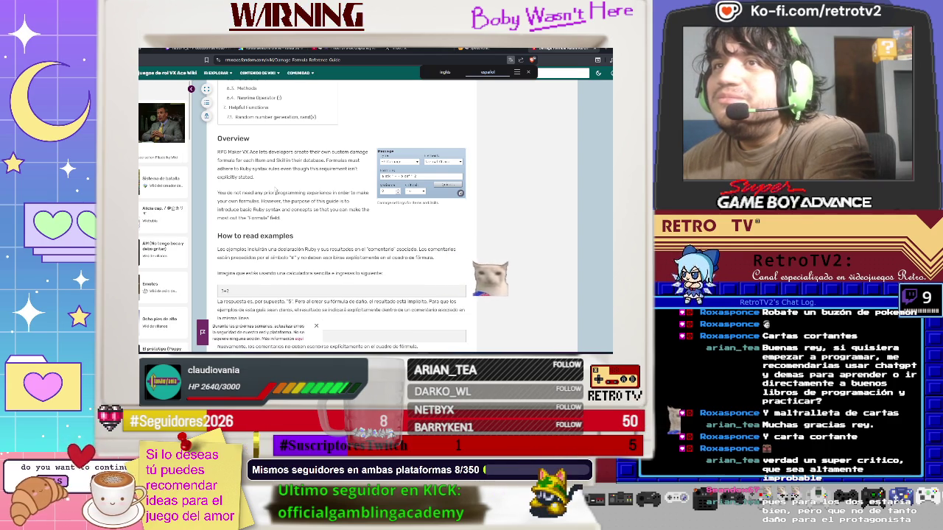
scroll(276, 190, down, 3)
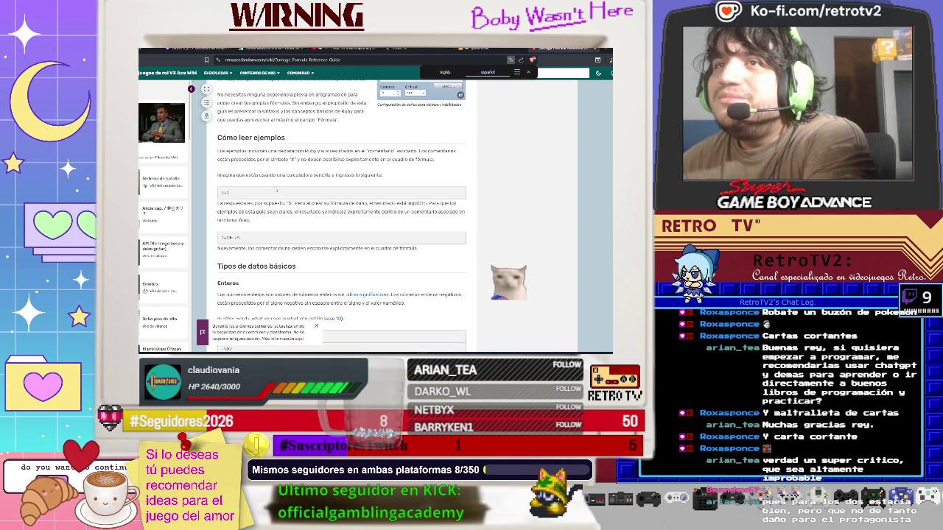
scroll(276, 190, down, 3)
scroll(276, 190, down, 3)
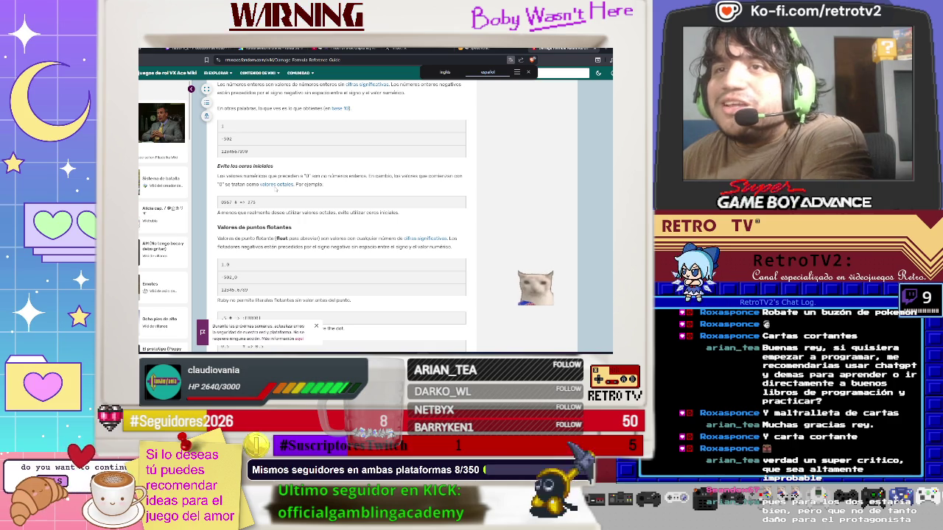
scroll(276, 190, down, 4)
scroll(339, 221, down, 2)
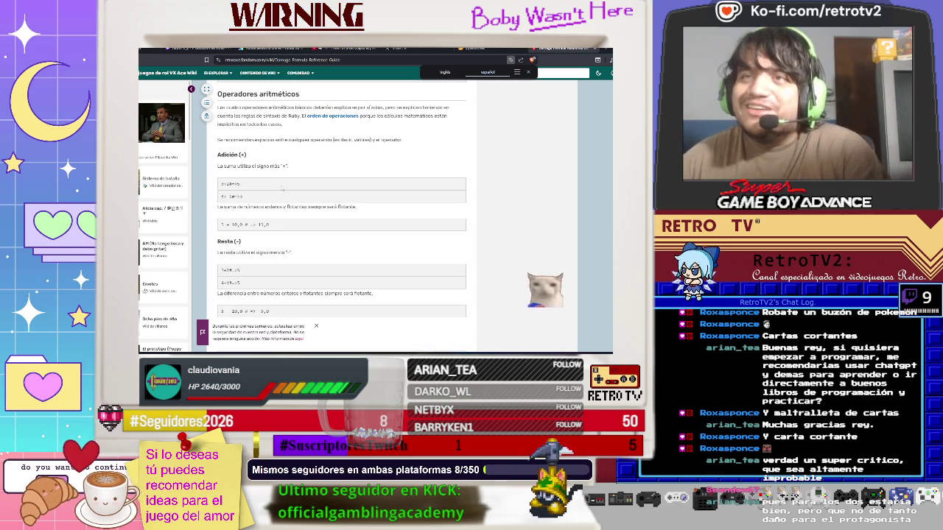
click(445, 73)
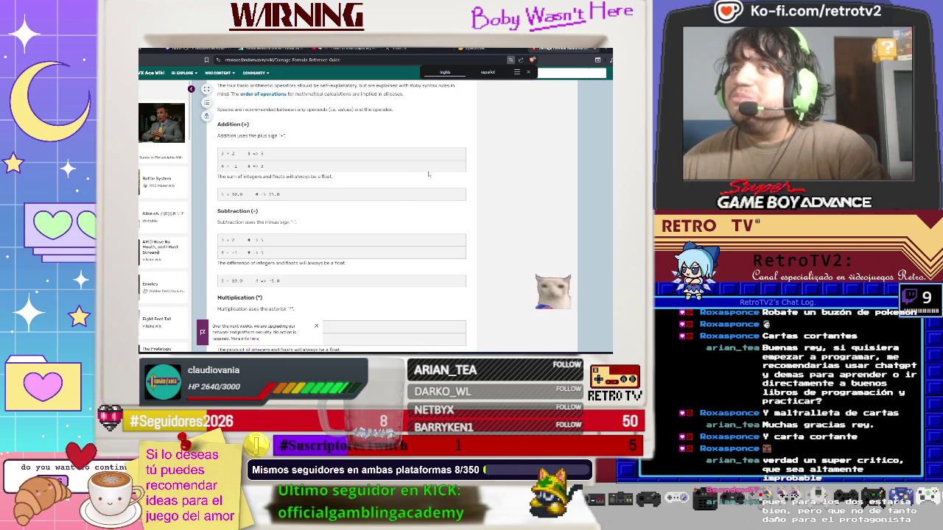
scroll(352, 210, up, 2)
scroll(352, 210, up, 5)
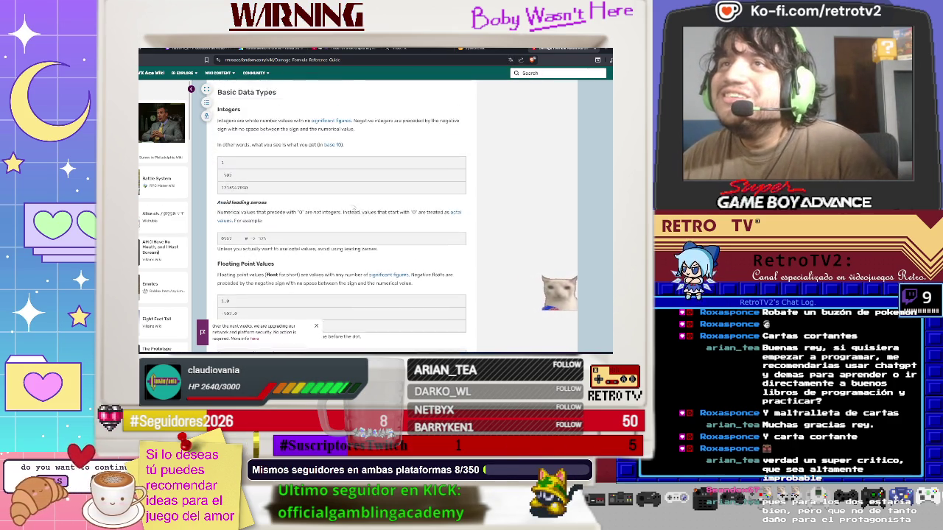
scroll(353, 208, up, 4)
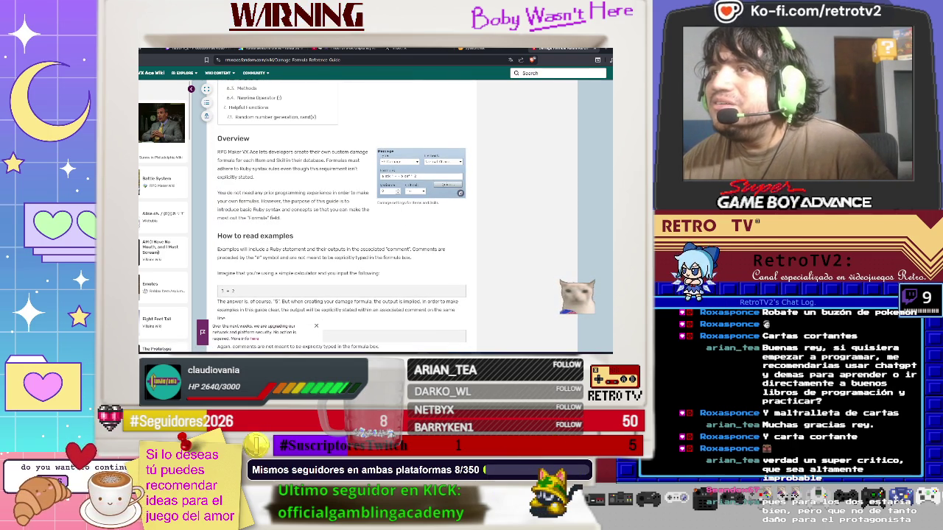
Read the guide from Overview down to Quick Damage Setting, then return to the database
mouse_move(475, 356)
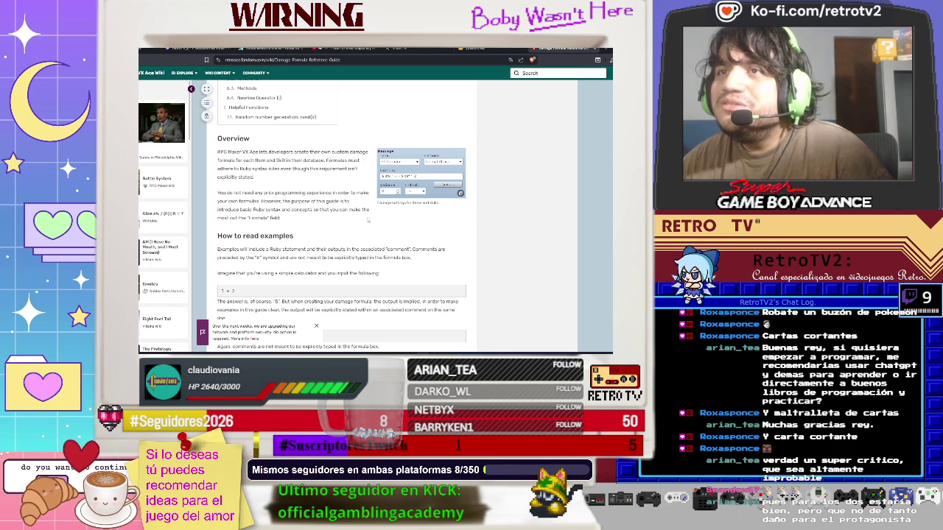
scroll(368, 220, down, 10)
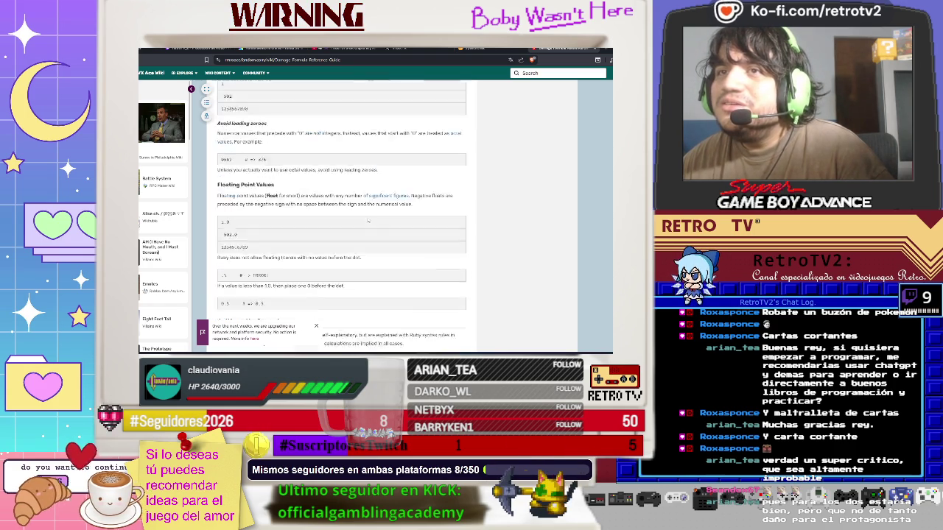
scroll(367, 220, down, 10)
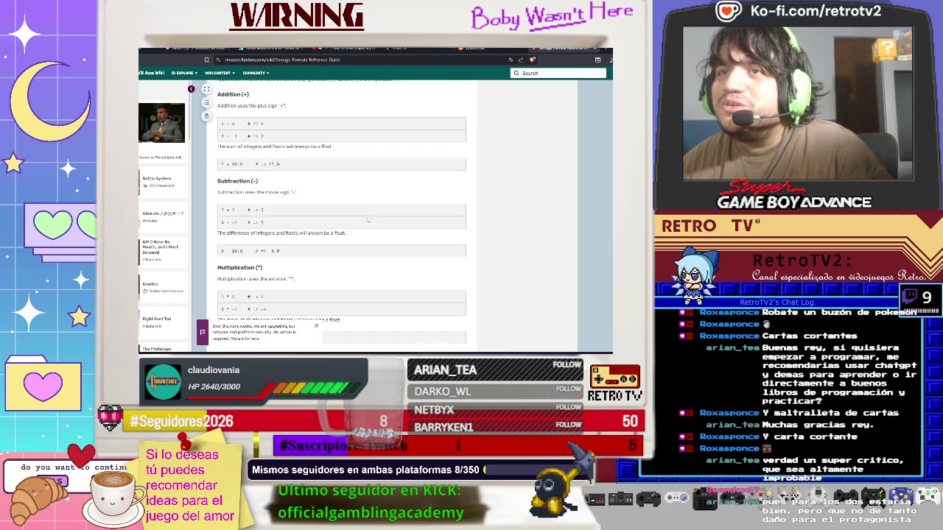
scroll(368, 219, down, 5)
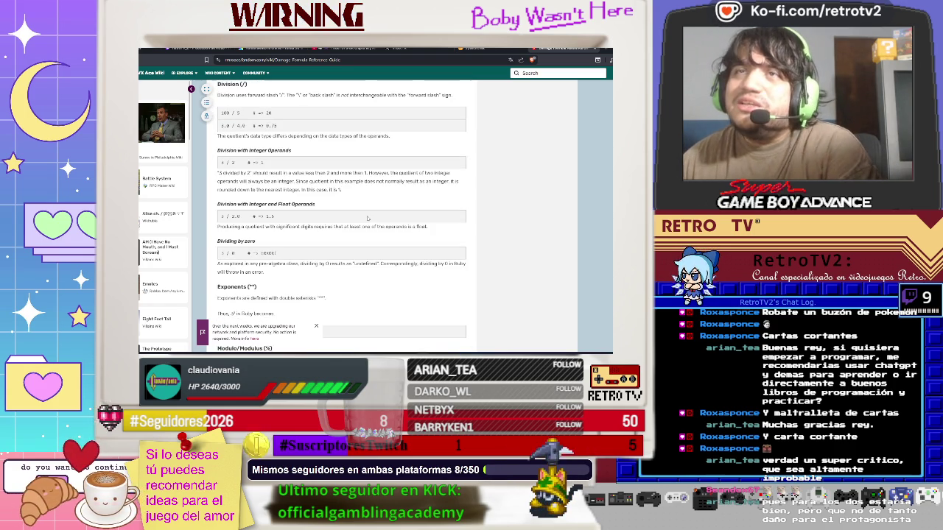
scroll(367, 218, down, 2)
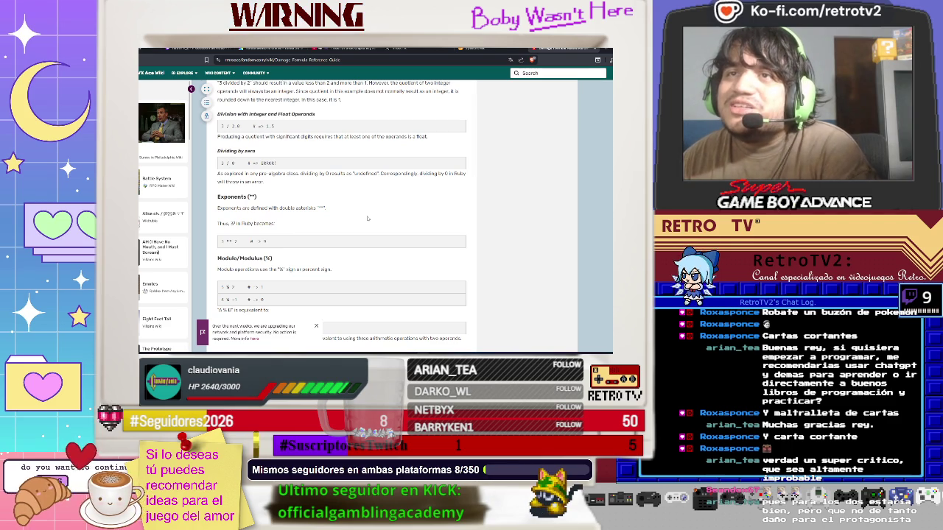
scroll(368, 218, down, 2)
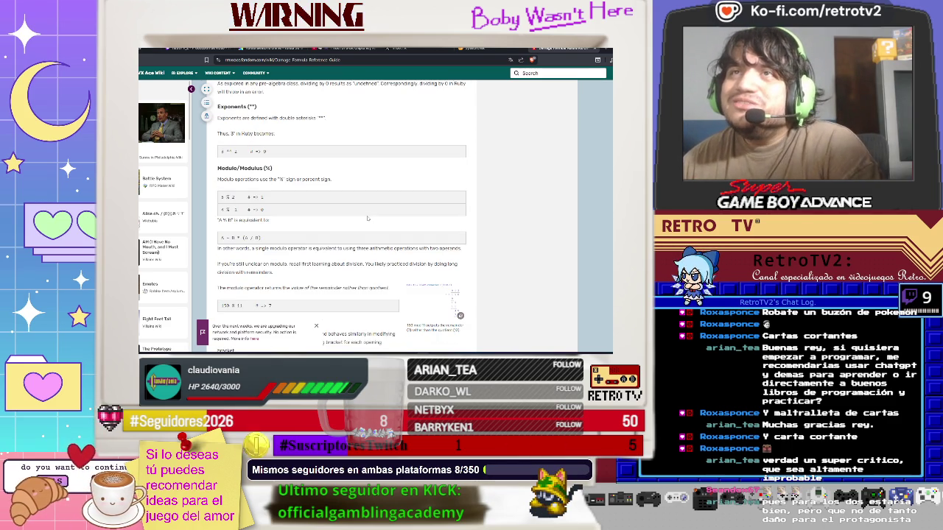
scroll(368, 218, up, 2)
scroll(367, 217, down, 3)
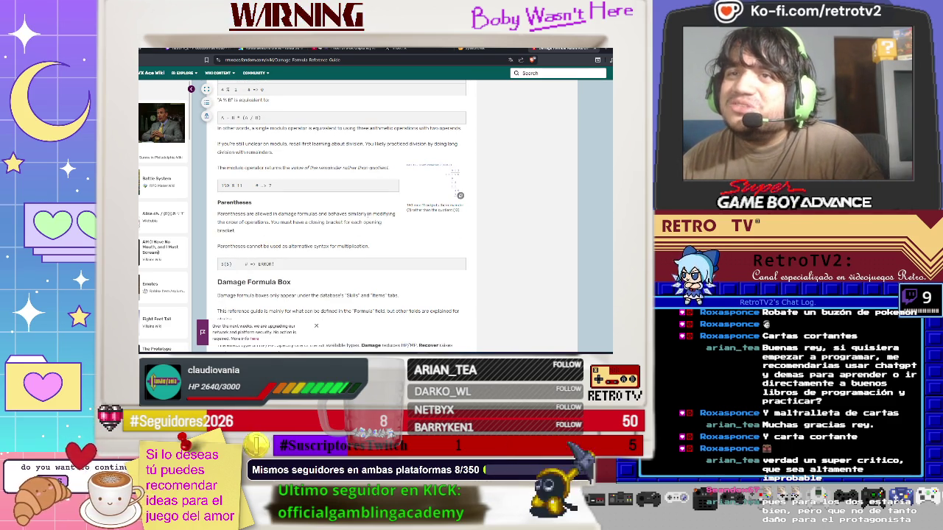
scroll(367, 218, down, 3)
scroll(367, 218, down, 1)
scroll(367, 218, down, 5)
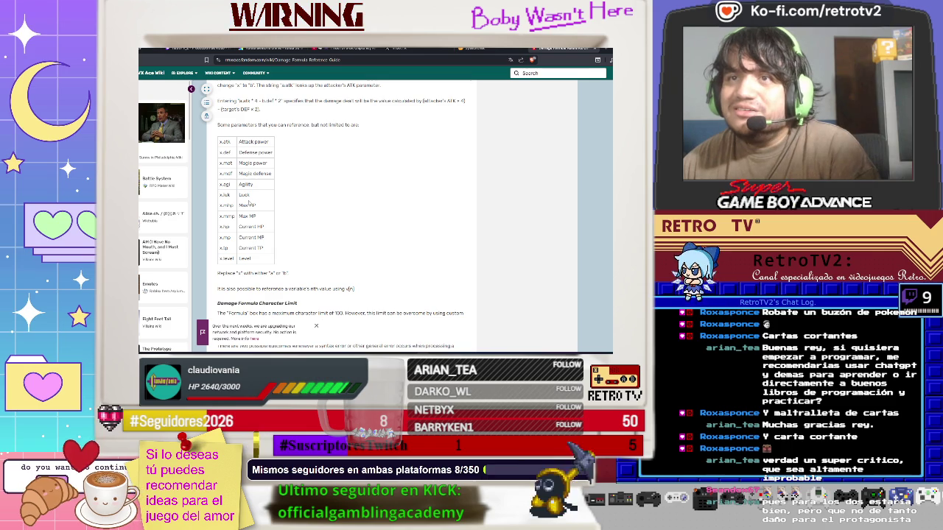
scroll(245, 200, down, 5)
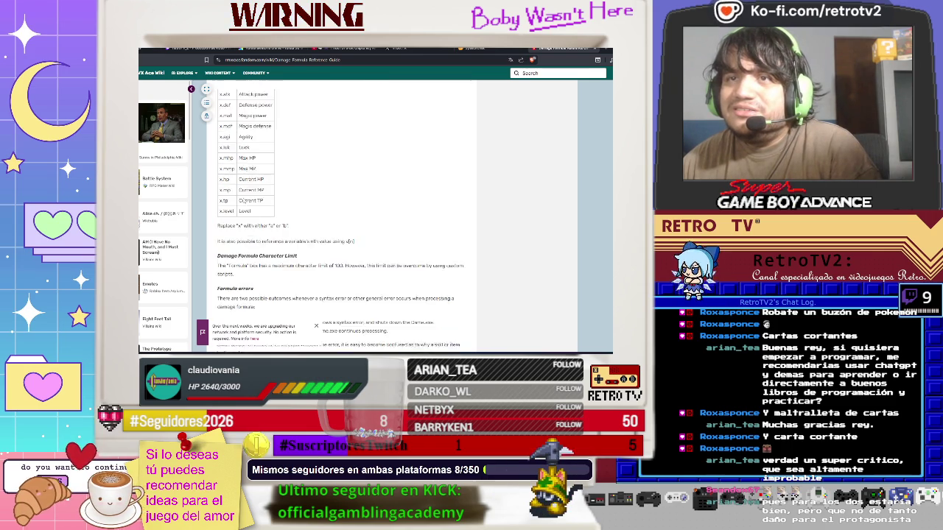
scroll(244, 200, down, 5)
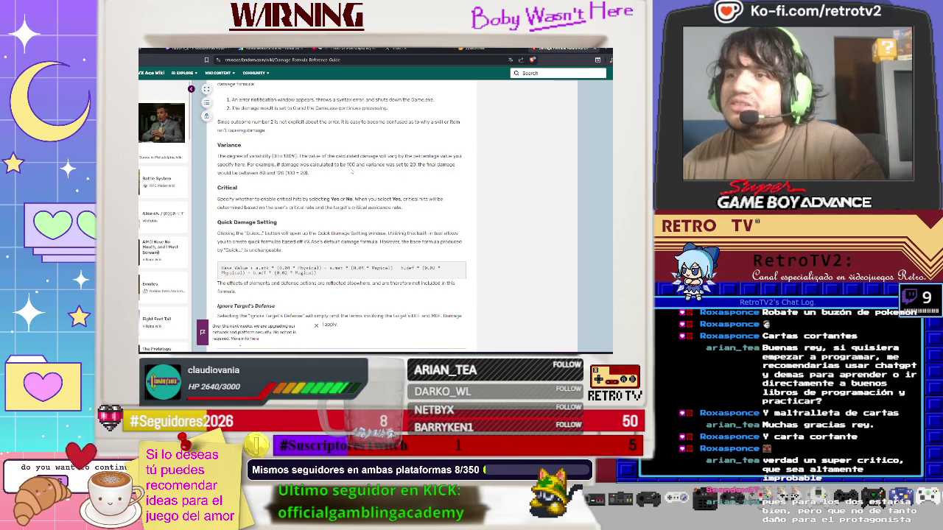
key(alt+Tab)
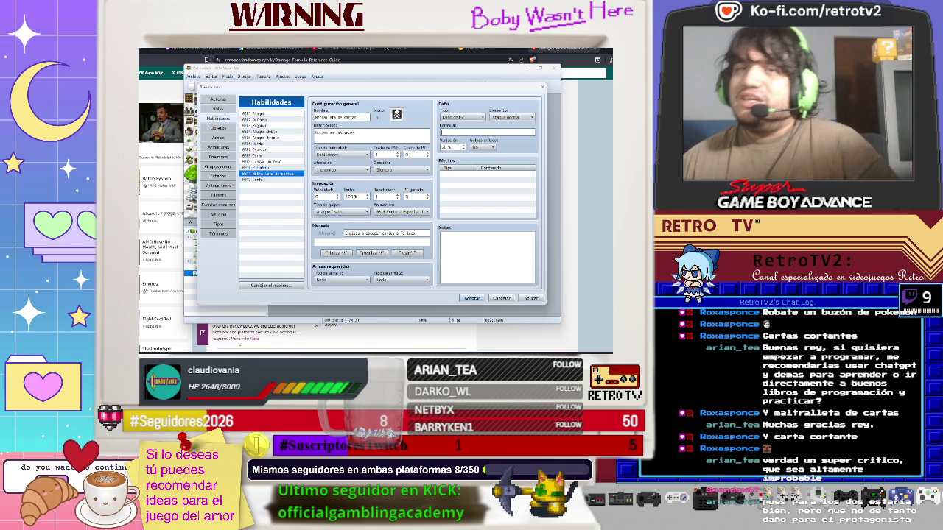
Set the skill's damage variance (Variación) to 8%
mouse_move(451, 147)
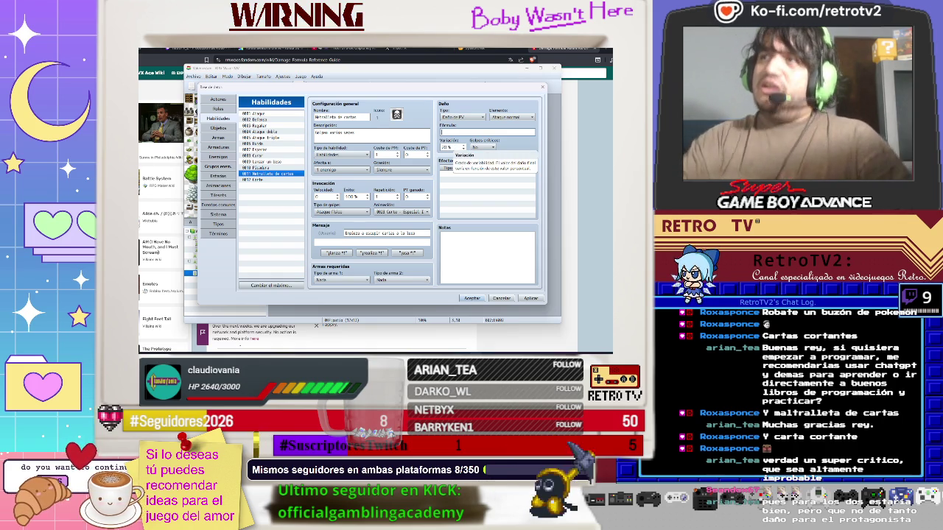
click(462, 147)
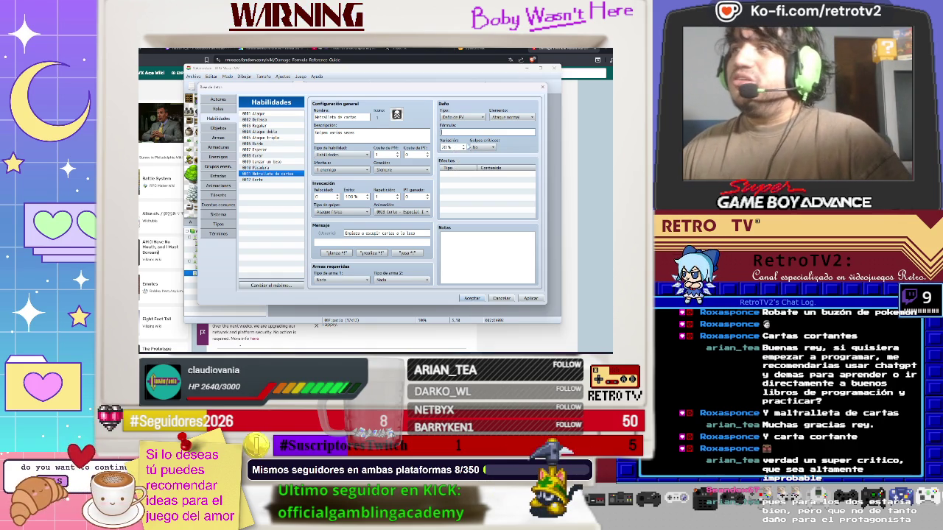
text(8)
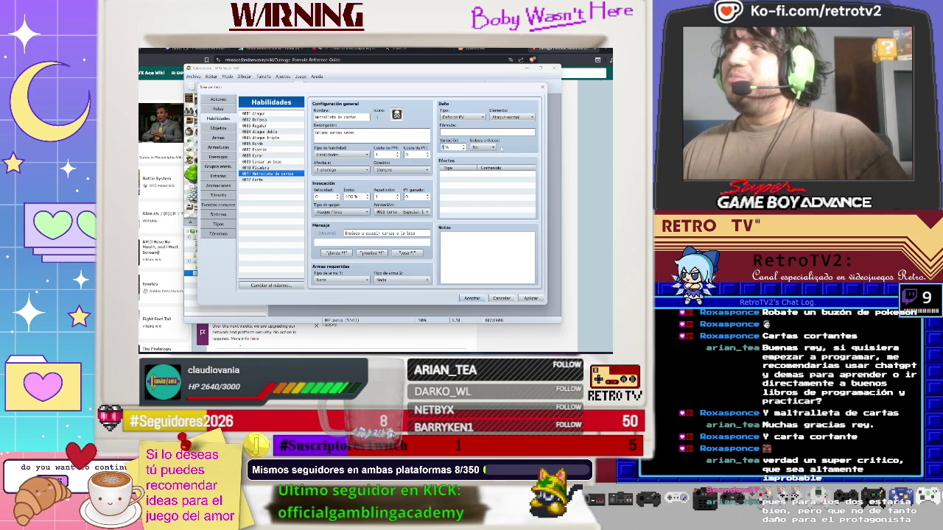
Copy rand(x) from the guide's Helpful Functions section
click(583, 204)
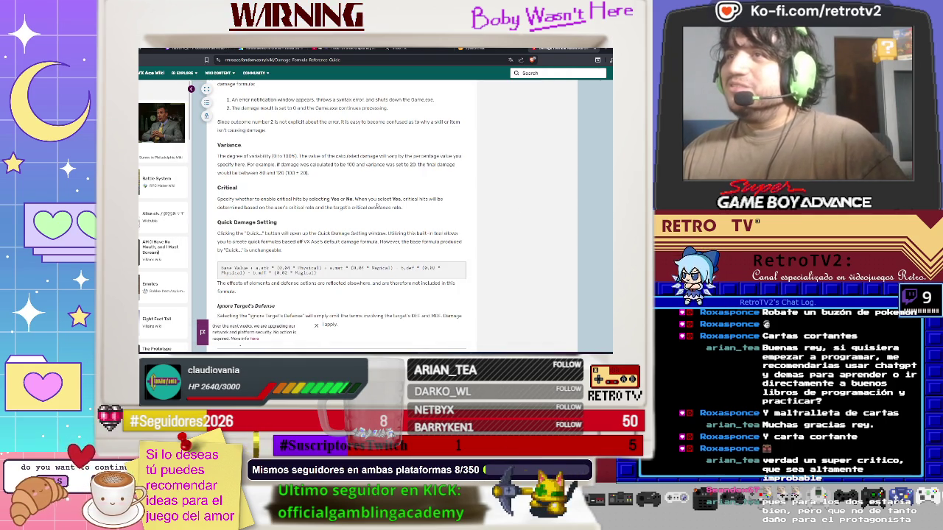
scroll(293, 233, down, 2)
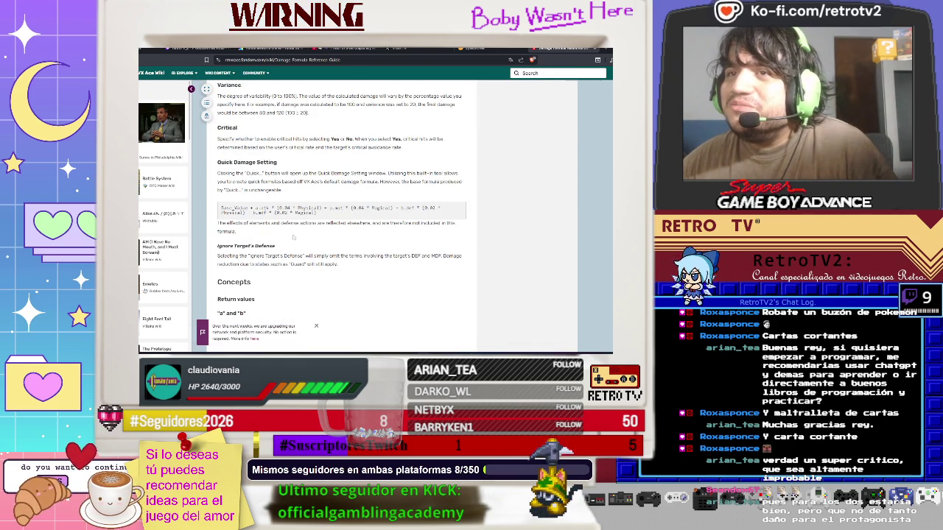
scroll(293, 237, down, 4)
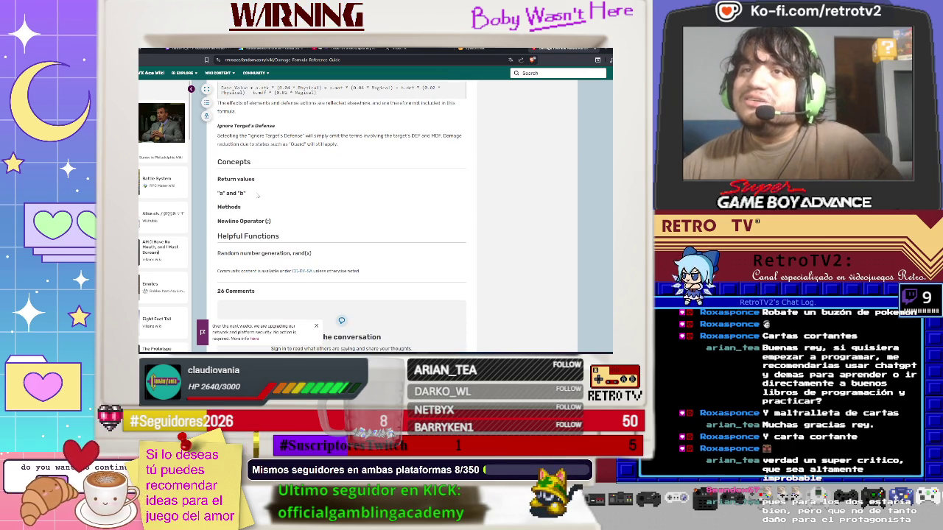
scroll(258, 195, down, 4)
scroll(257, 195, up, 4)
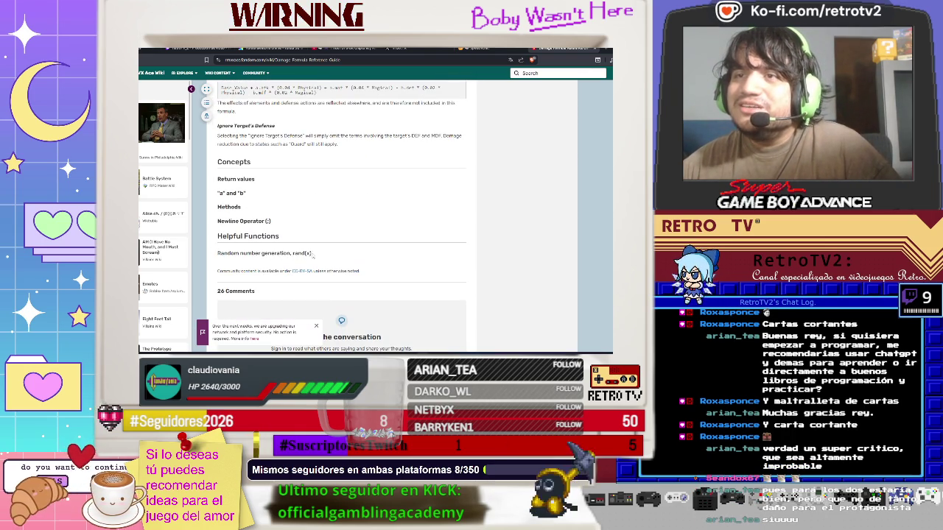
drag(313, 254, 292, 254)
right_click(301, 259)
click(302, 260)
click(269, 258)
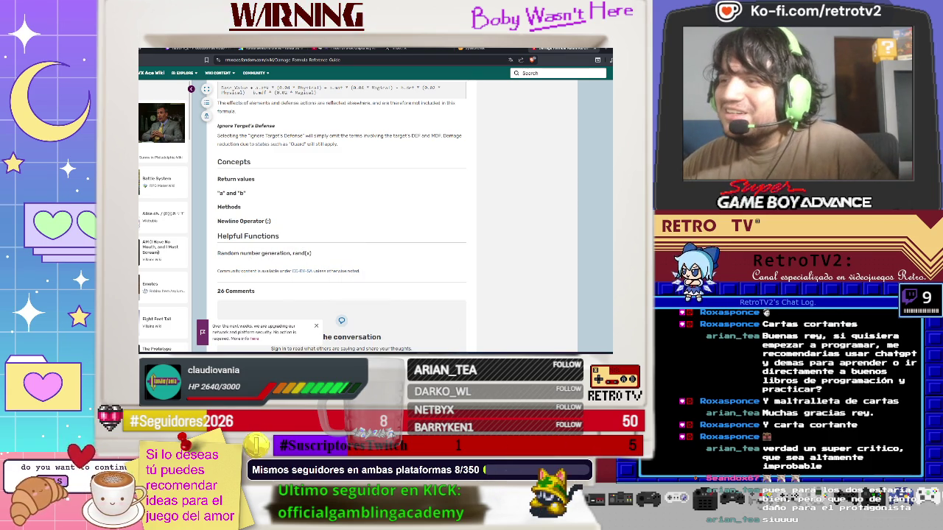
Paste rand(x) into the Fórmula field followed by '*', checking the wiki's parameter table
mouse_move(475, 358)
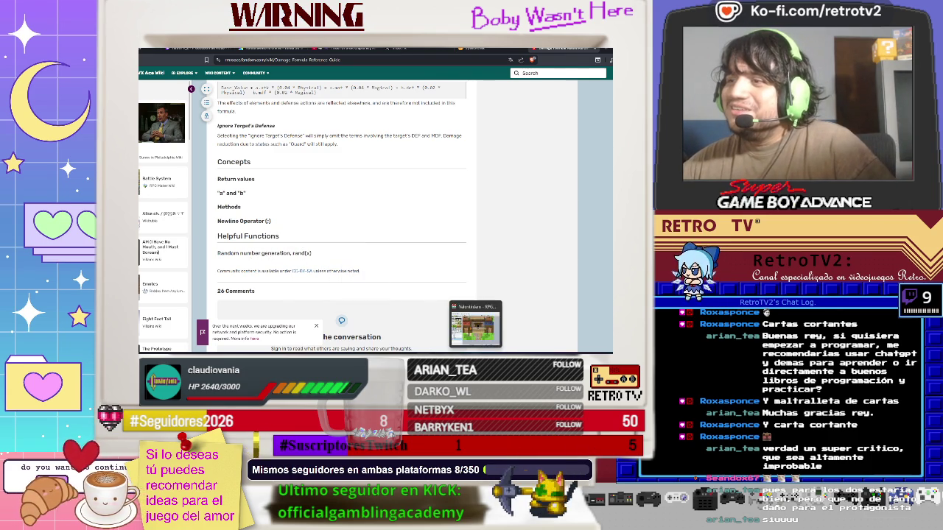
click(475, 327)
click(465, 131)
key(ctrl+v)
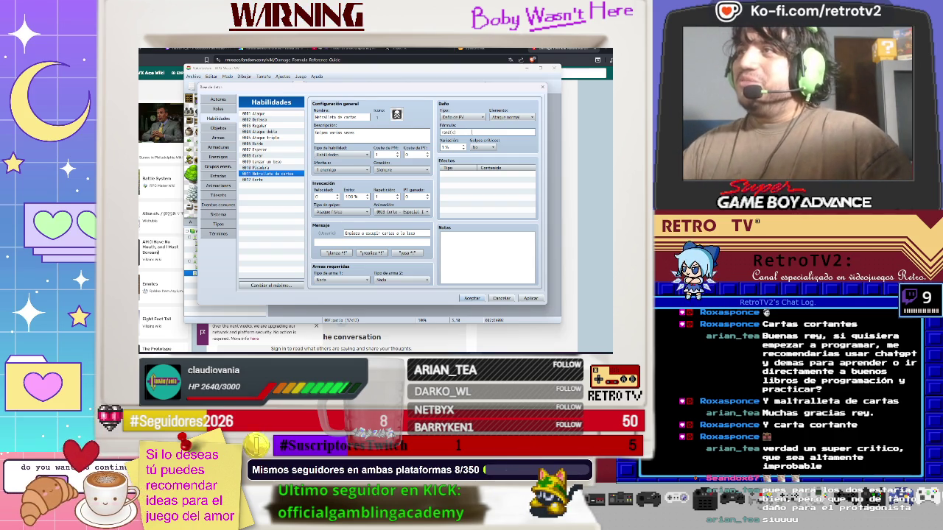
text(*)
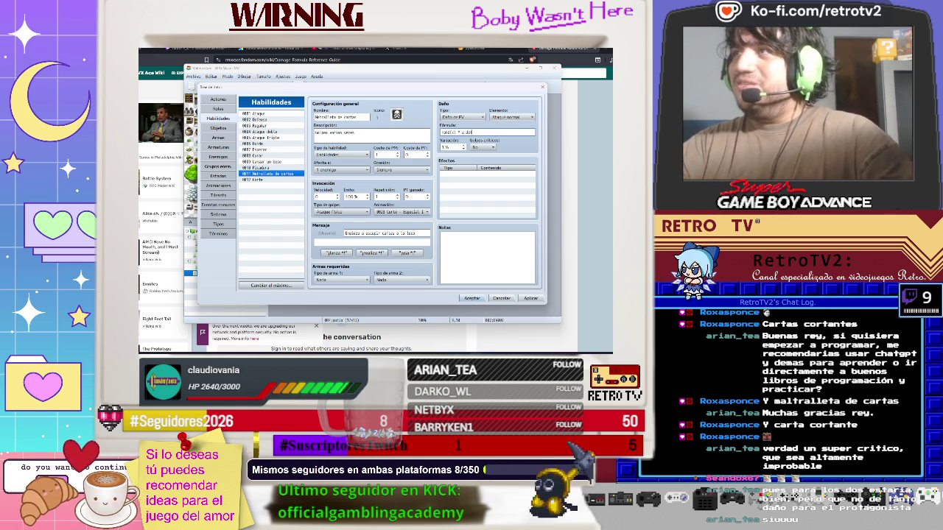
key(alt+Tab)
scroll(489, 247, up, 5)
scroll(489, 246, up, 5)
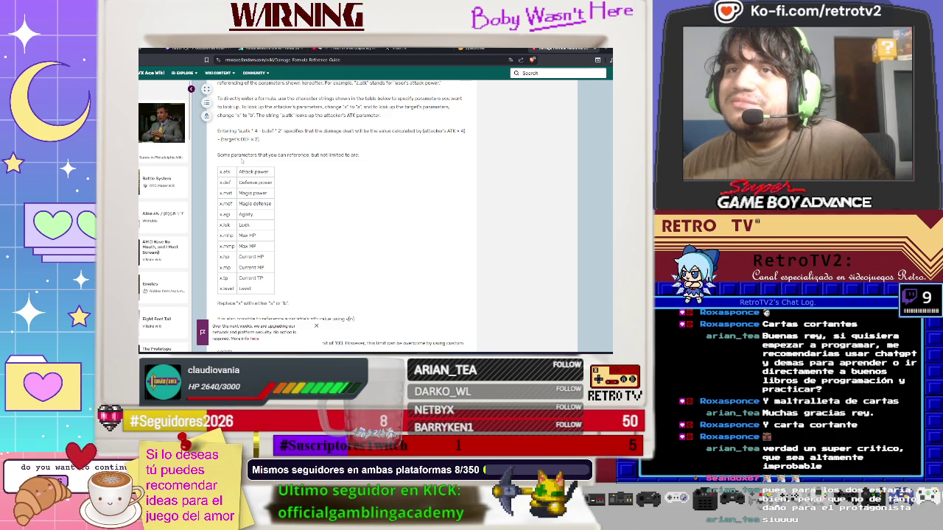
key(alt+Tab)
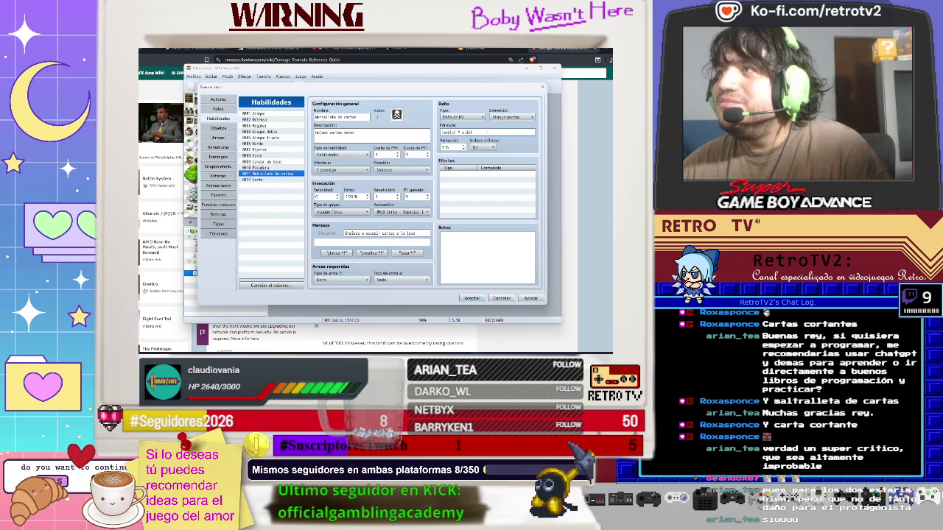
mouse_move(482, 132)
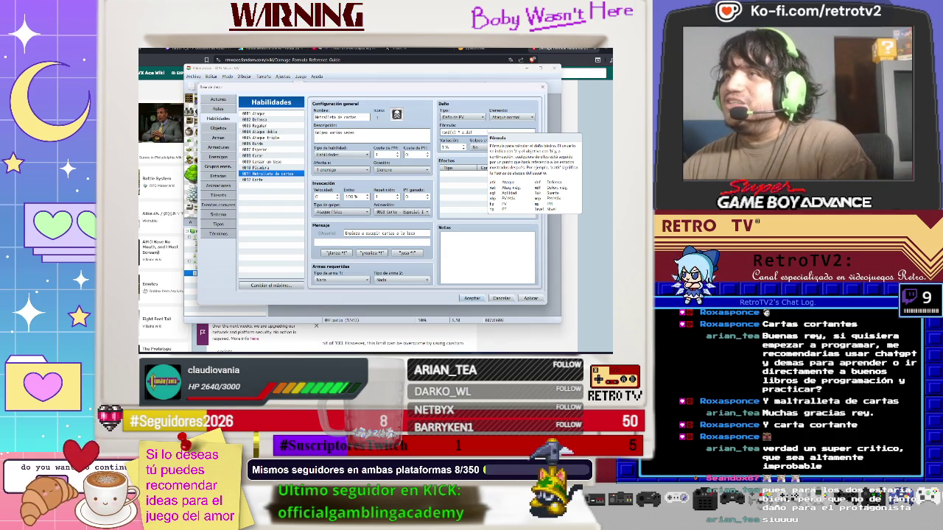
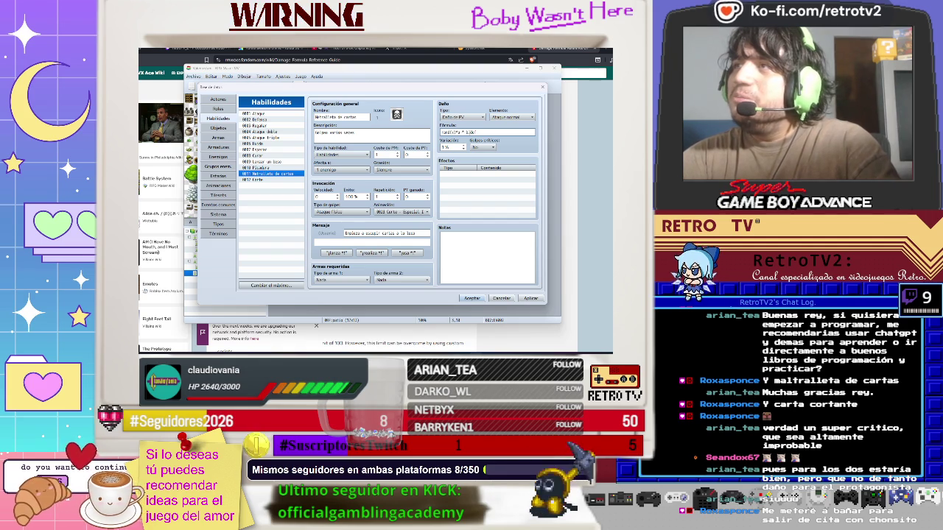
Add 'aatk' to the card skill's damage formula and wrap the whole formula in parentheses
text(atk)
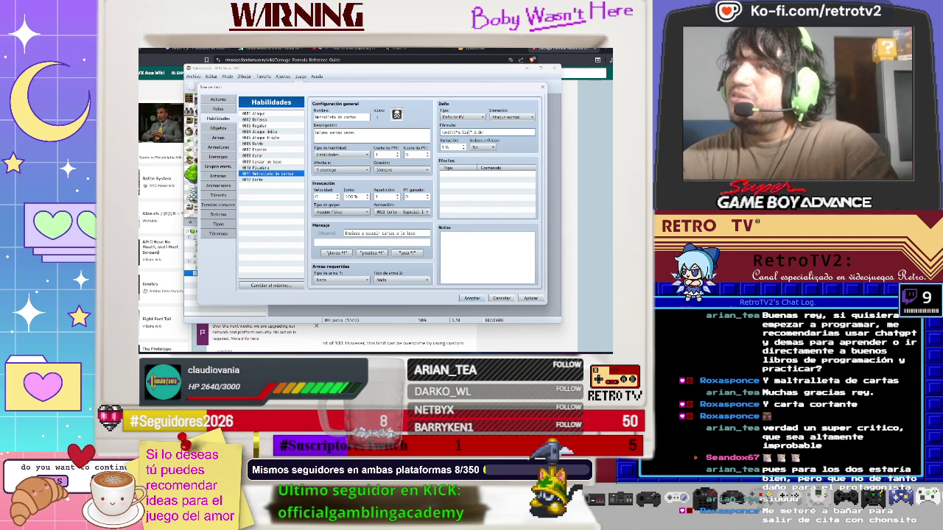
text(atk)
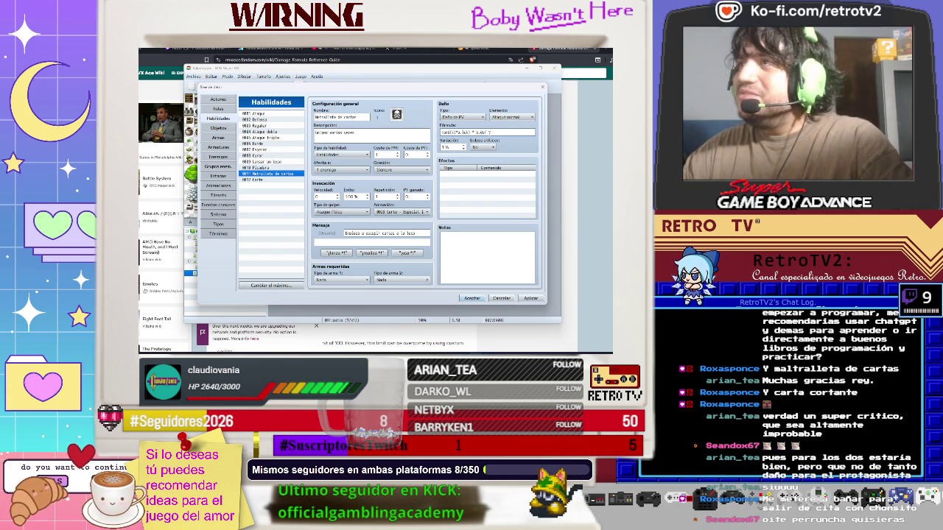
key(Home)
text(()
key(End)
text())
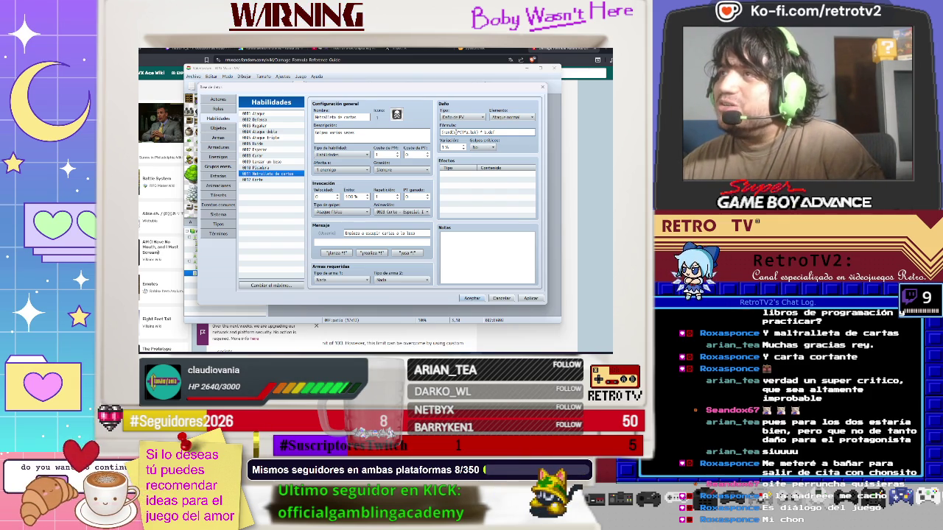
mouse_move(454, 134)
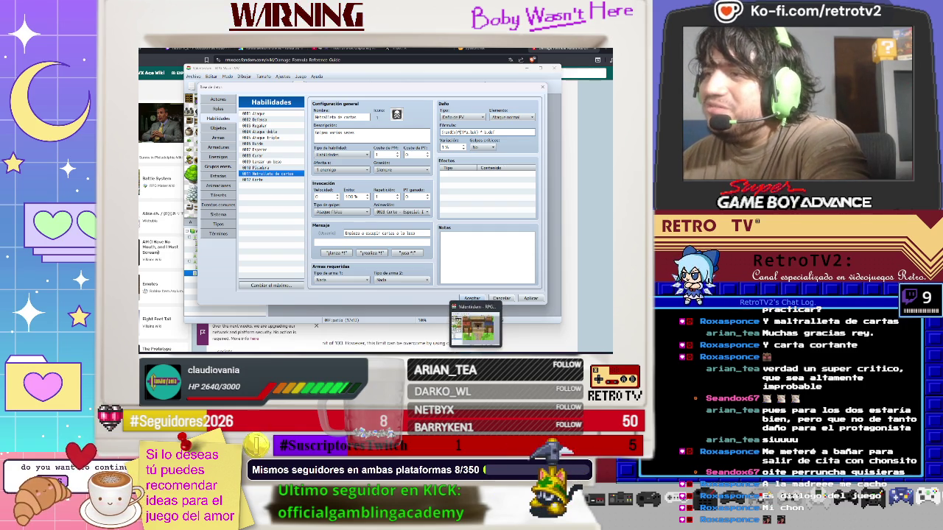
click(449, 353)
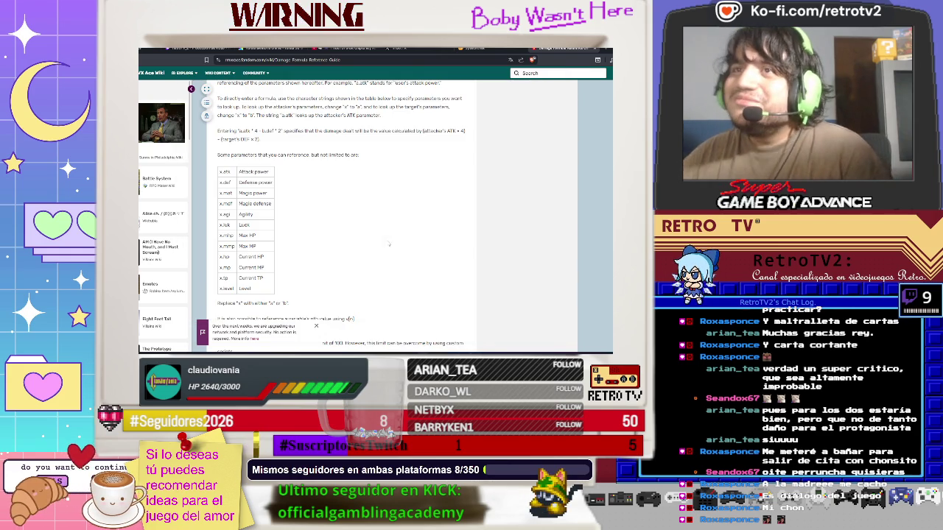
scroll(380, 253, down, 10)
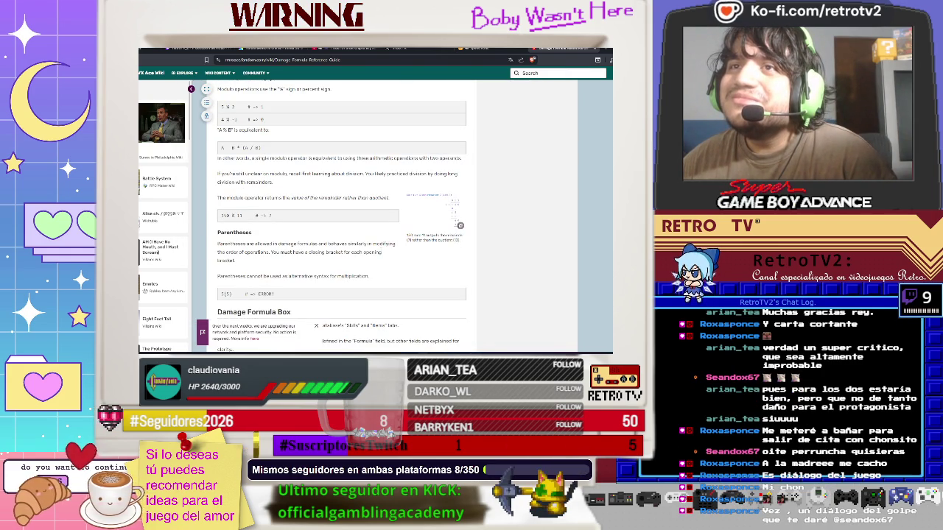
scroll(339, 221, up, 2)
scroll(381, 253, up, 3)
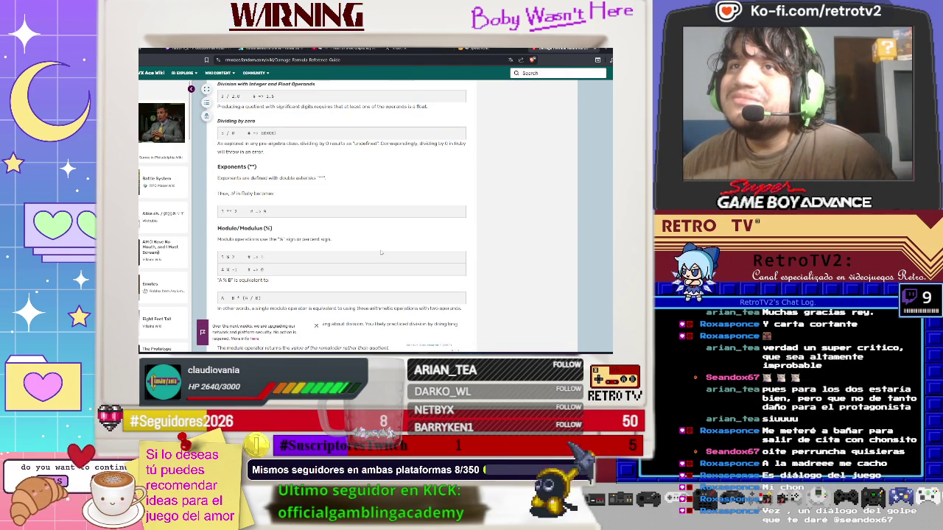
scroll(381, 252, up, 2)
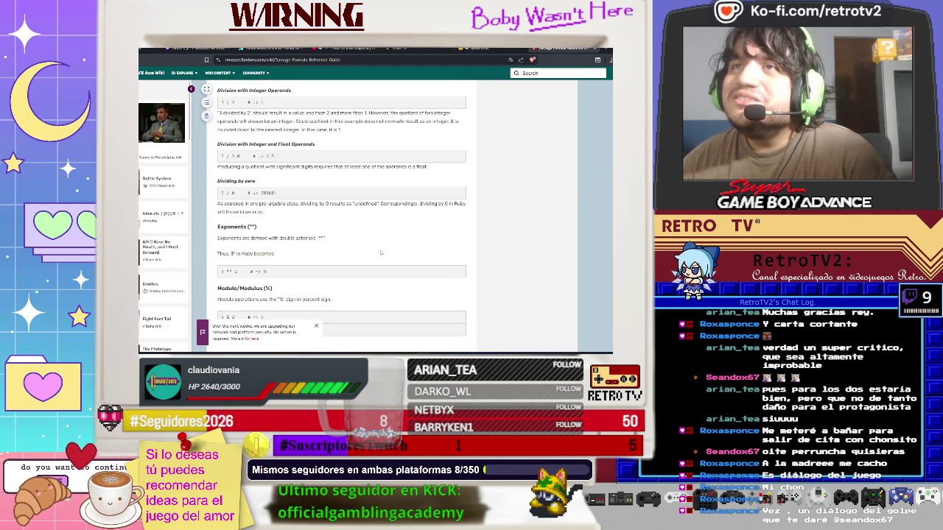
scroll(381, 252, up, 1)
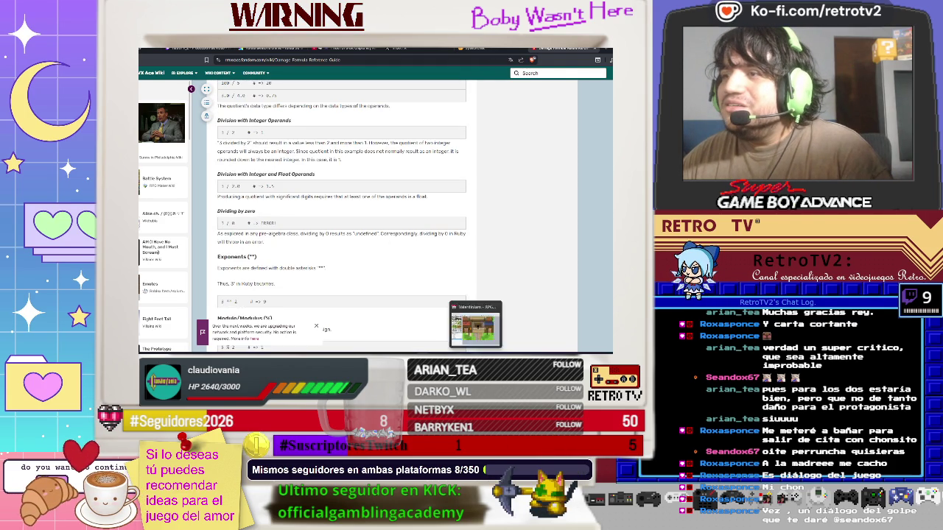
key(alt+Tab)
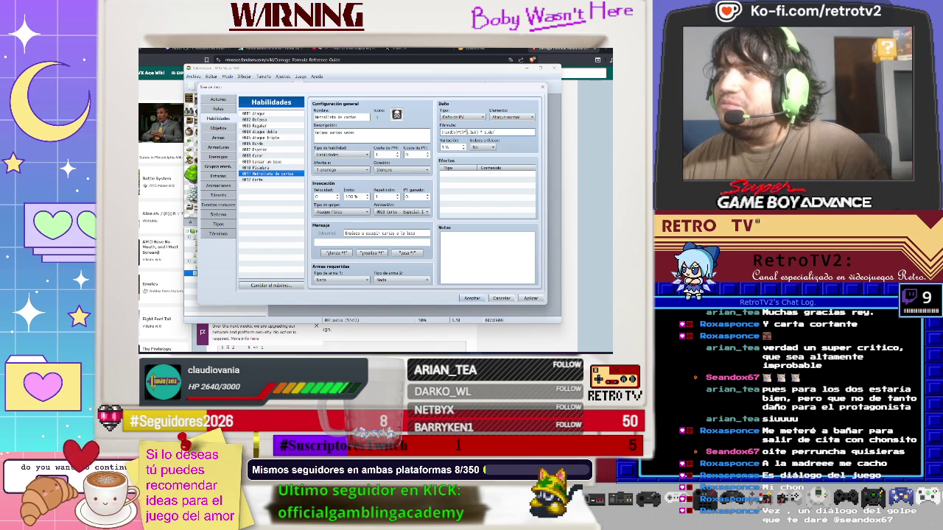
text(a.)
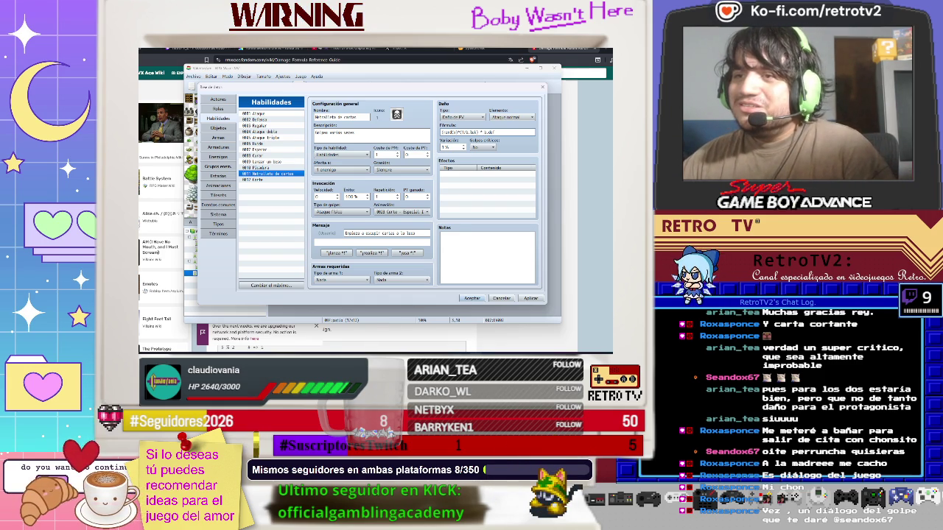
key(super)
text(calc)
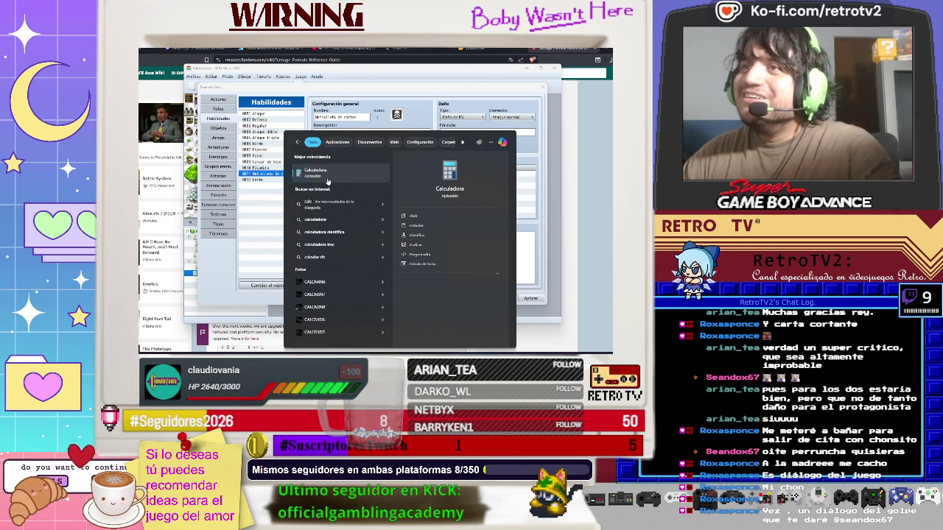
key(Return)
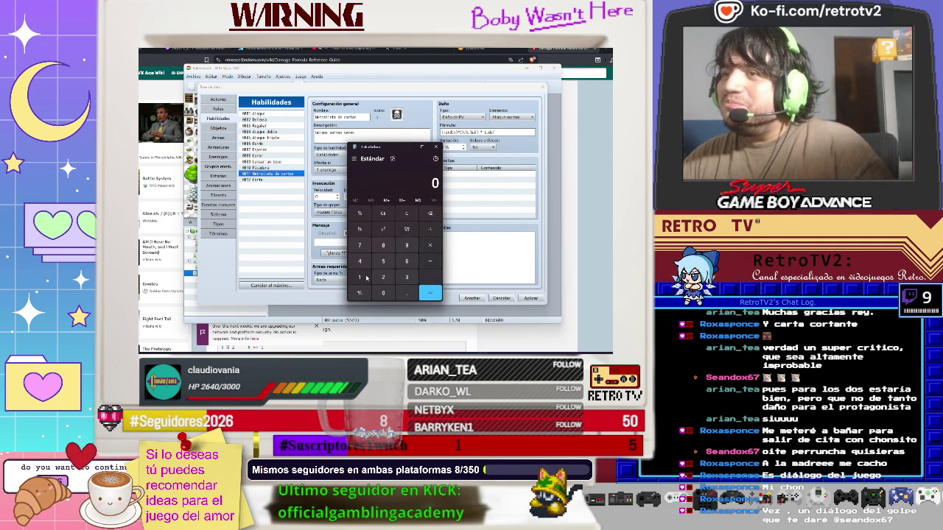
click(366, 277)
click(428, 246)
click(407, 278)
click(383, 277)
click(432, 294)
click(438, 297)
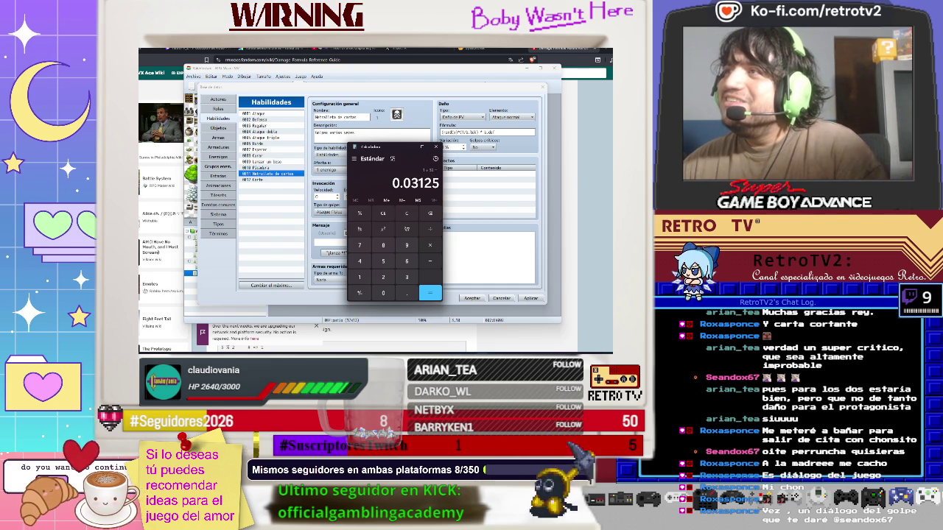
click(514, 142)
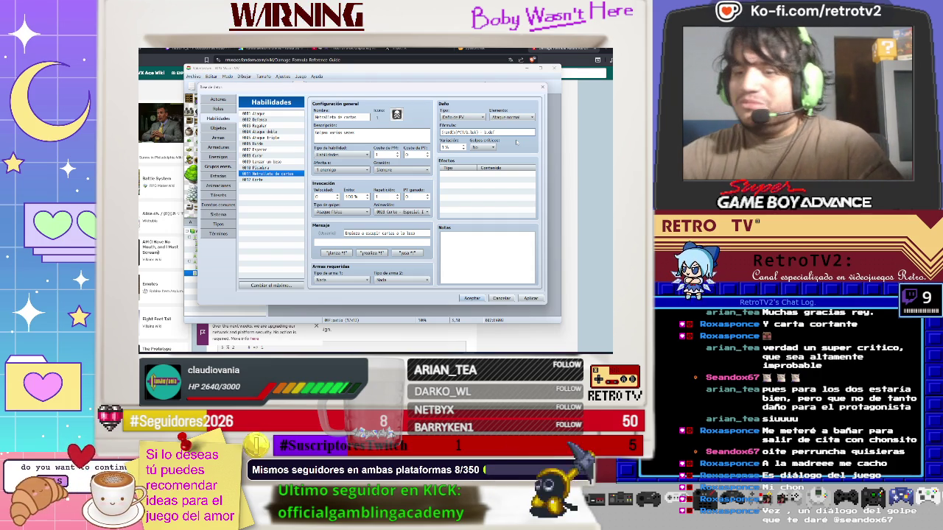
Add a '+' to the formula and check the wiki guide's parameter table before returning
text(+)
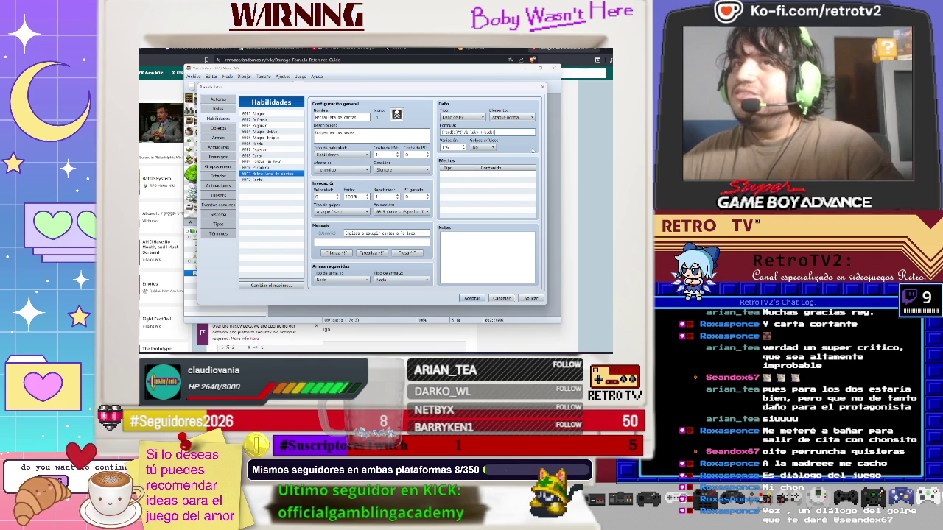
key(alt+Tab)
scroll(289, 228, down, 5)
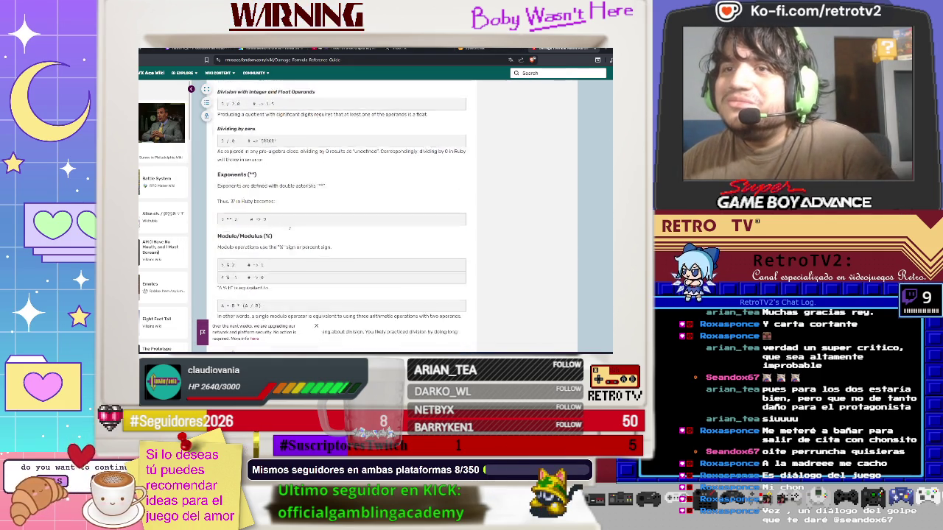
scroll(289, 227, up, 10)
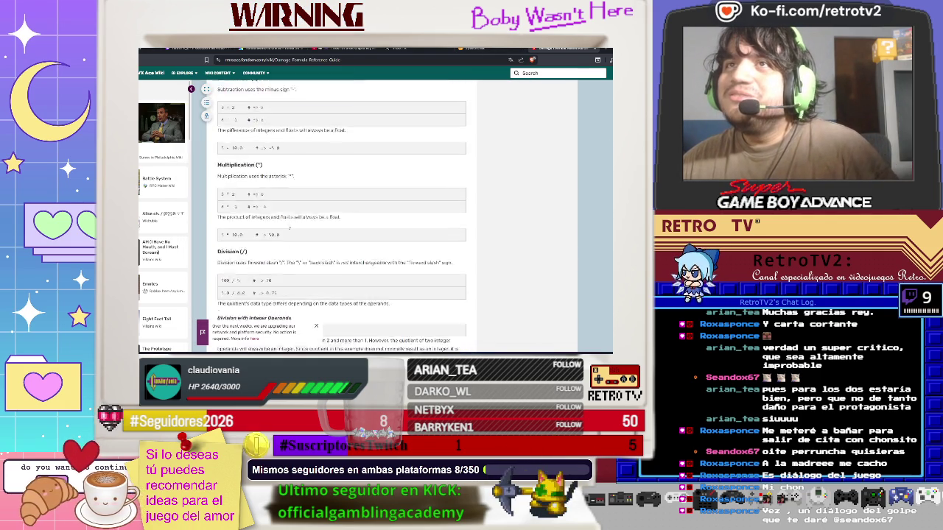
scroll(289, 227, down, 10)
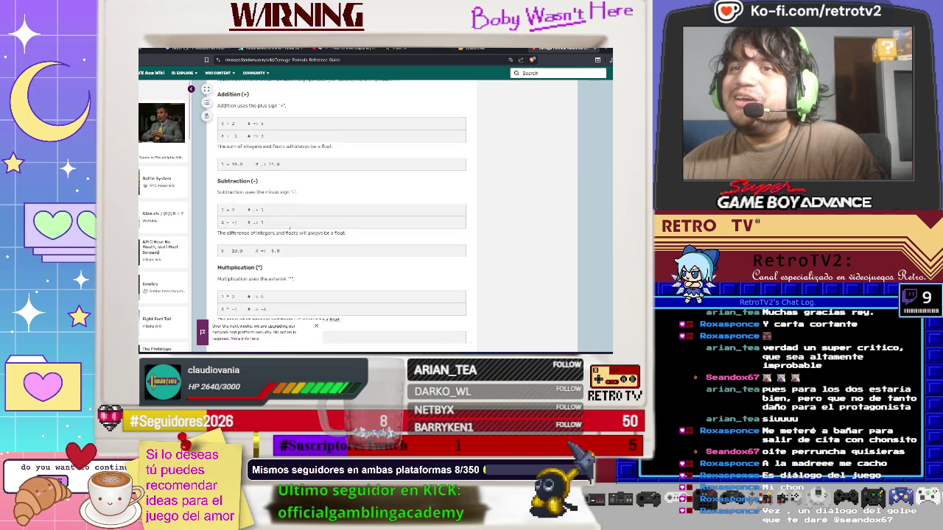
scroll(288, 228, down, 15)
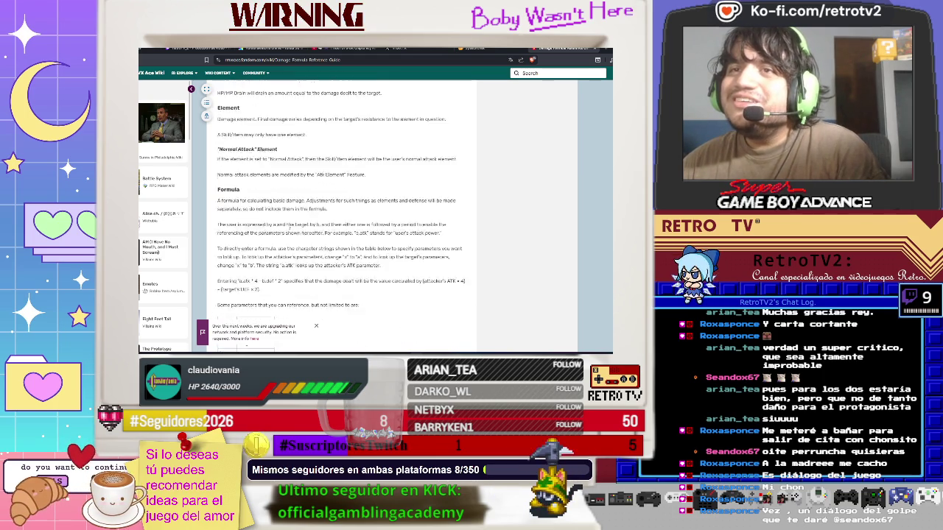
scroll(288, 227, up, 1)
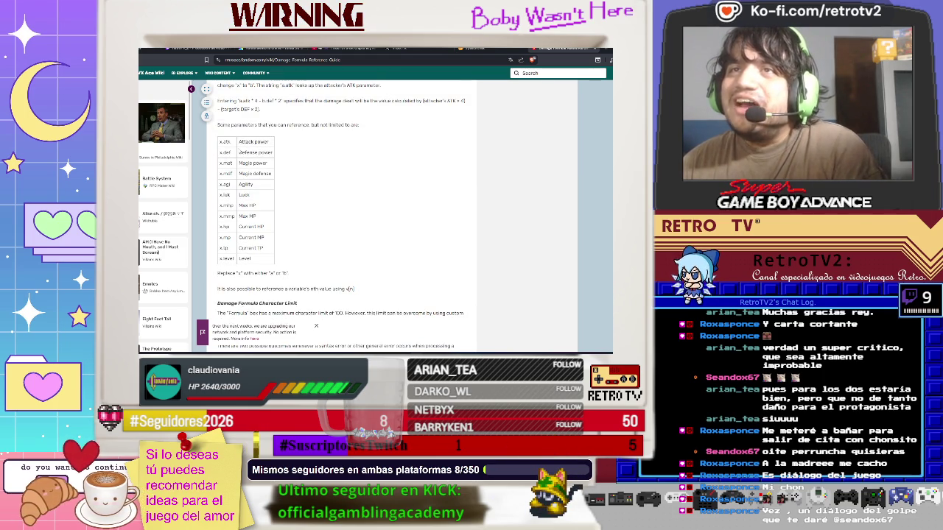
key(alt+Tab)
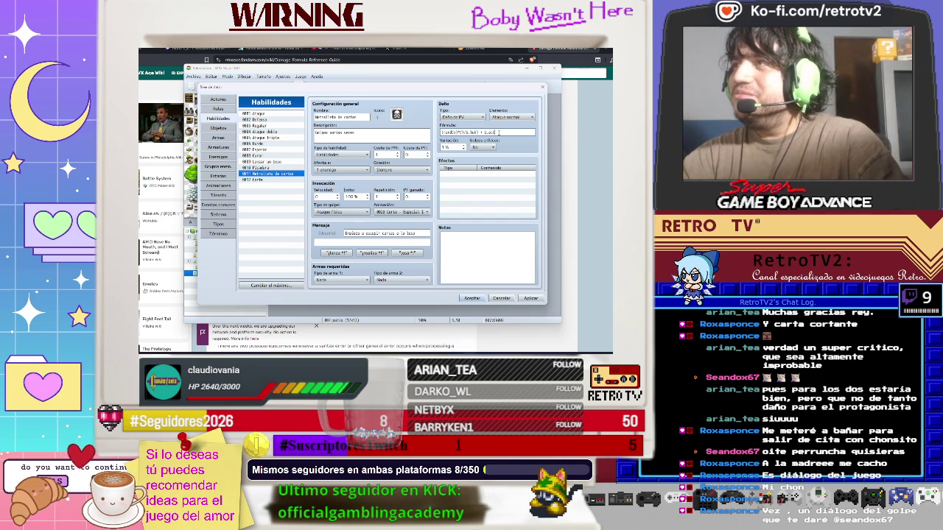
Set the card skill's damage variance to 10% and close the database with OK
click(463, 148)
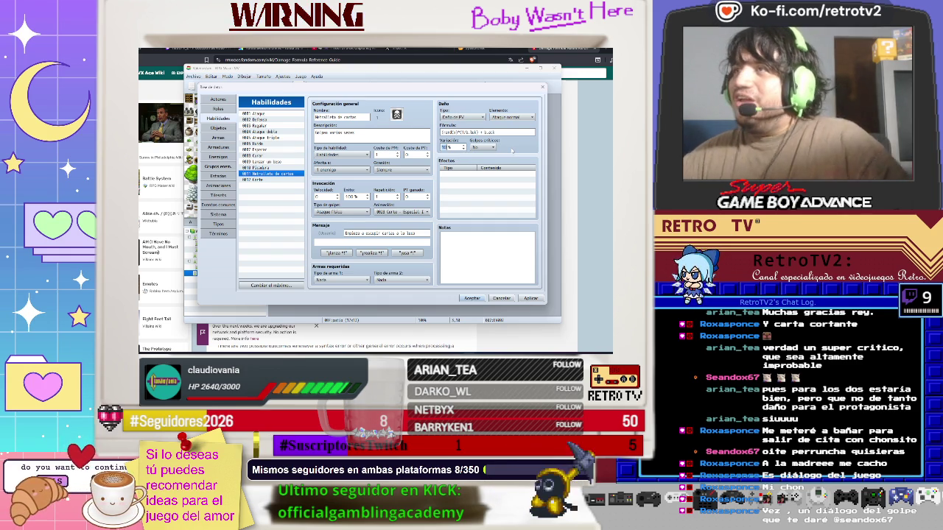
text(10)
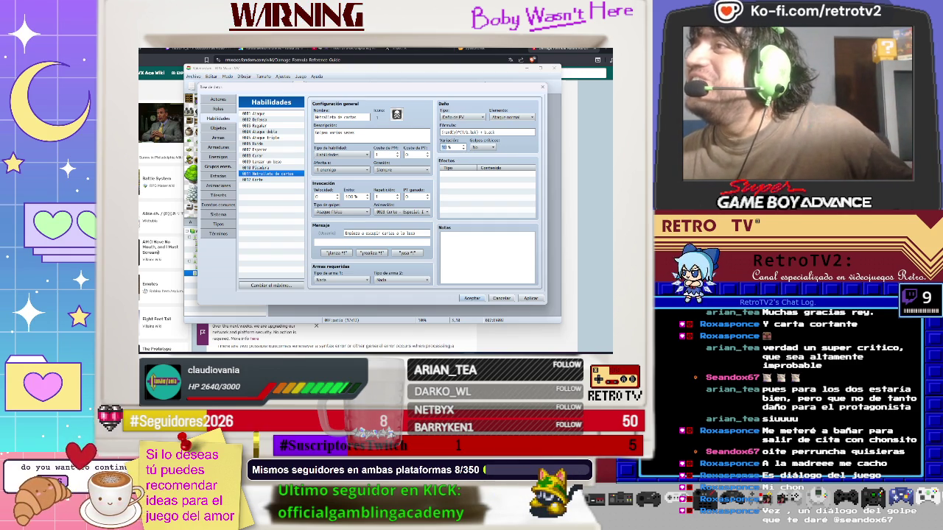
key(shift+Tab)
key(End)
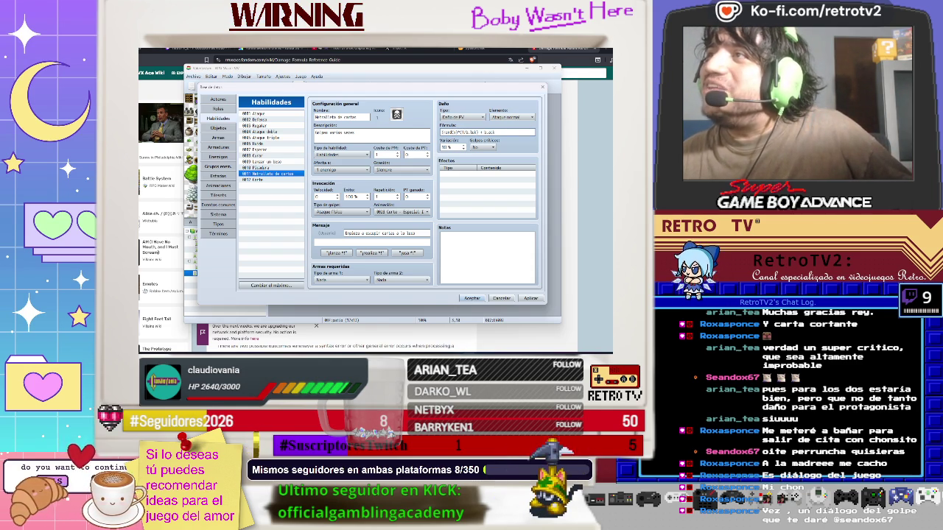
mouse_move(445, 133)
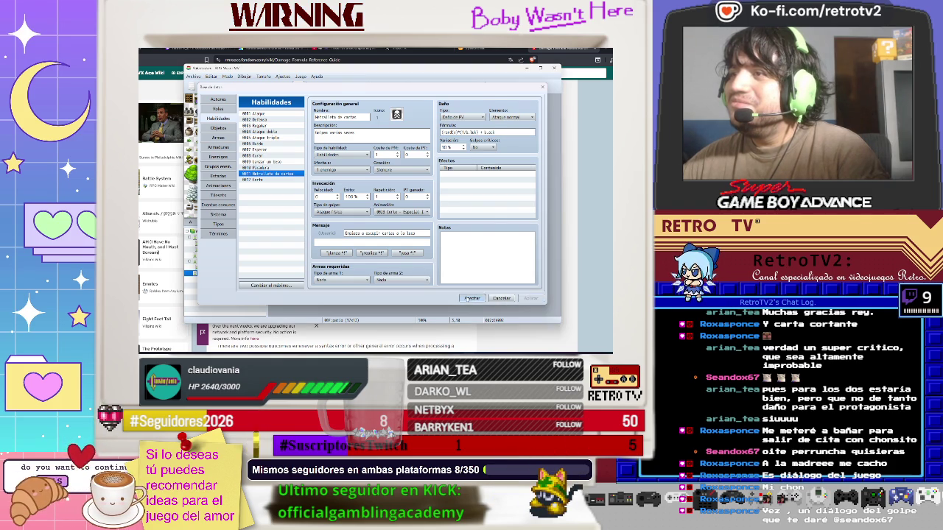
click(471, 298)
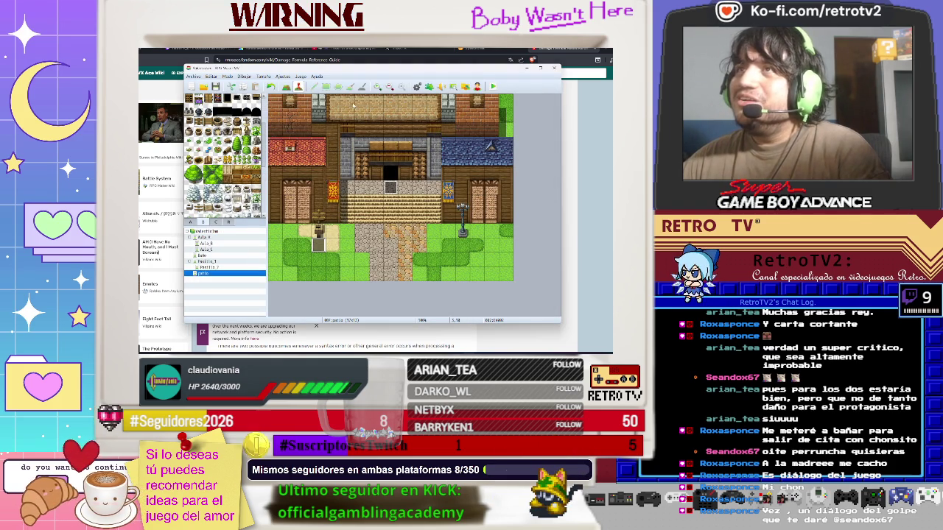
click(302, 76)
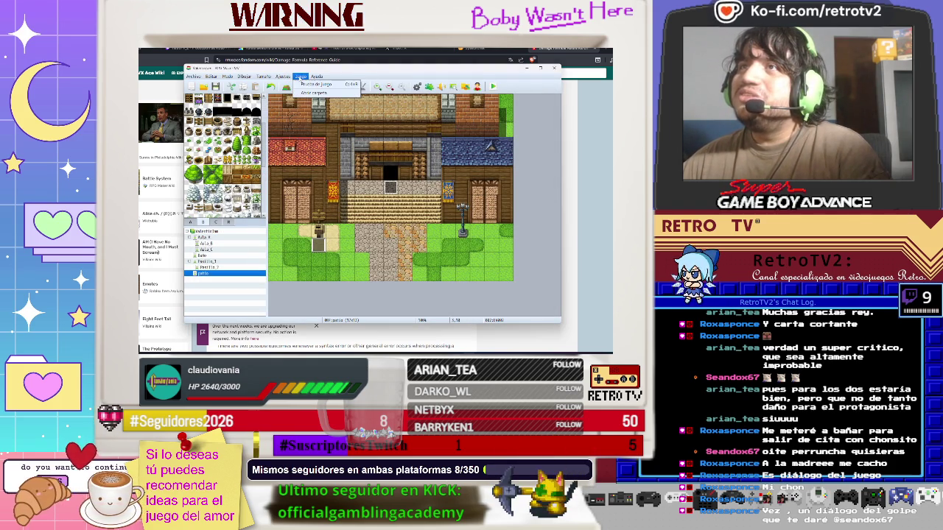
In the Enemies tab, change the enemy's attack value, set luck to 30, and save
click(289, 89)
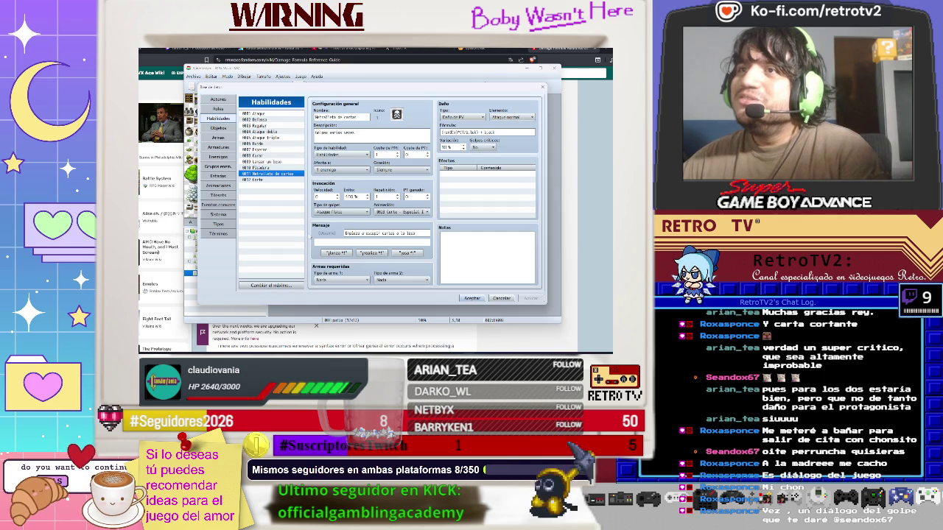
click(218, 156)
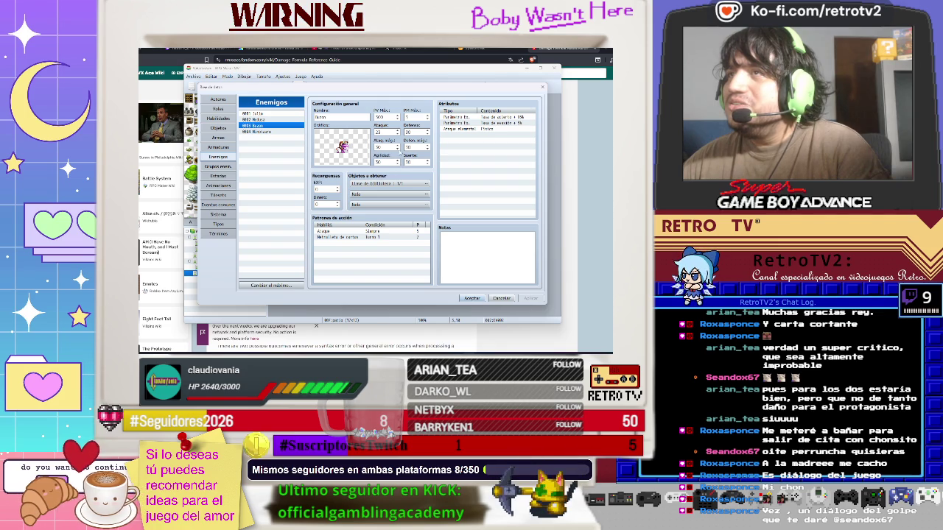
text(0)
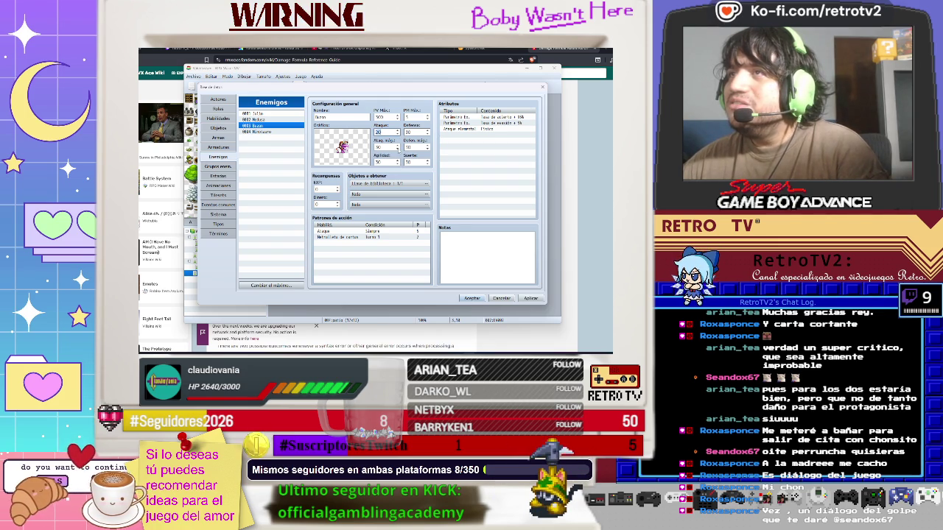
key(Tab)
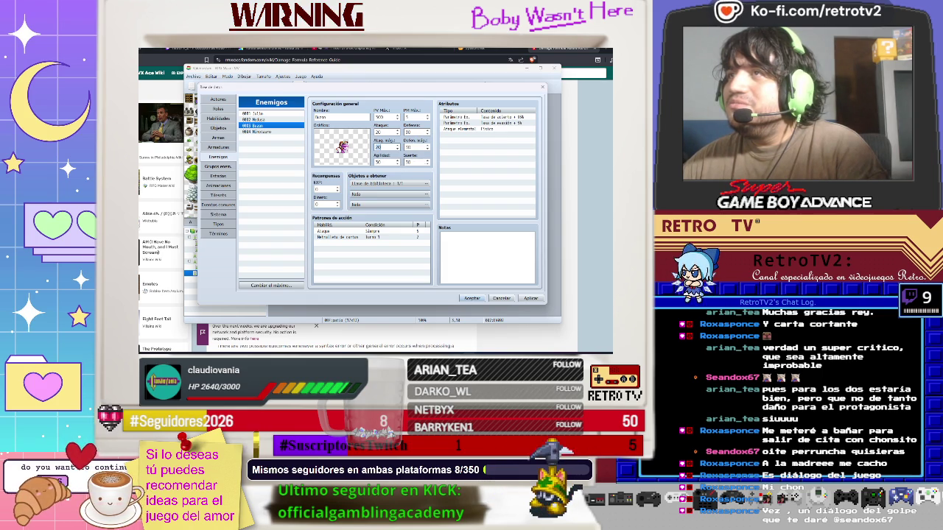
click(417, 162)
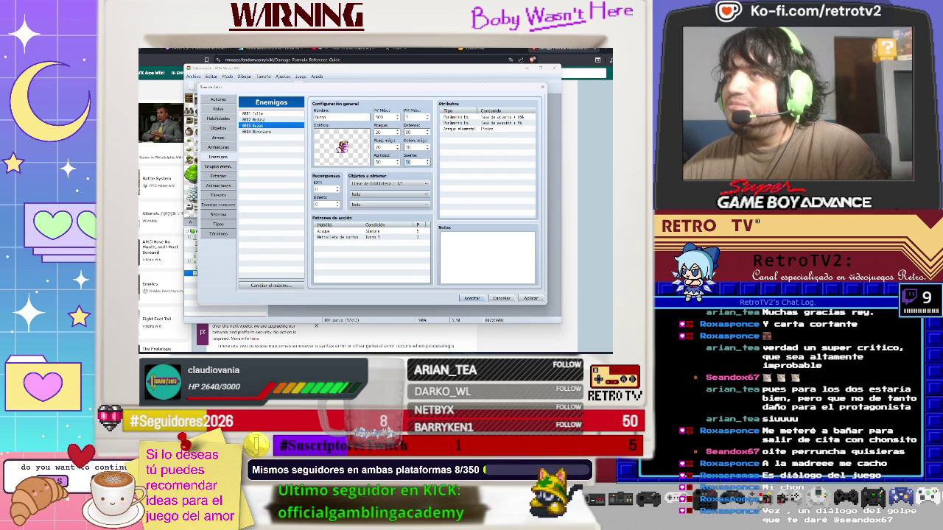
text(30)
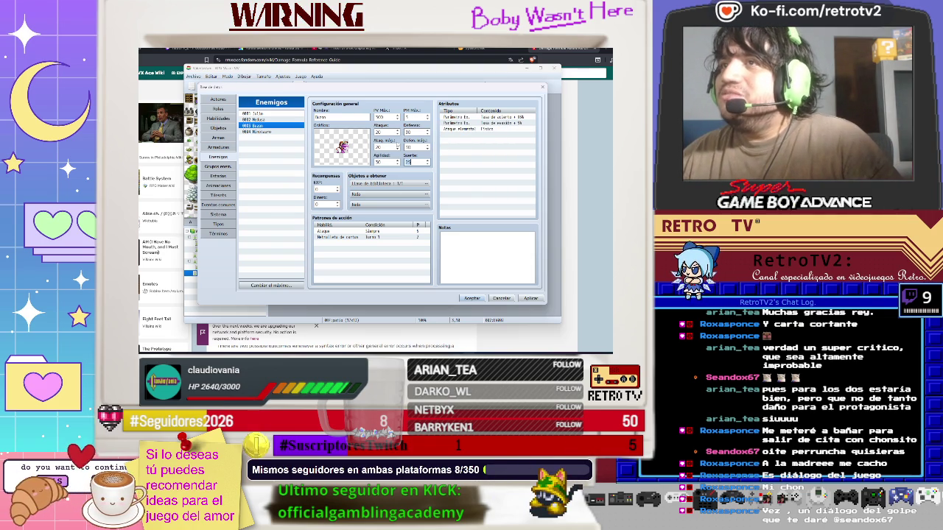
click(530, 298)
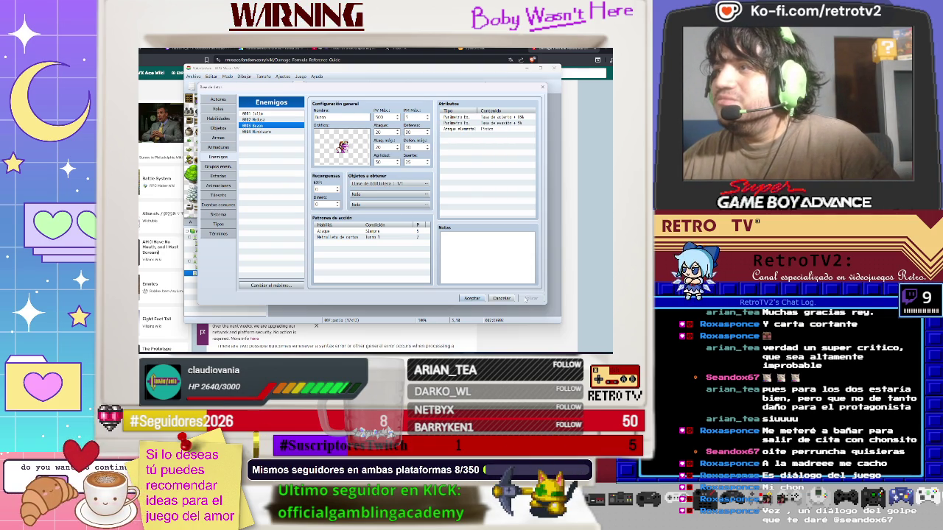
click(471, 299)
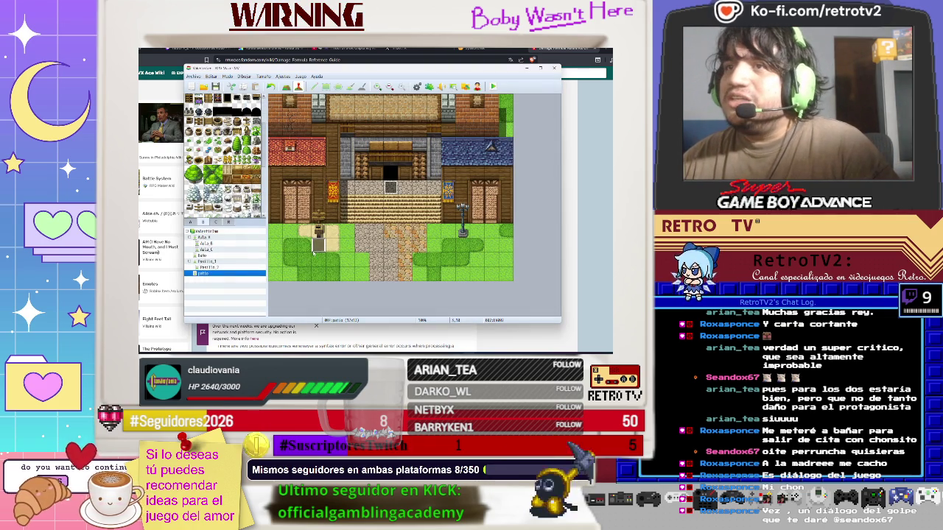
Open the patio event and bring up the command list on an empty line
double_click(315, 249)
scroll(422, 204, down, 3)
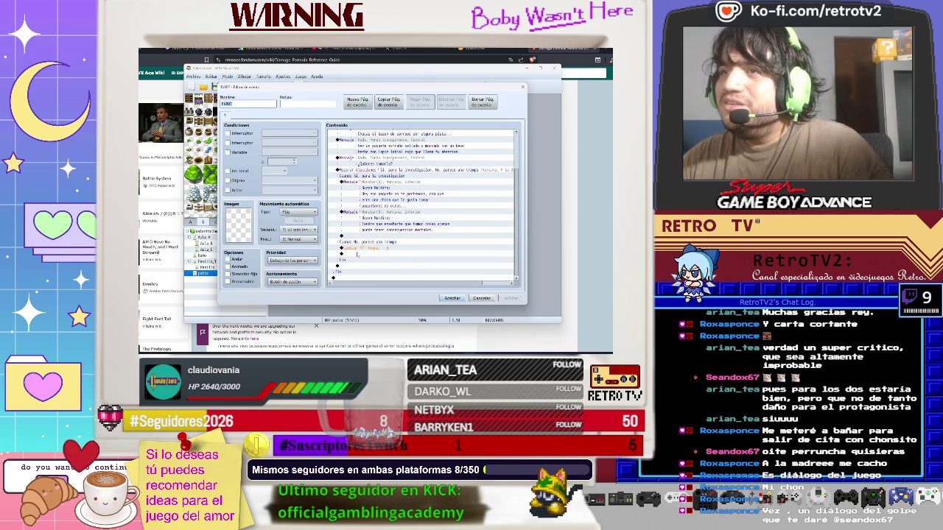
click(346, 236)
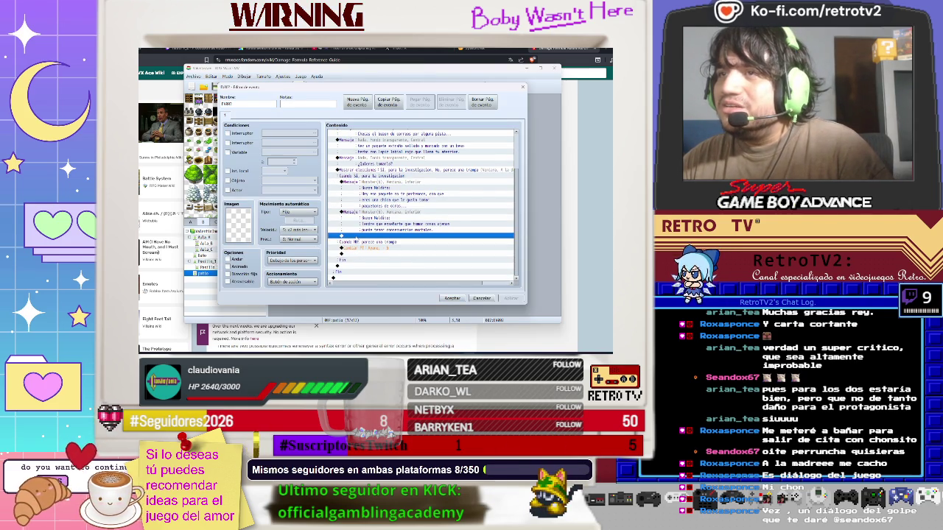
double_click(346, 235)
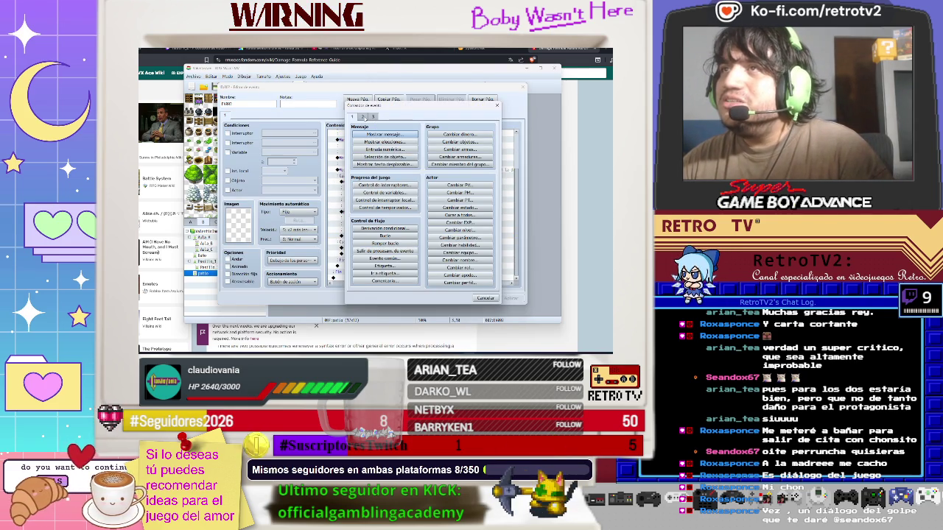
click(362, 117)
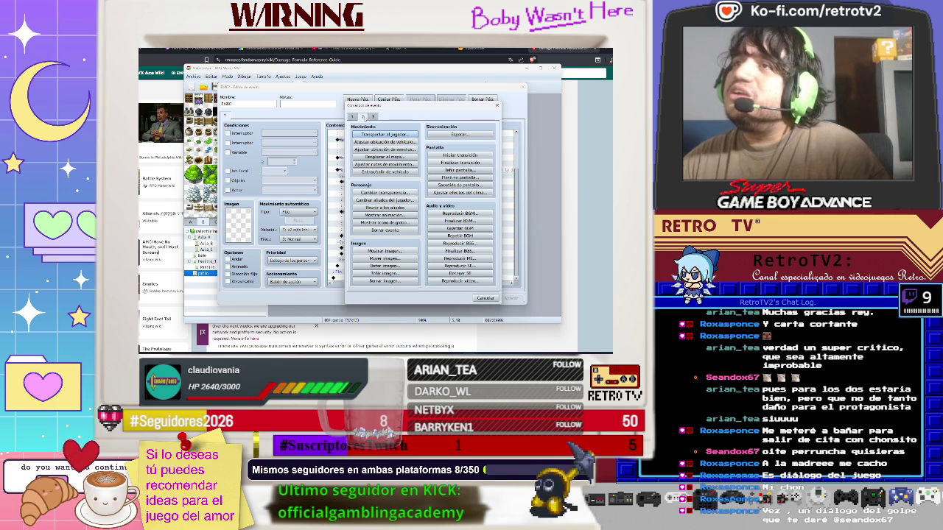
click(372, 117)
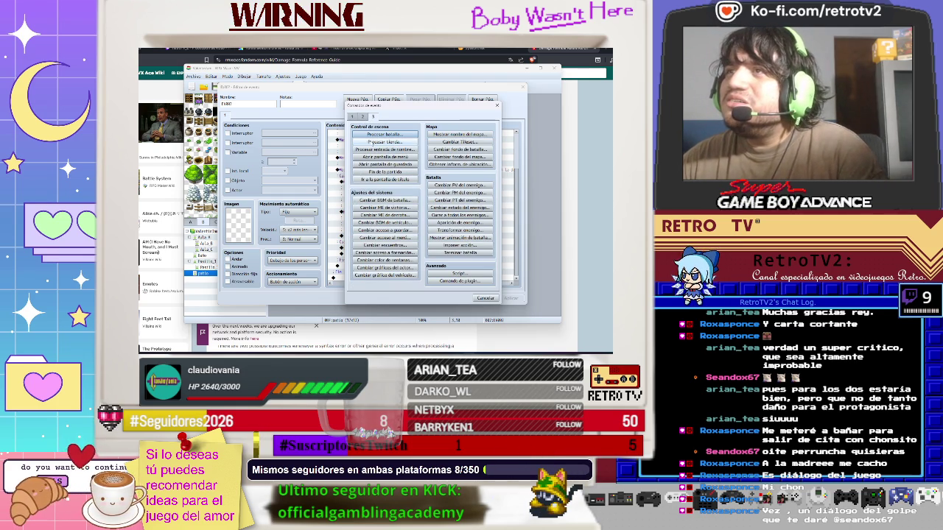
click(352, 117)
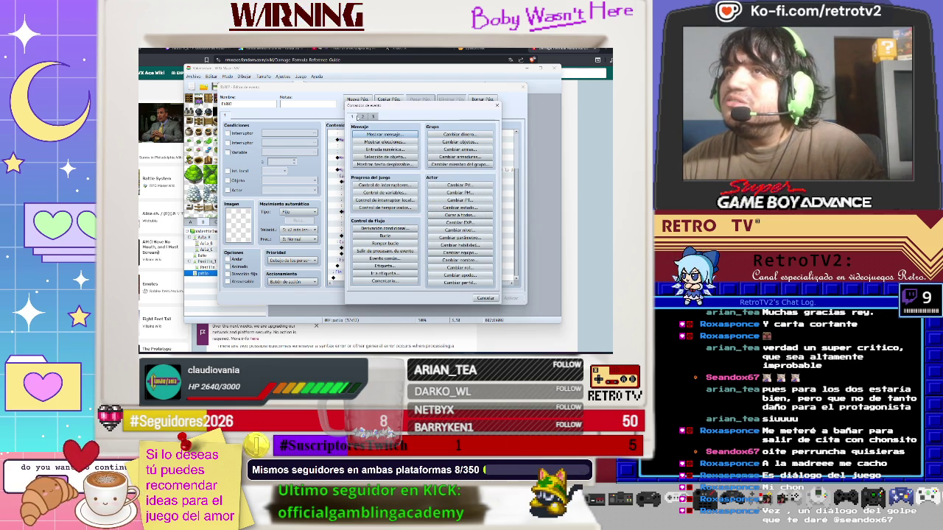
key(alt+Tab)
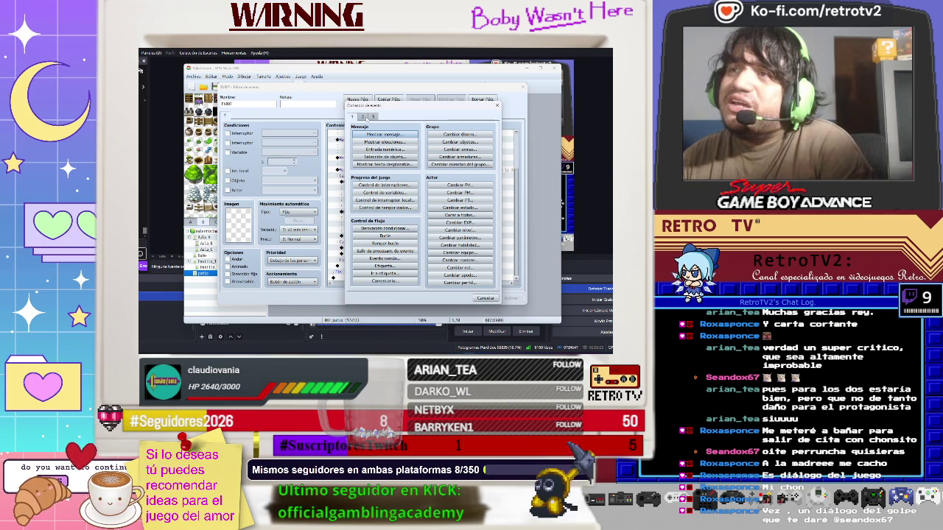
click(362, 116)
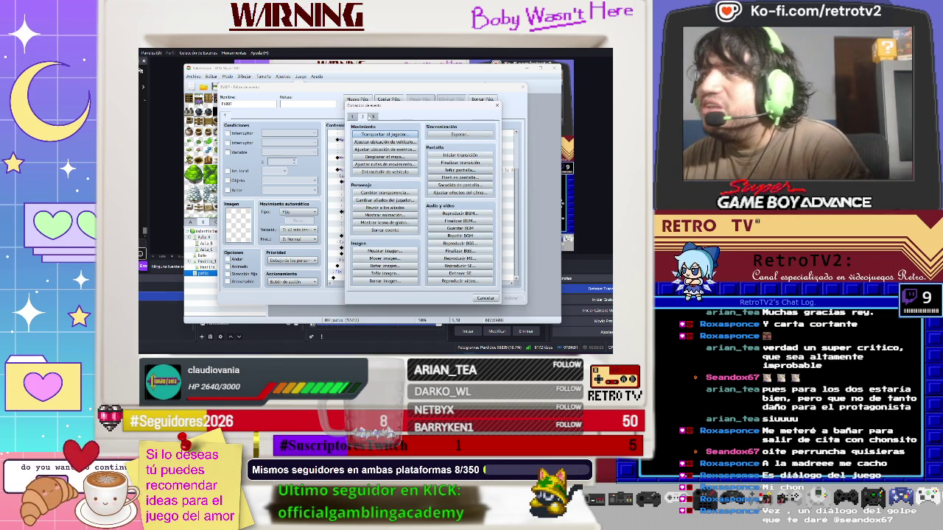
click(373, 116)
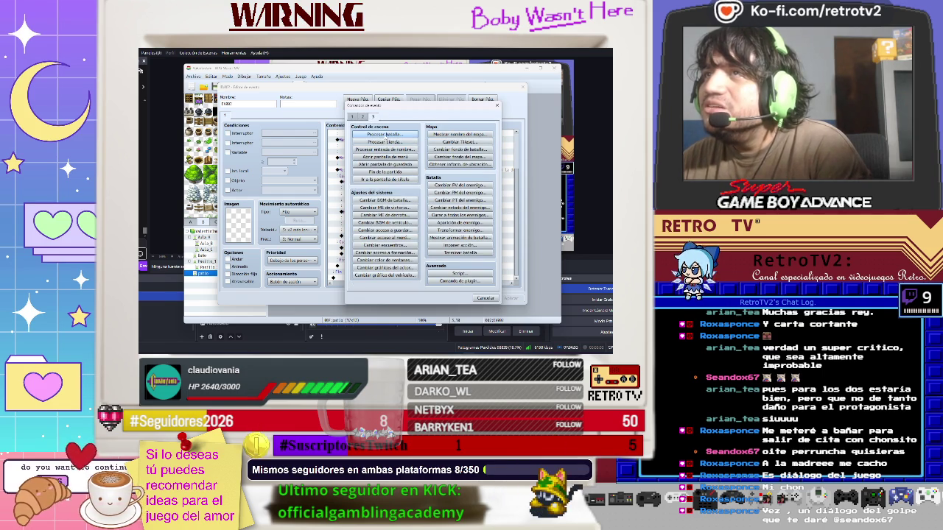
Insert a Battle Processing command against troop 0003 Orco
click(384, 134)
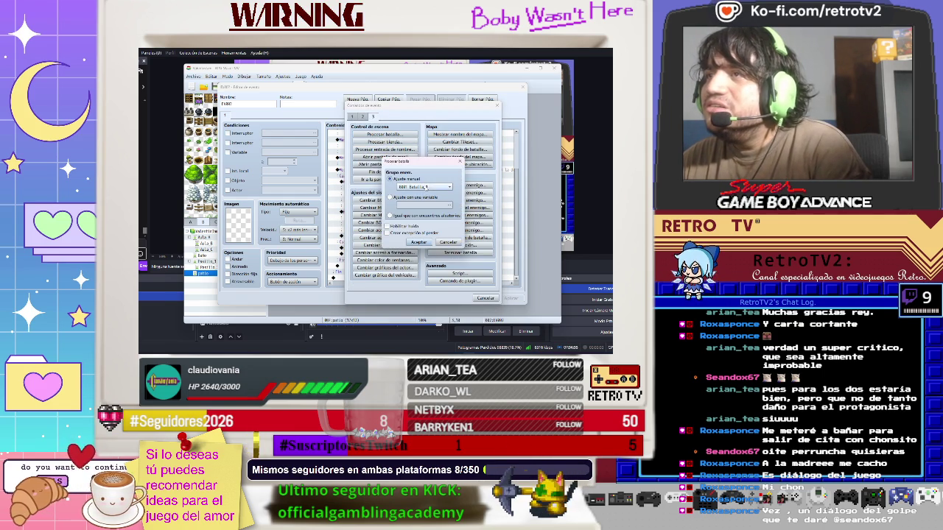
click(425, 187)
click(410, 208)
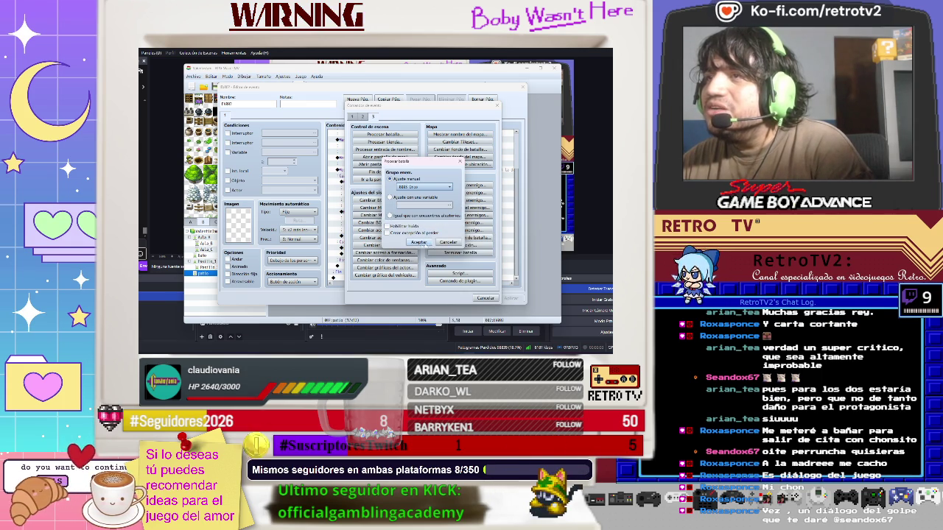
click(419, 243)
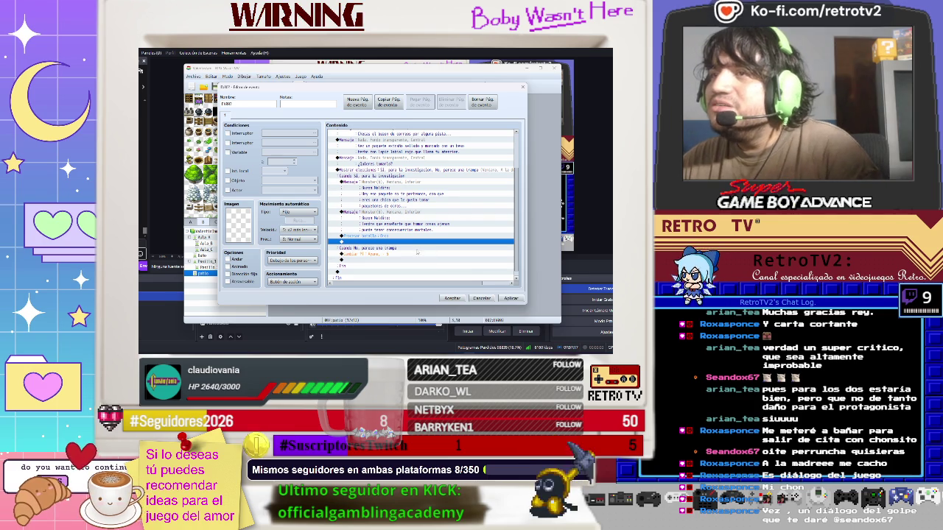
Save the patio event, then rename troop 0003 Orco ('1e d') and save the database
click(510, 298)
click(452, 297)
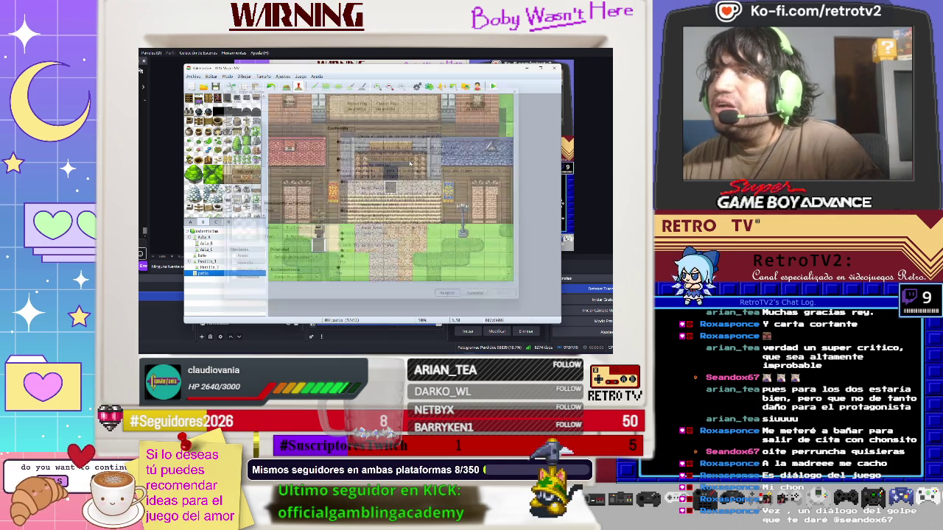
click(283, 77)
click(293, 84)
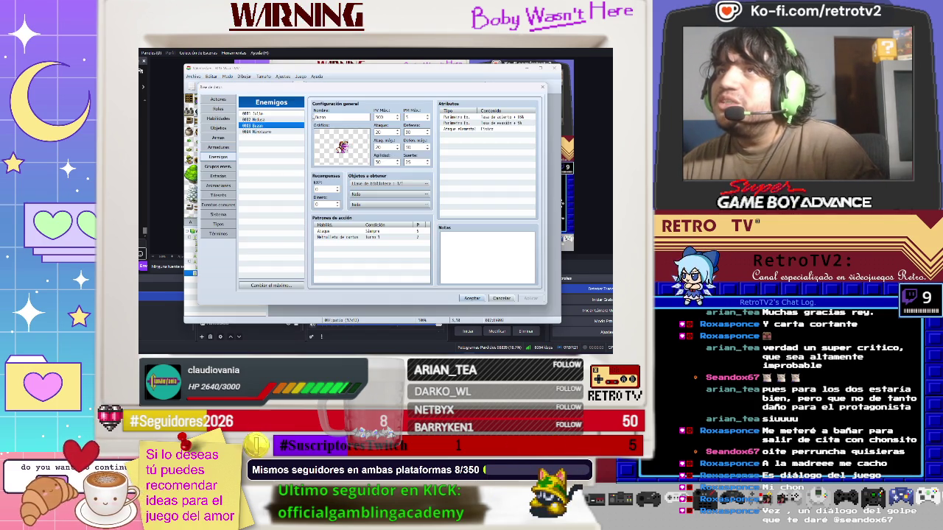
click(210, 166)
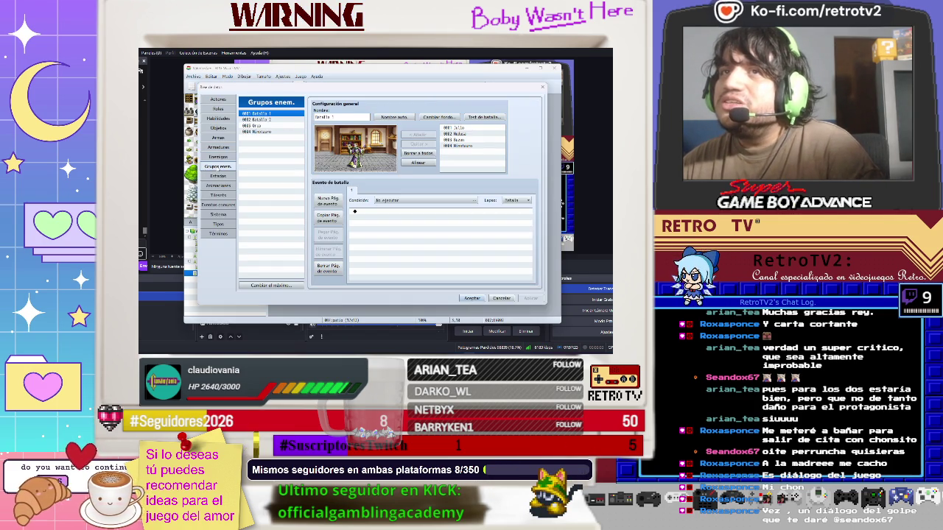
click(261, 126)
text(1)
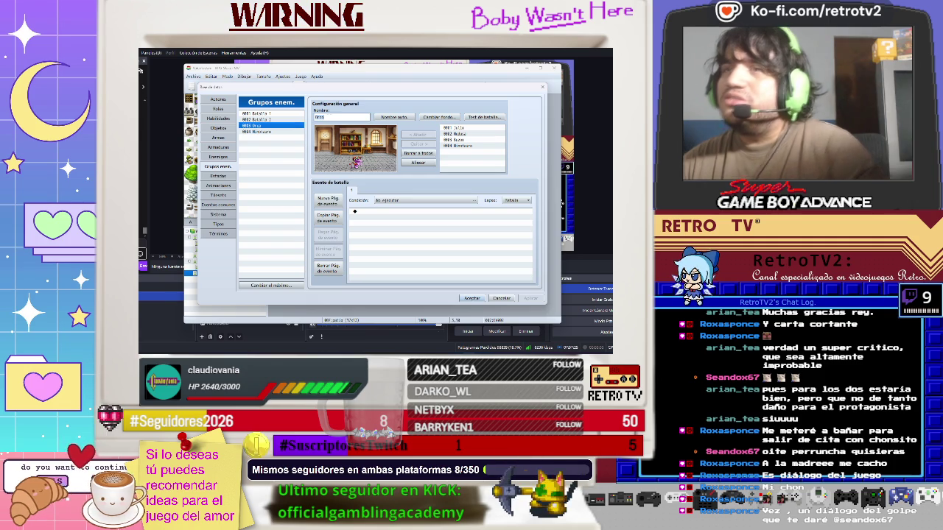
text(e)
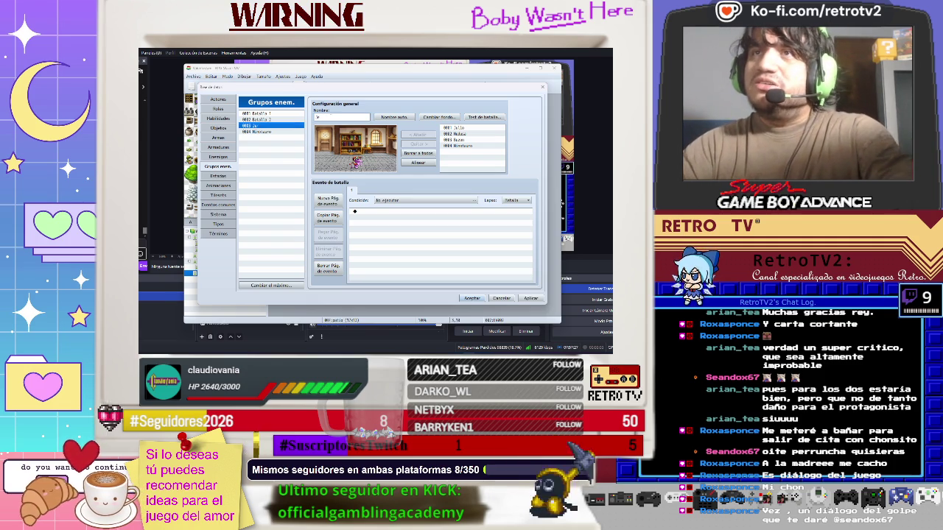
text( d)
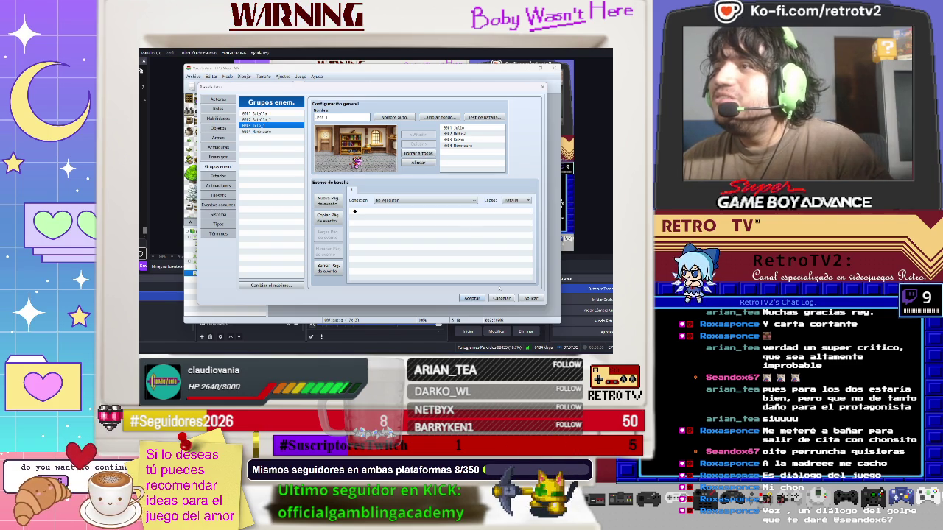
click(530, 299)
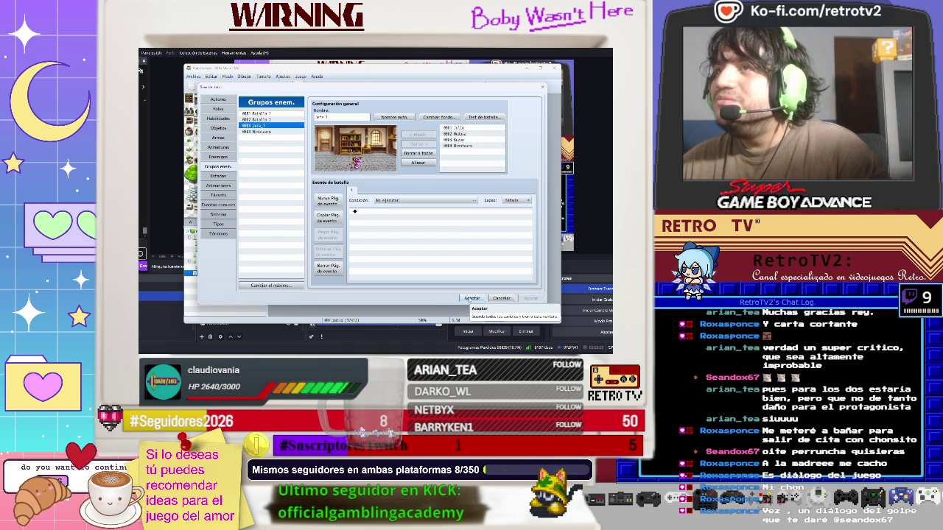
click(472, 299)
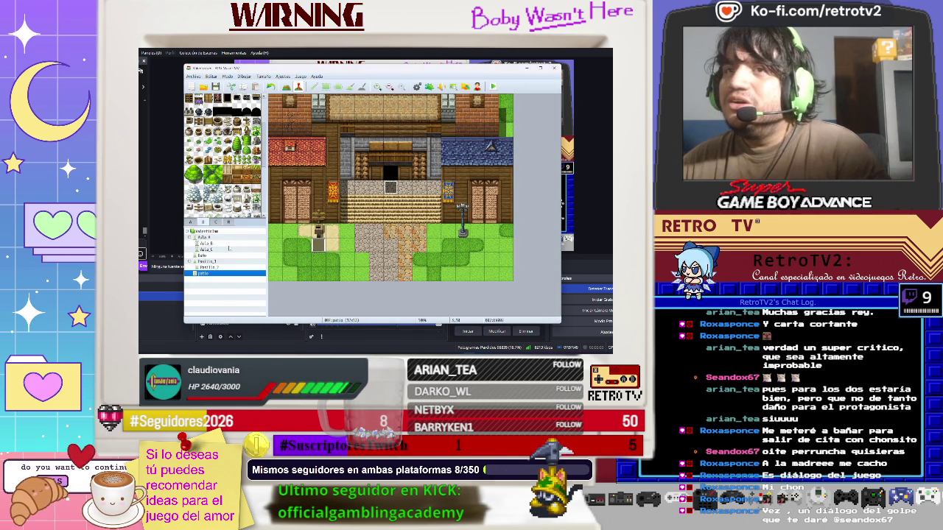
Set the player's start position on an Aula_A floor tile and launch a playtest
click(241, 236)
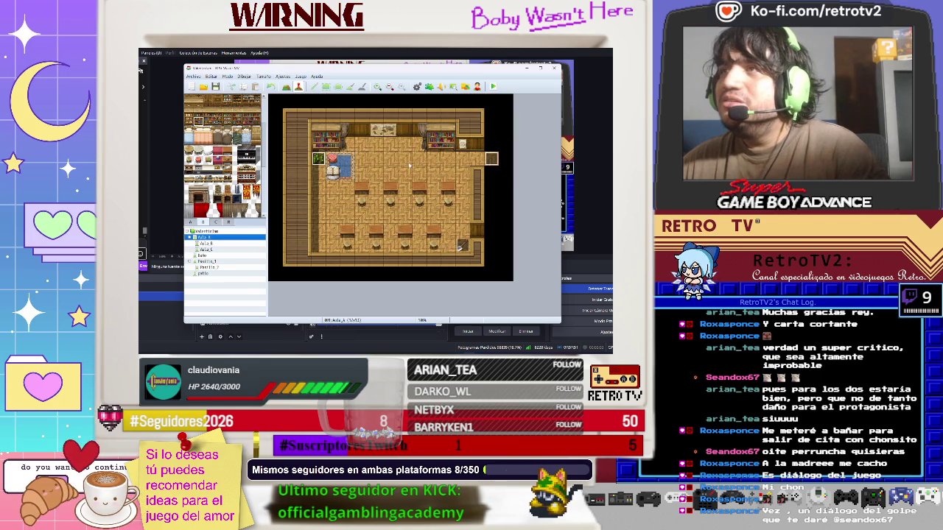
right_click(378, 187)
mouse_move(434, 263)
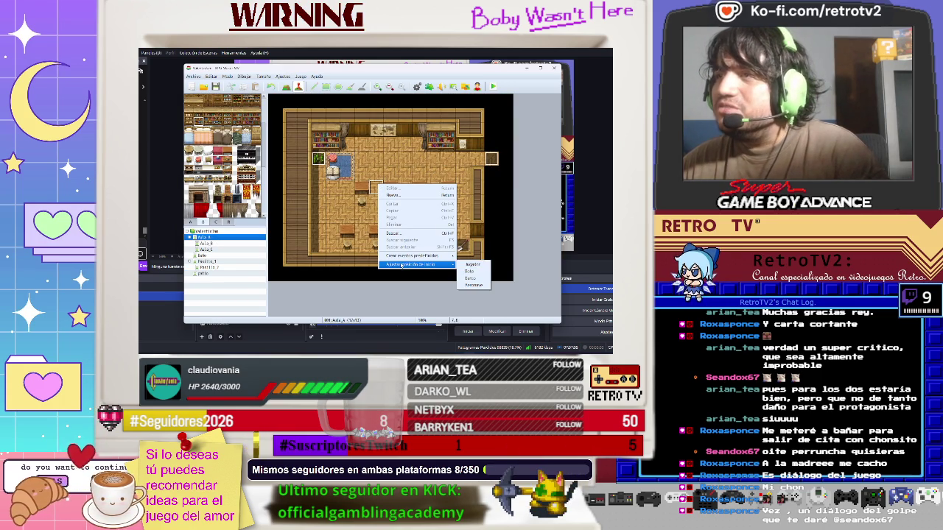
click(471, 264)
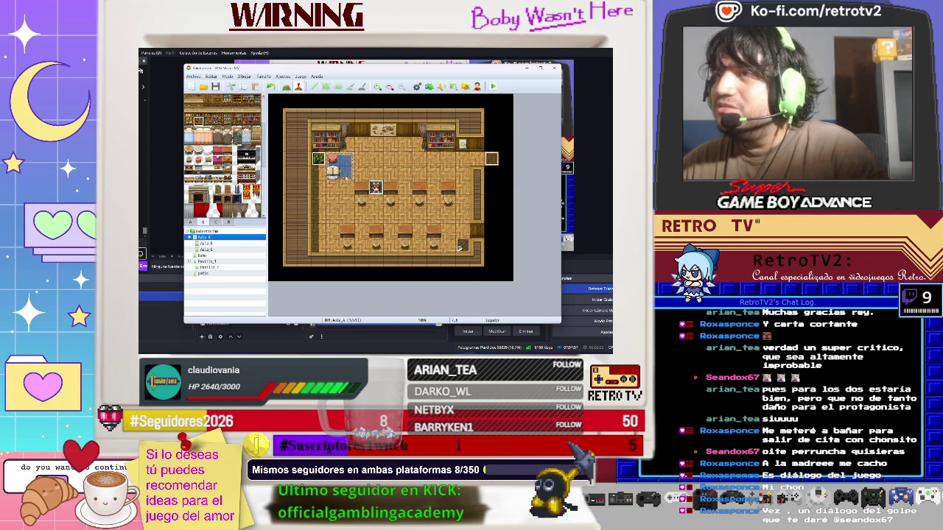
click(498, 87)
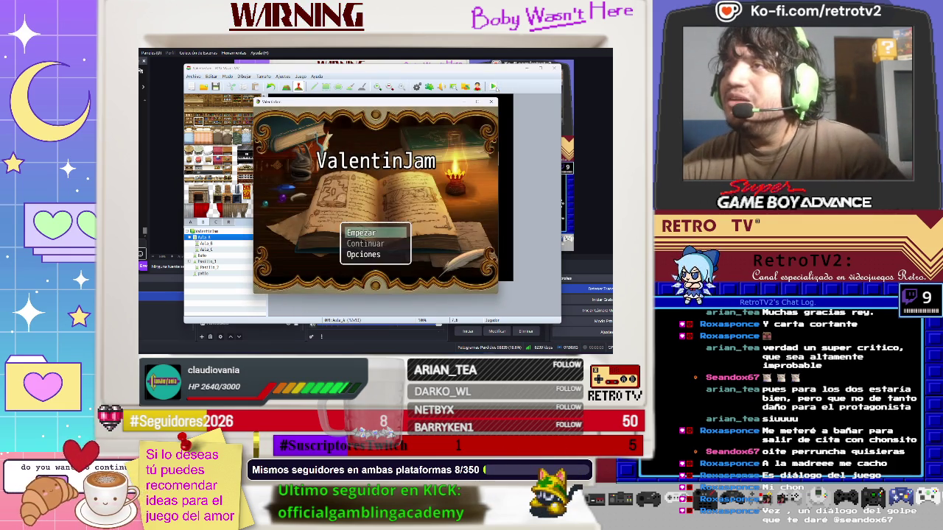
Start a new game, walk across the classroom and check Ayane's equipped weapon
key(Return)
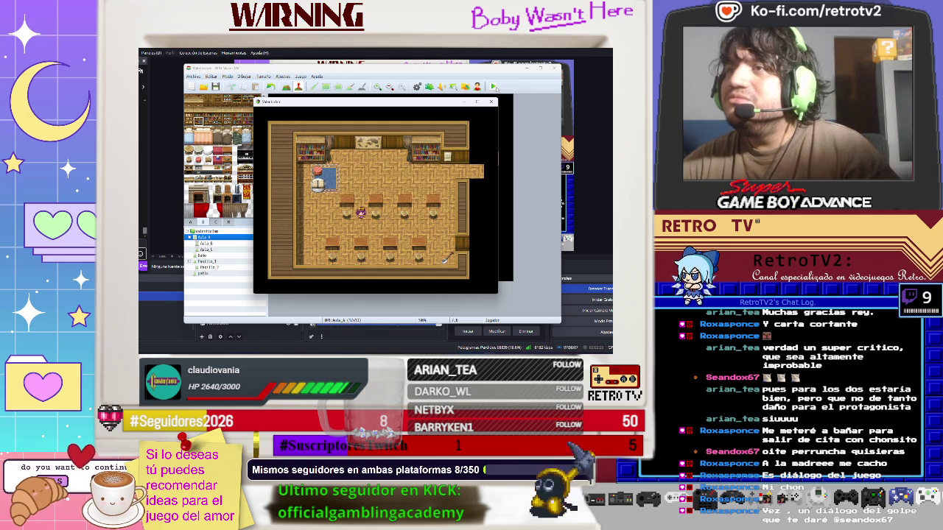
key(Right)
key(Down)
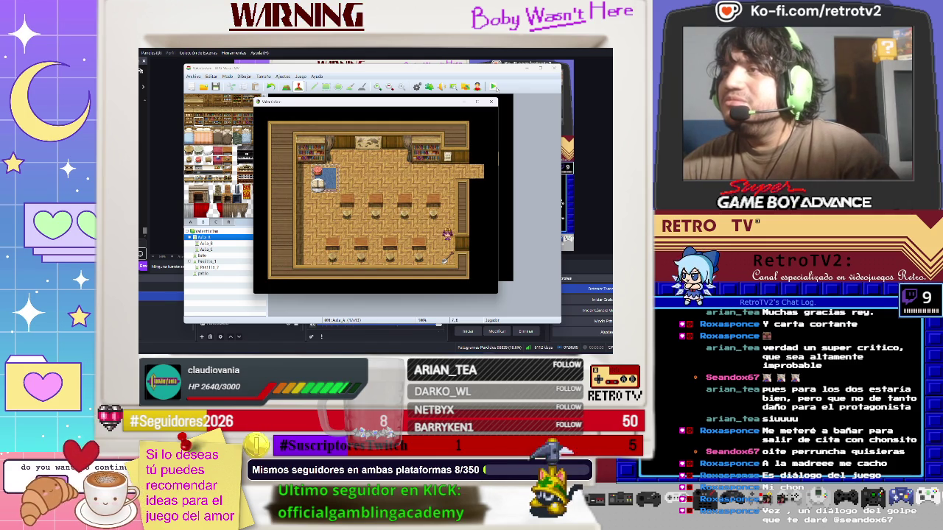
key(Up)
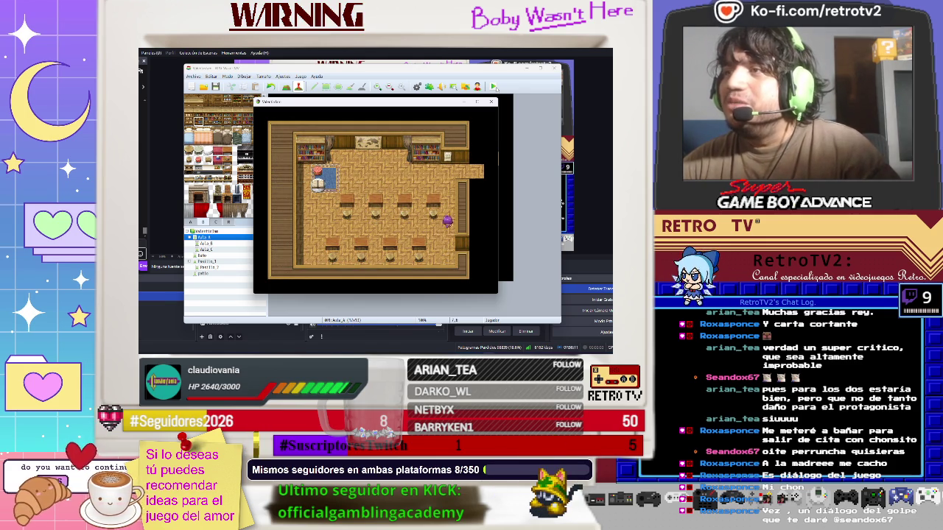
key(Escape)
key(Down)
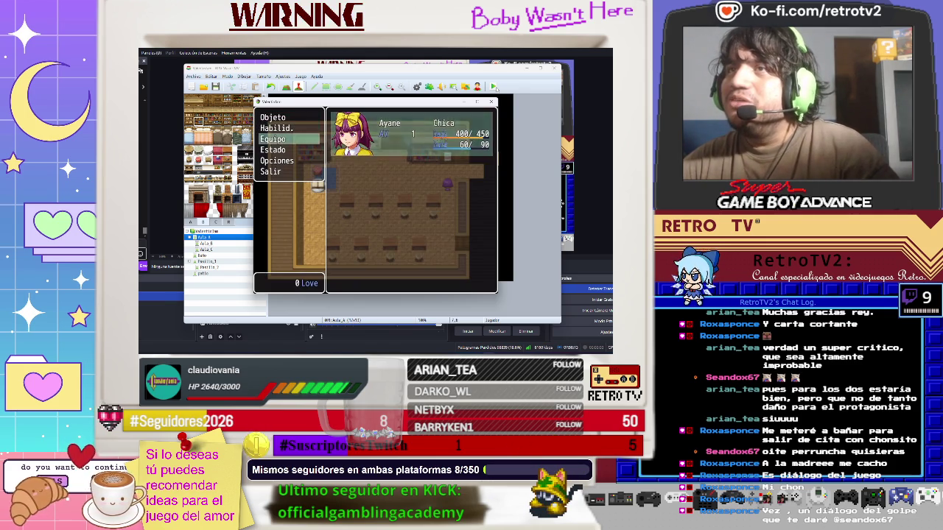
key(Return)
key(Return)
key(Return)
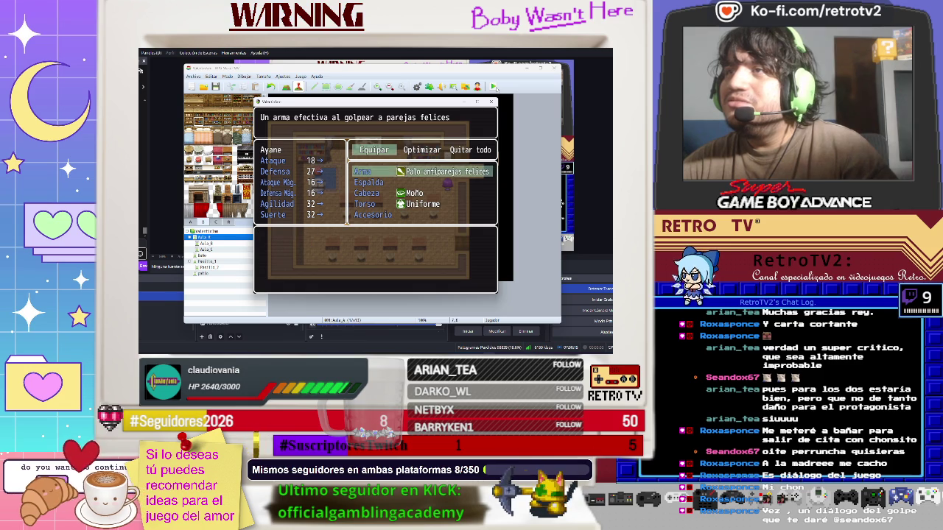
key(Escape)
key(Escape)
Walk into the corridor and equip Ayane's Mochila in the back slot, raising defence to 31
key(Right)
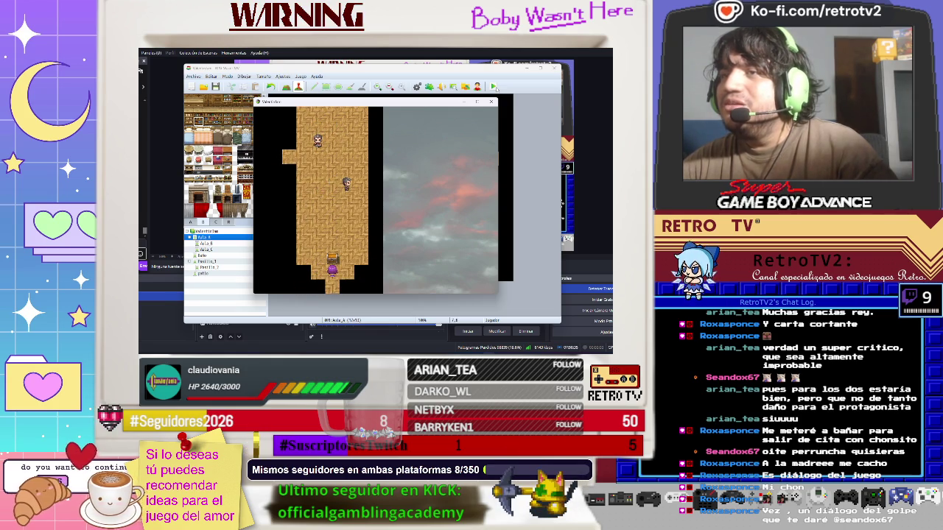
key(Return)
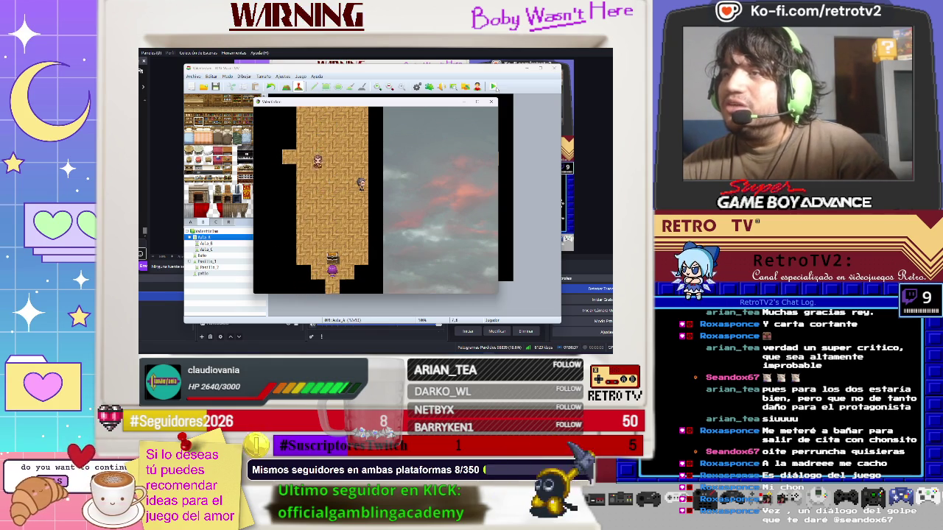
key(Escape)
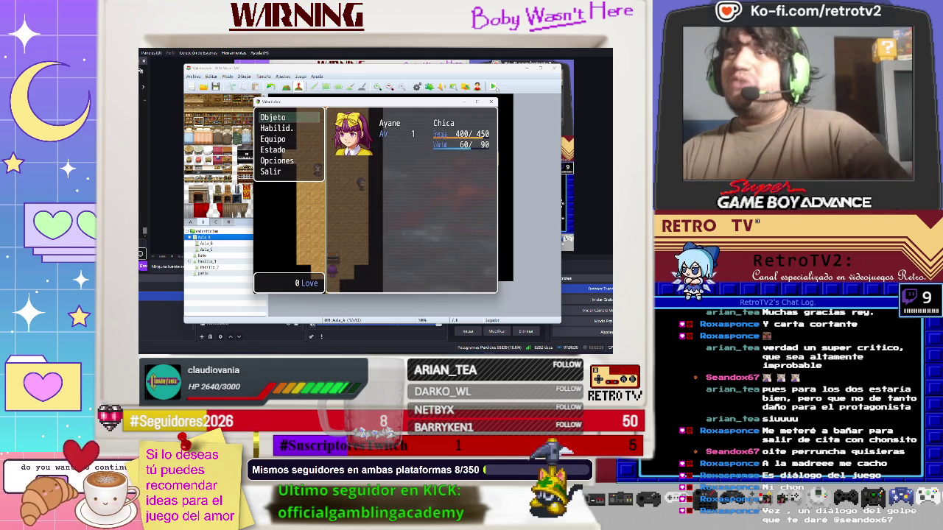
key(Down)
key(Down)
key(Return)
key(Return)
key(Return)
key(Down)
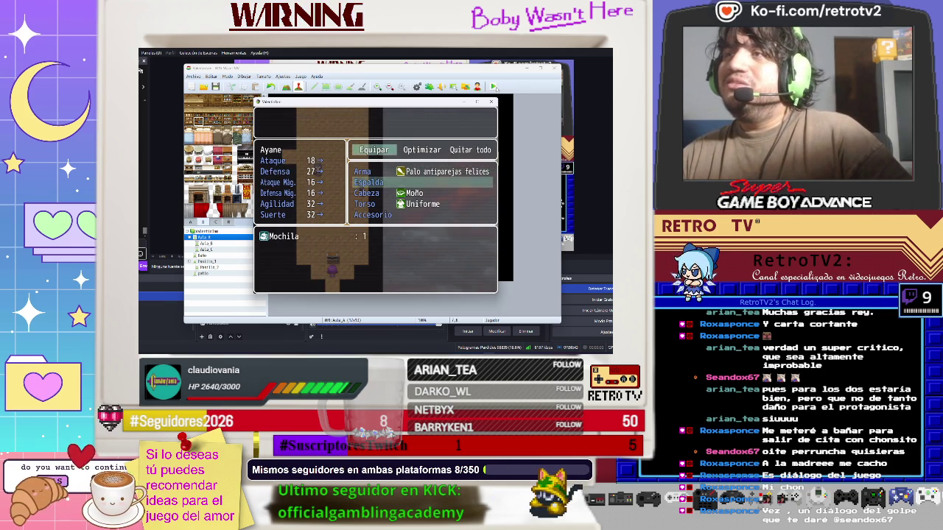
key(Escape)
key(Escape)
key(Escape)
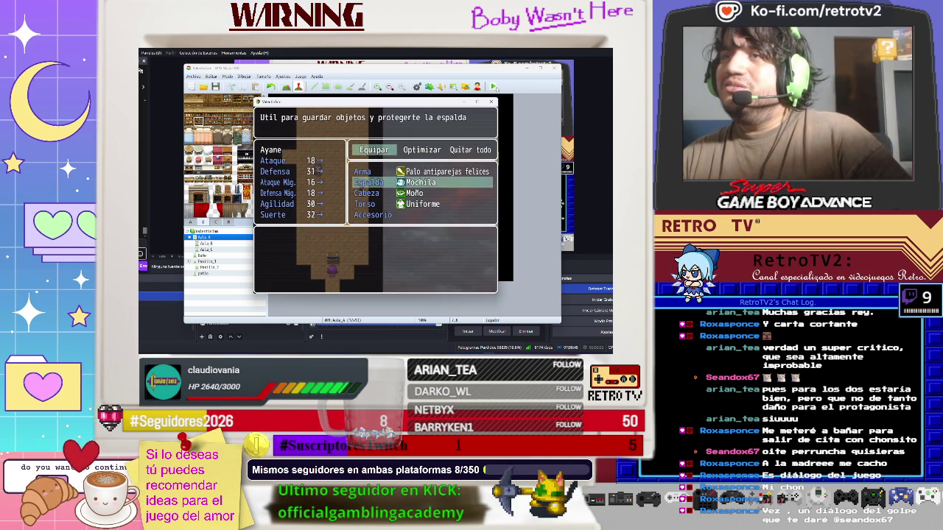
key(Down)
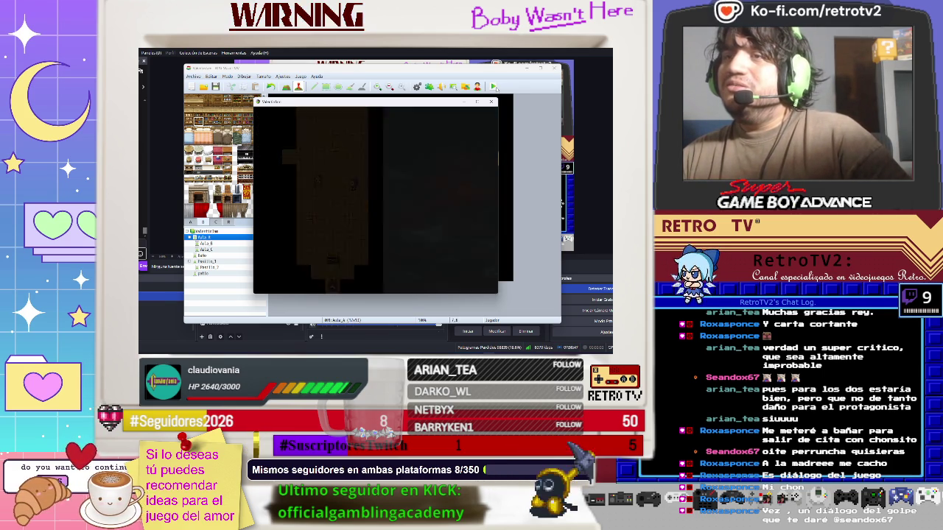
Walk to the town mailbox and read its messages until the cursed mailbox battle begins
key(Left)
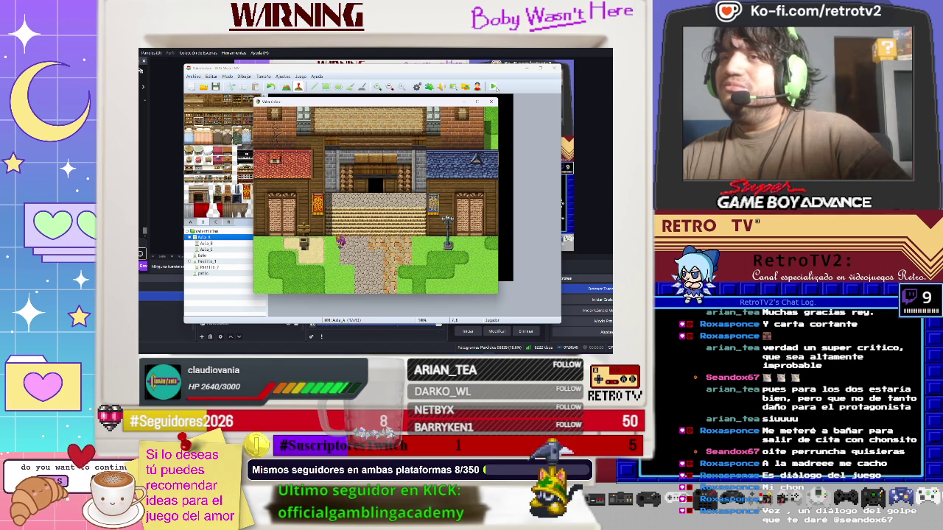
key(Down)
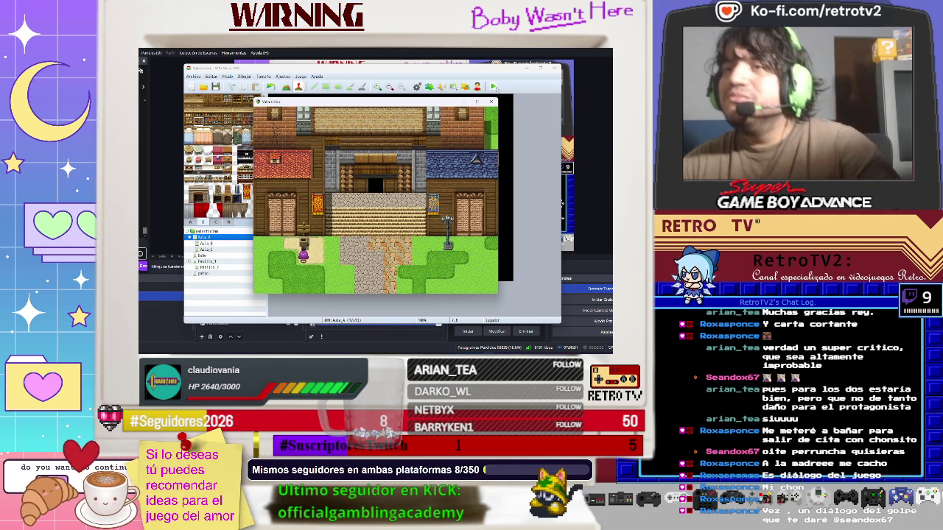
key(Return)
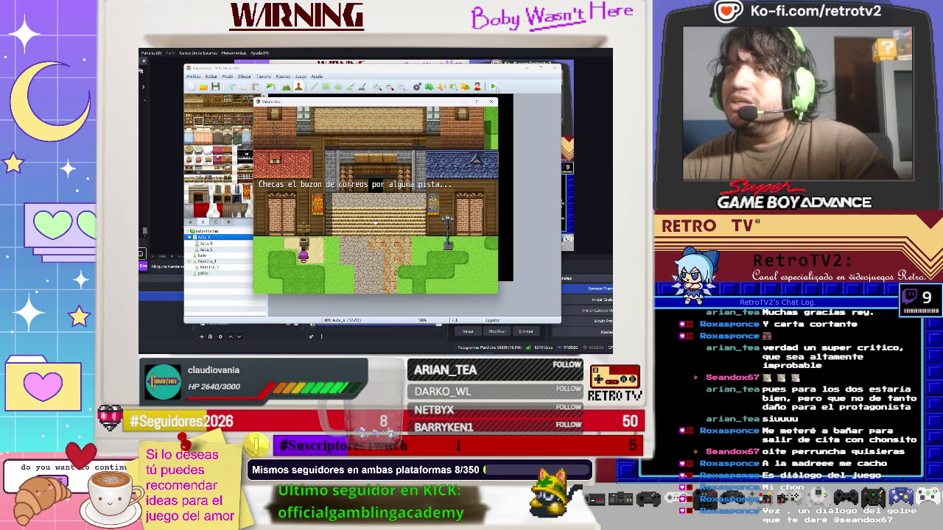
key(Return)
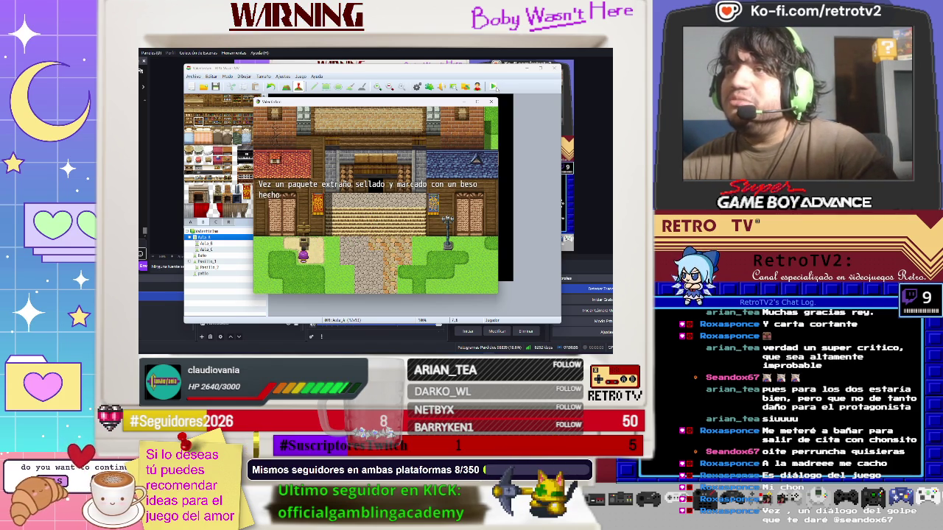
key(Return)
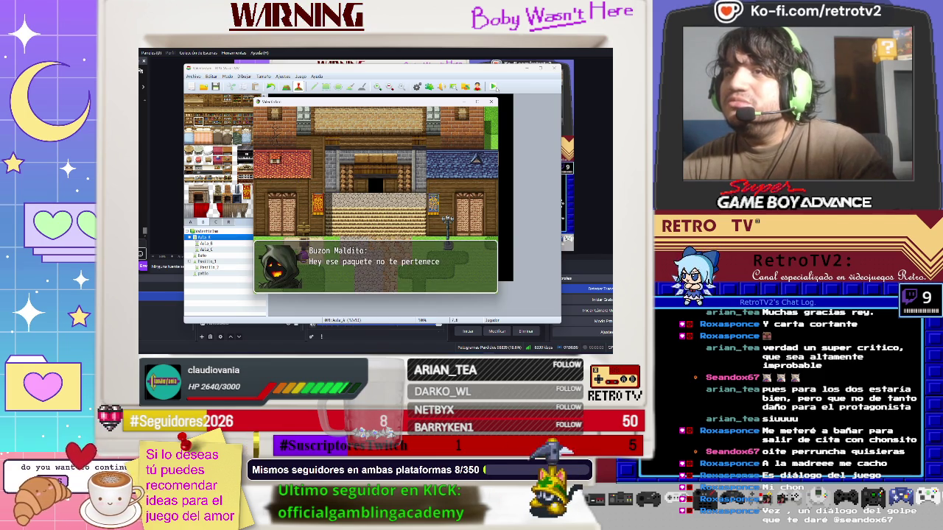
key(Return)
key(Return)
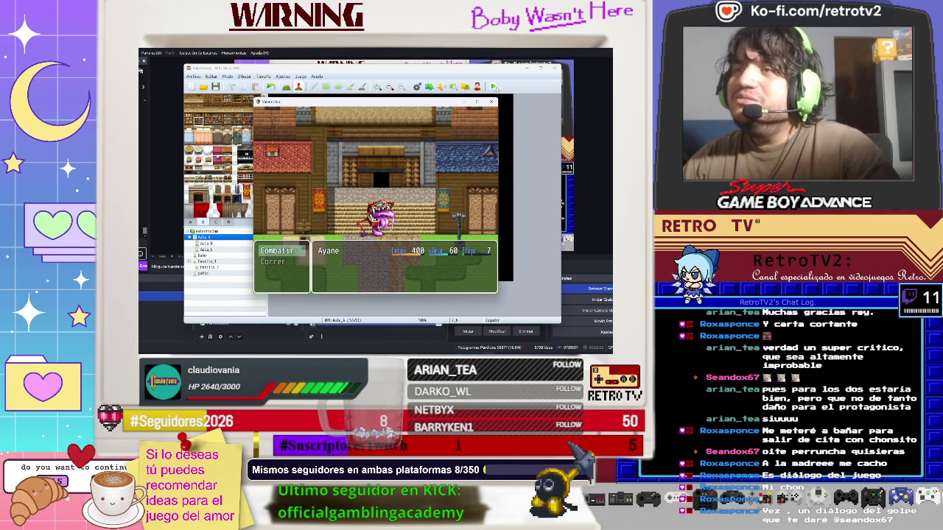
Attack the Buzon enemy over several turns, then close the playtest window
key(Return)
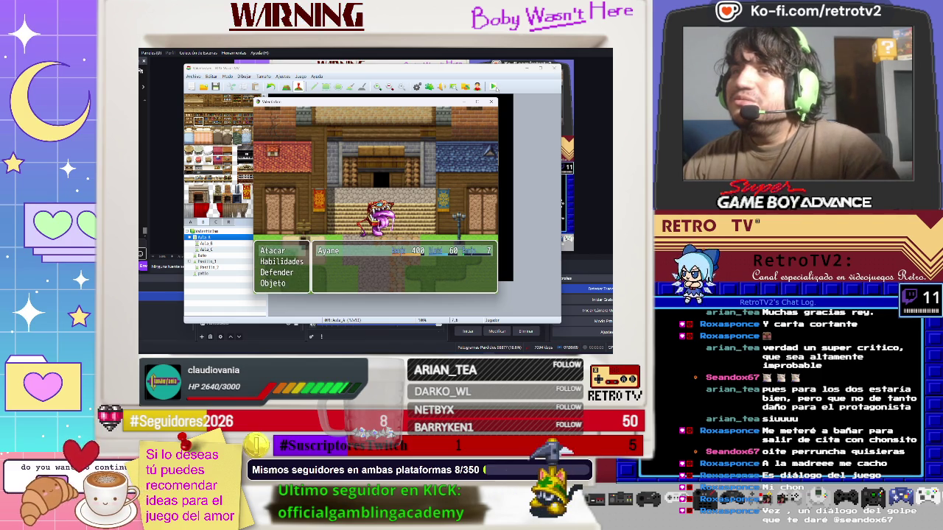
key(Up)
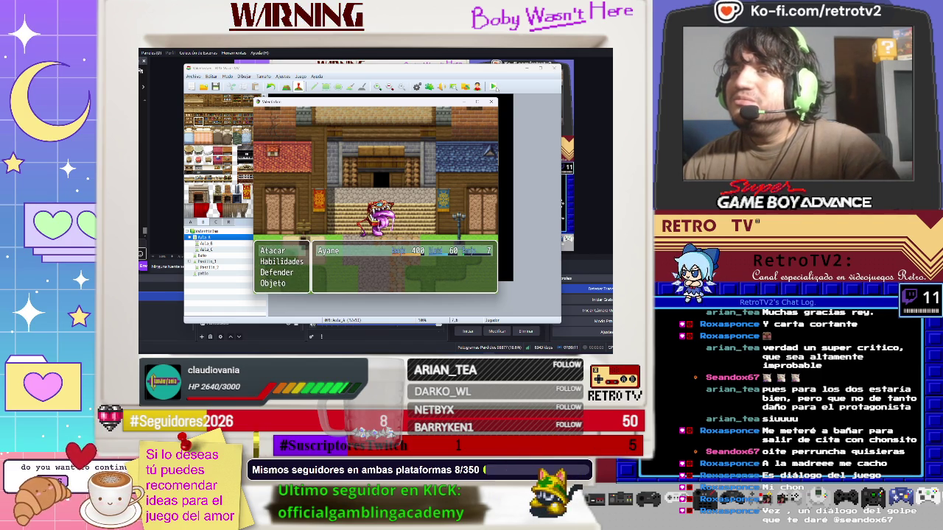
key(Return)
key(Return)
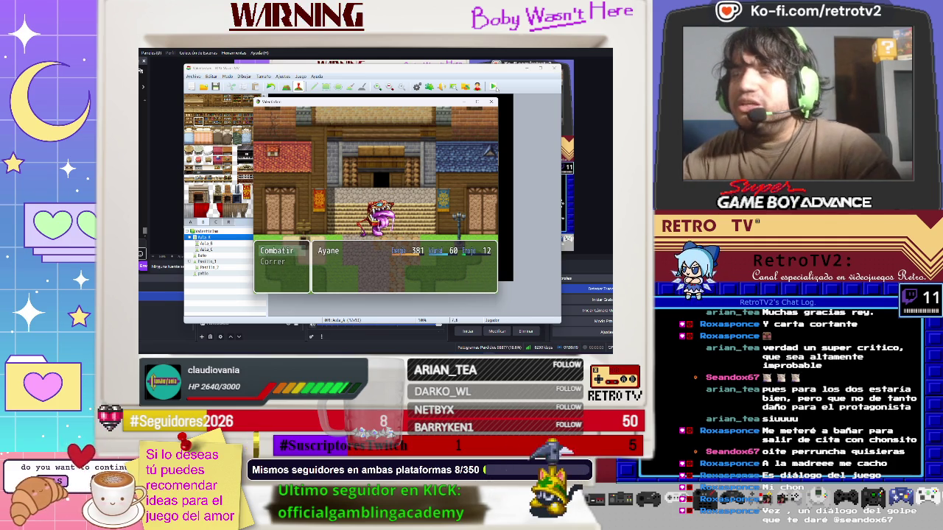
key(Return)
key(Return)
key(Return)
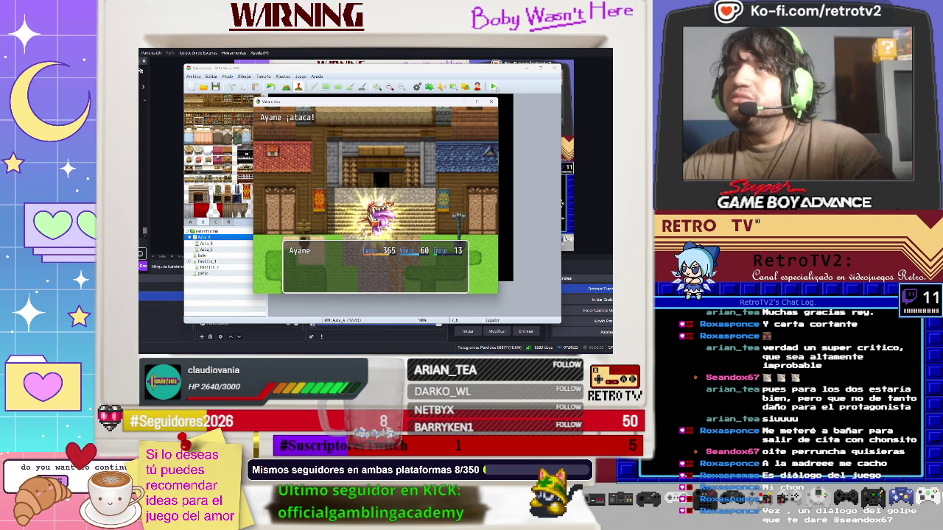
key(Return)
key(Return)
key(Return)
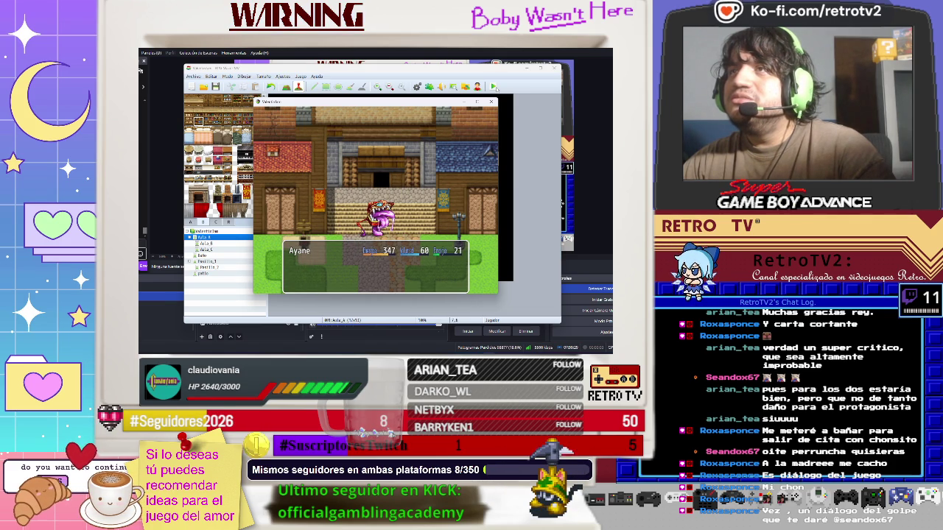
key(Return)
key(Return)
key(Return)
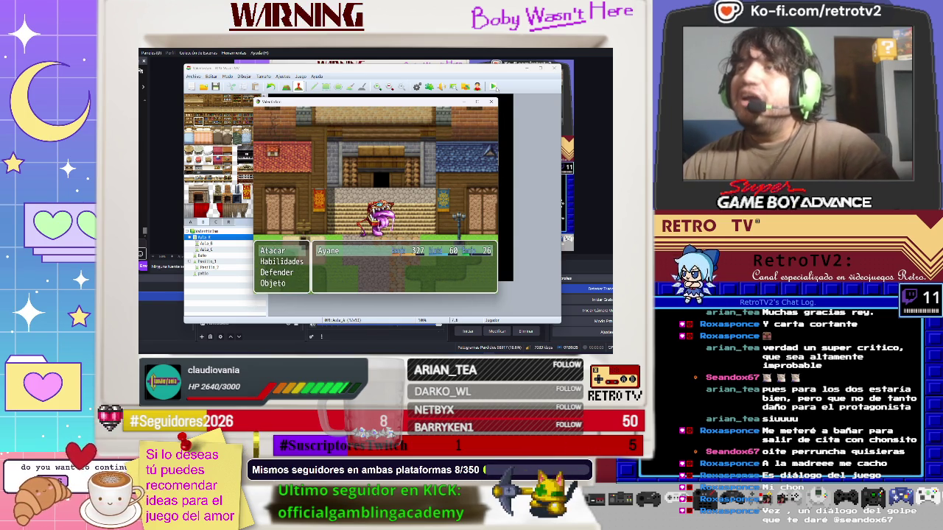
click(491, 102)
key(F9)
Confirm Buzon's Metralleta de cartas action pattern and save the Enemies database
click(218, 195)
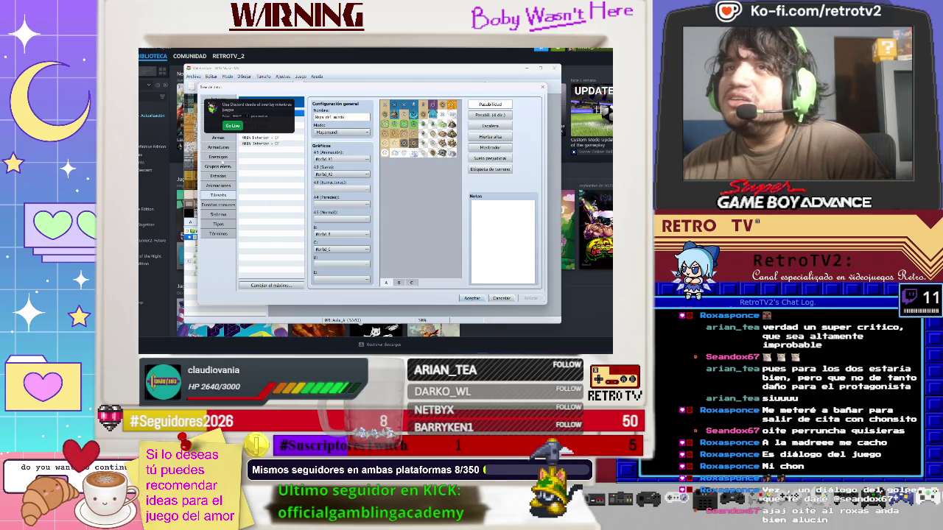
click(220, 157)
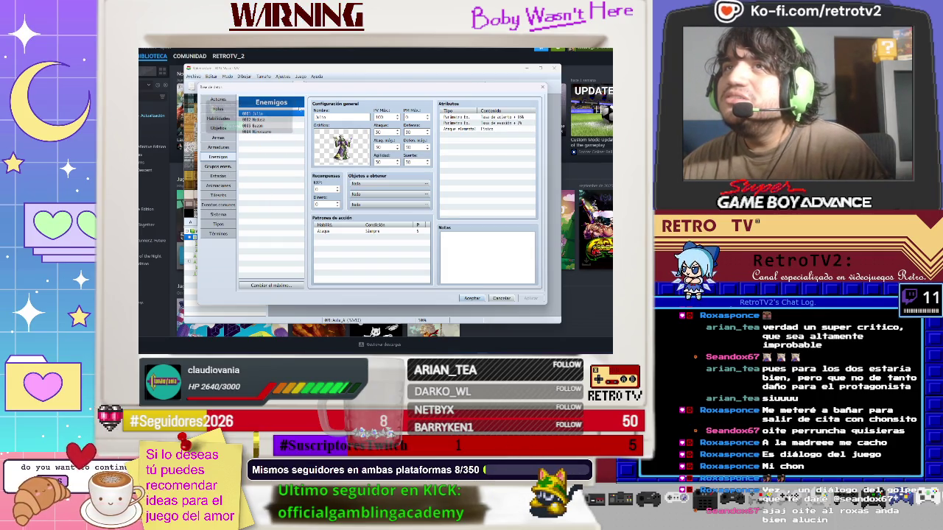
click(280, 126)
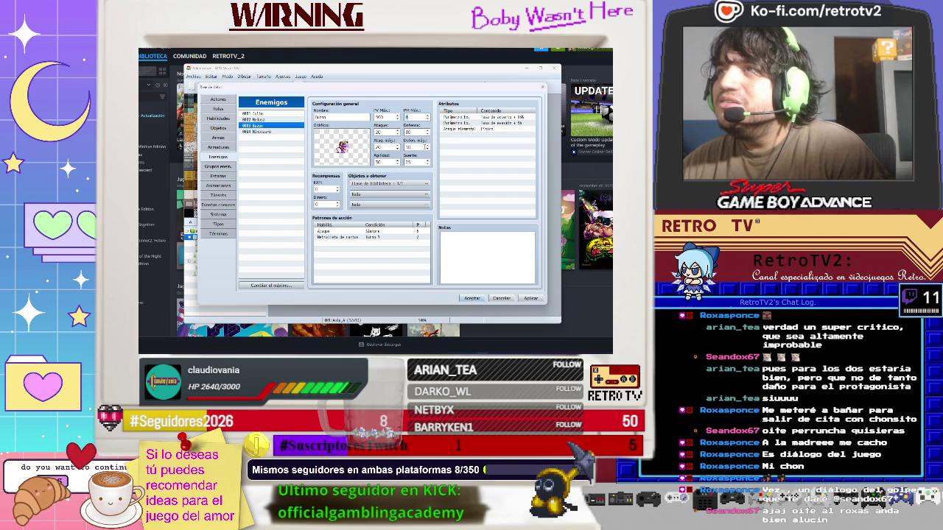
click(412, 238)
right_click(411, 240)
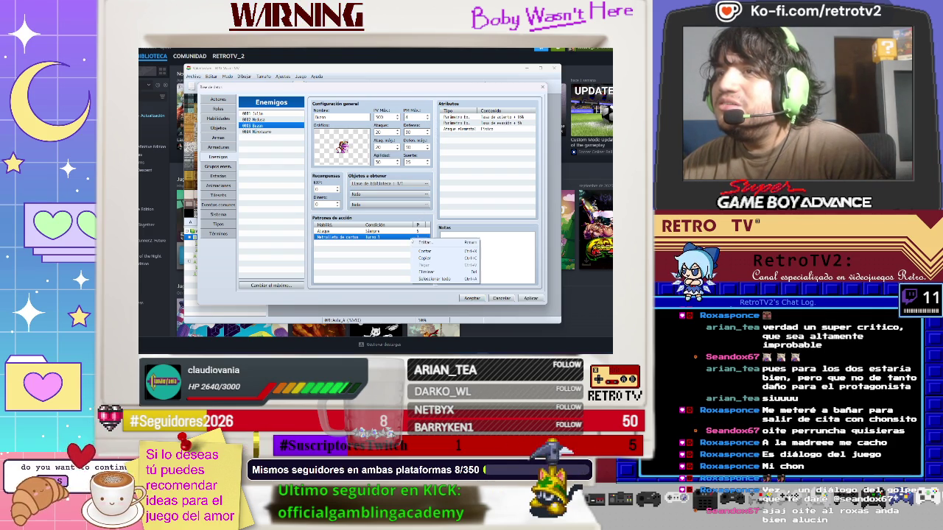
click(384, 238)
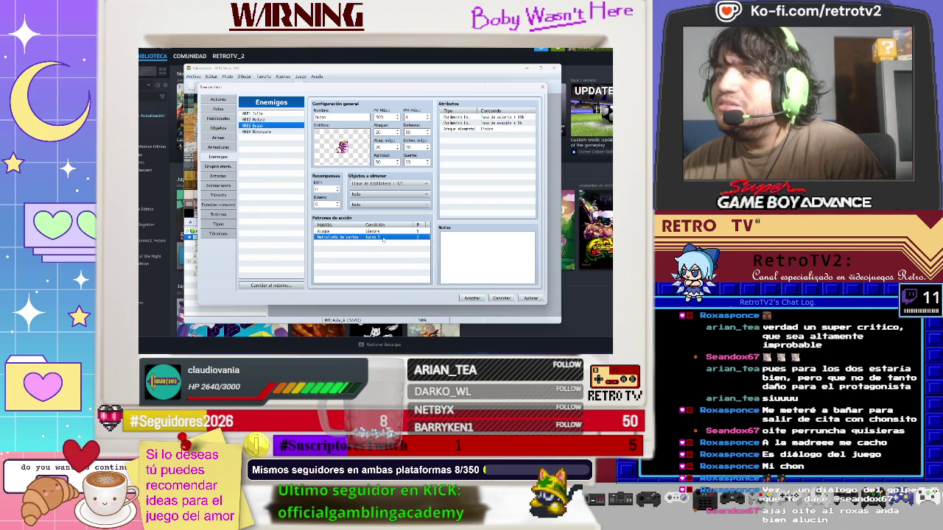
double_click(384, 239)
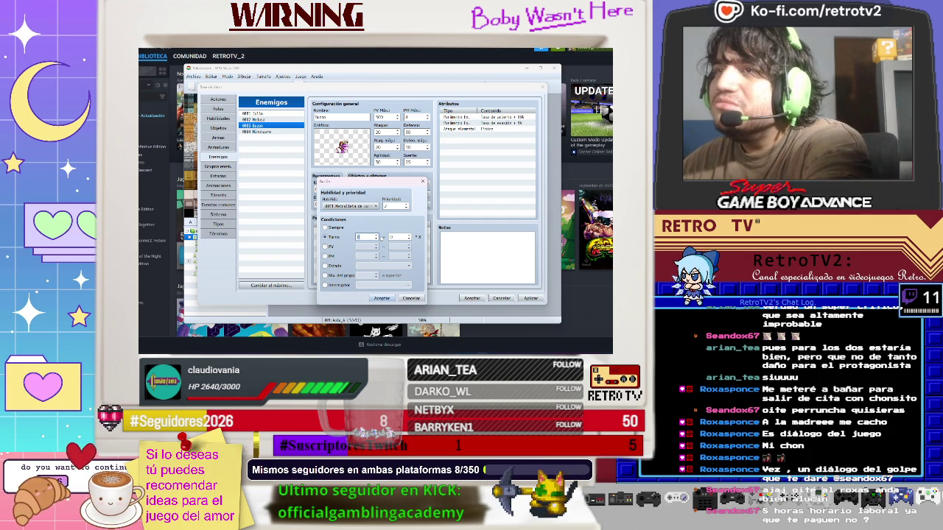
click(381, 298)
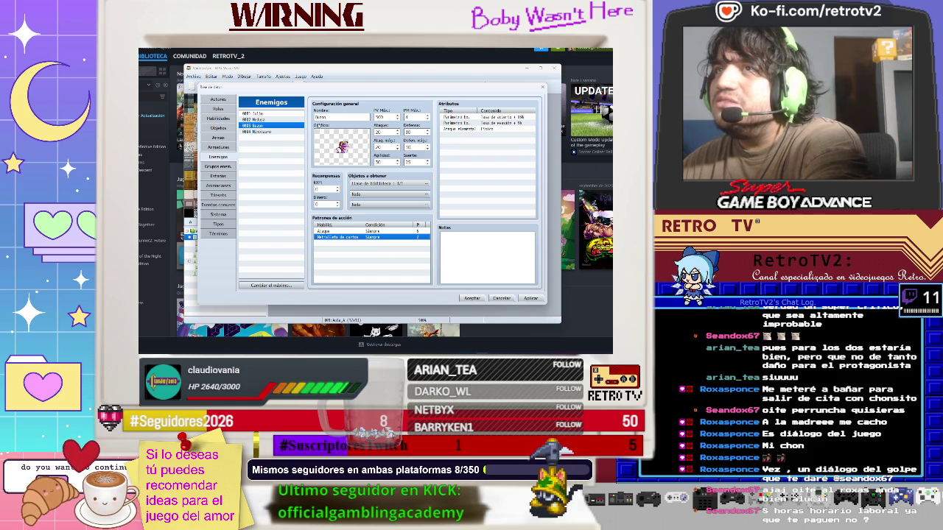
click(537, 299)
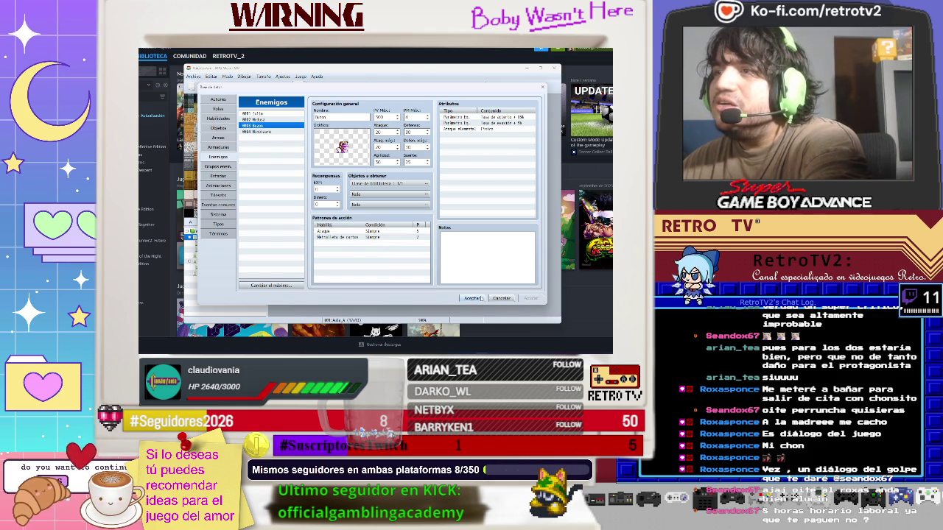
click(481, 298)
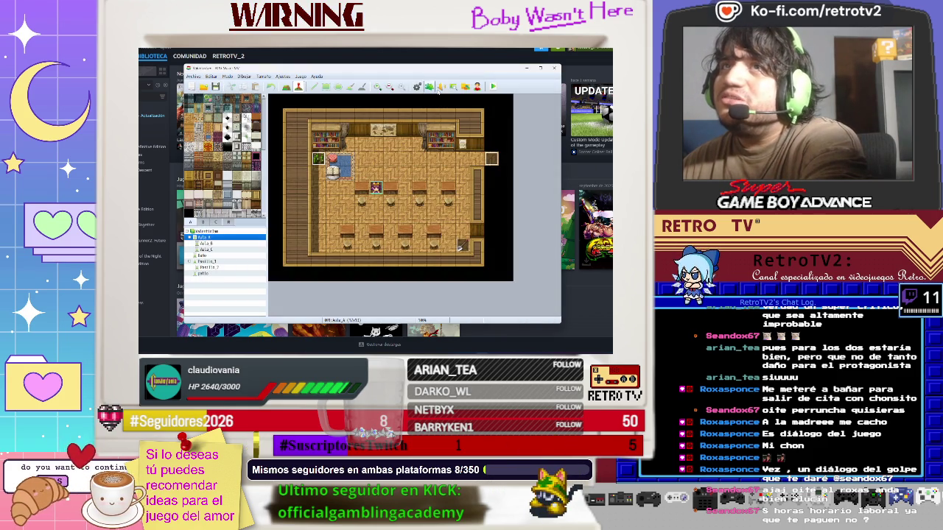
Launch a playtest and start a new game from the Empezar title menu
click(493, 86)
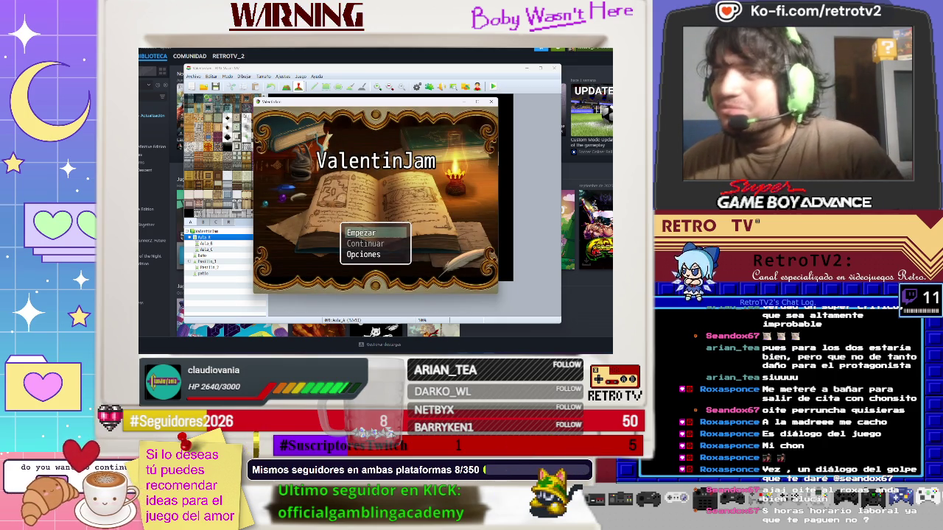
key(alt+Tab)
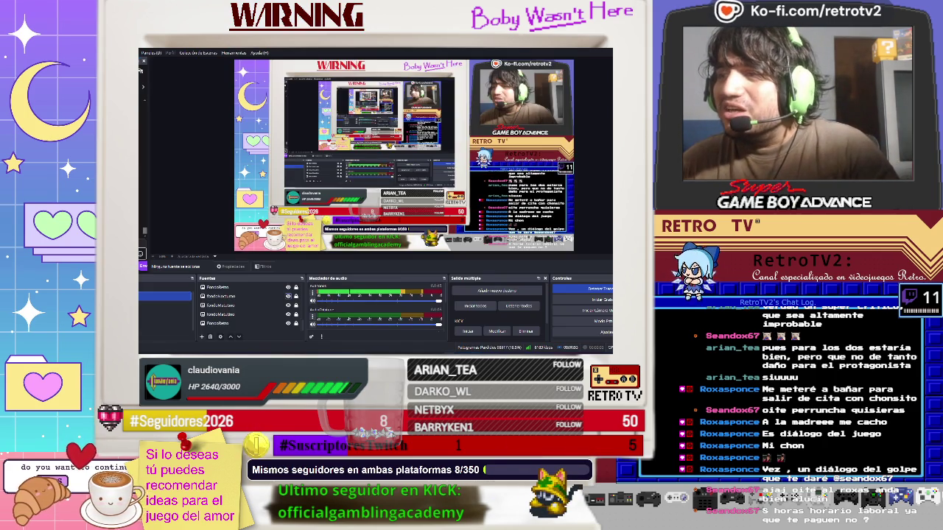
key(alt+Tab)
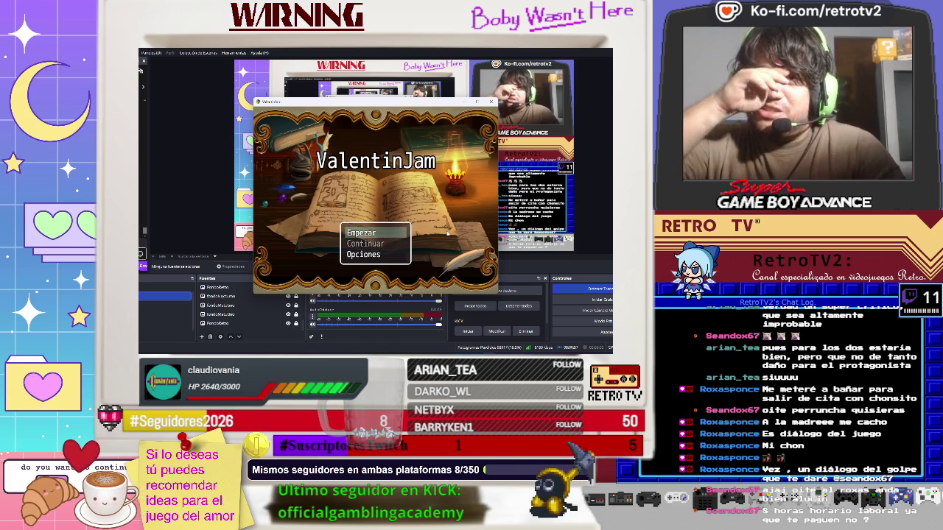
key(Return)
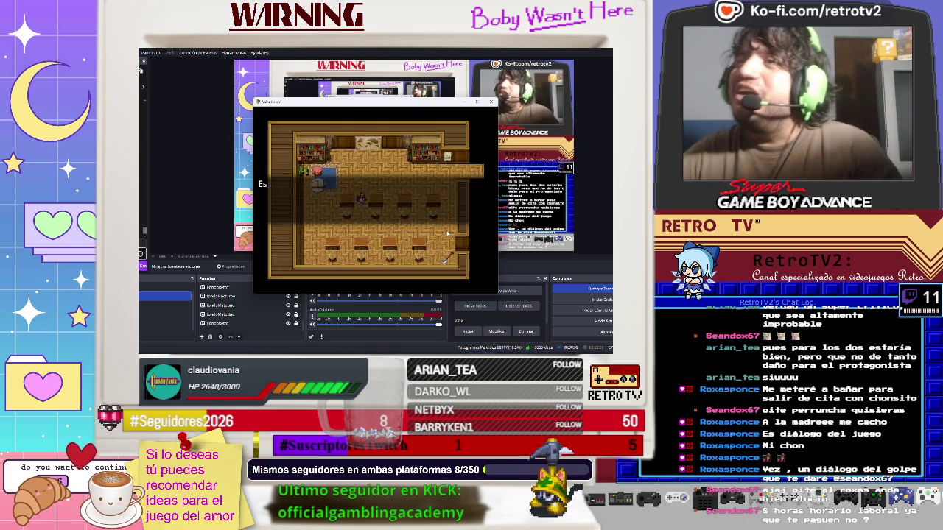
Skip the intro text and walk Ayane out of the classroom into the corridor
key(Return)
key(Return)
key(Return)
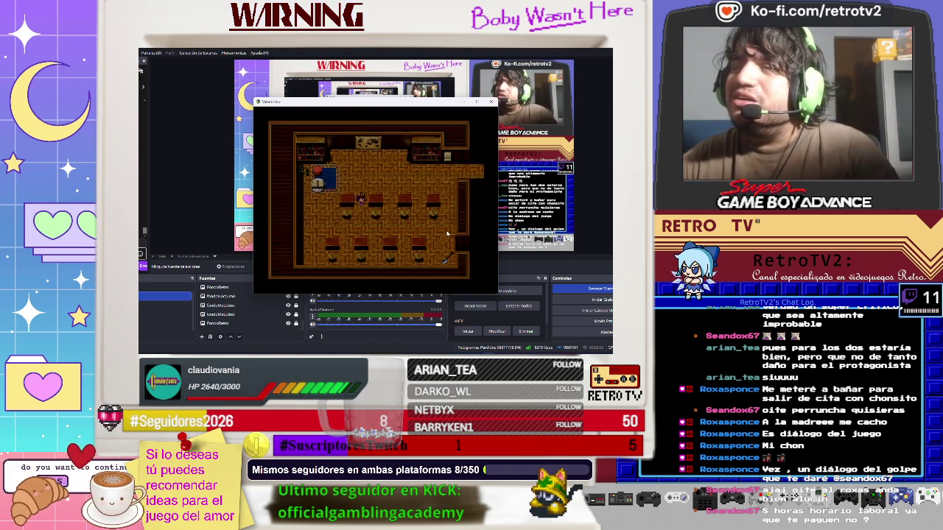
key(Up)
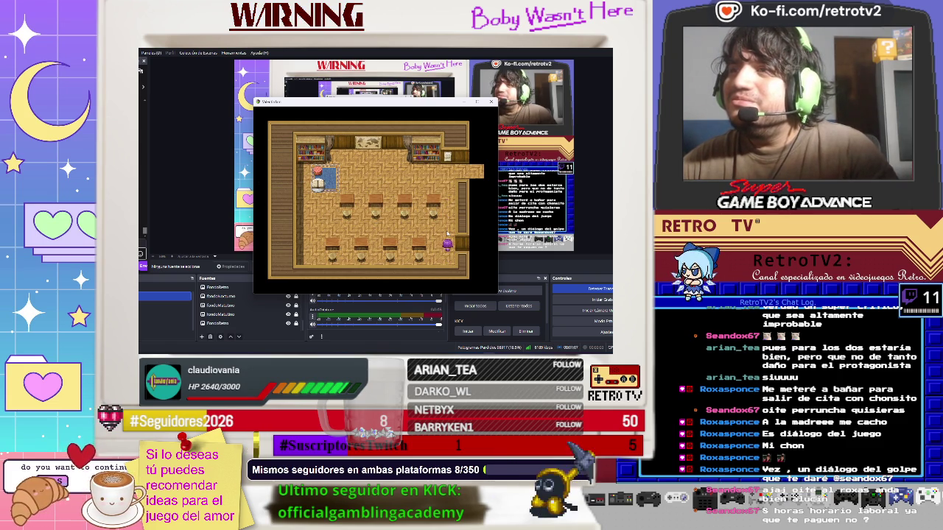
key(Right)
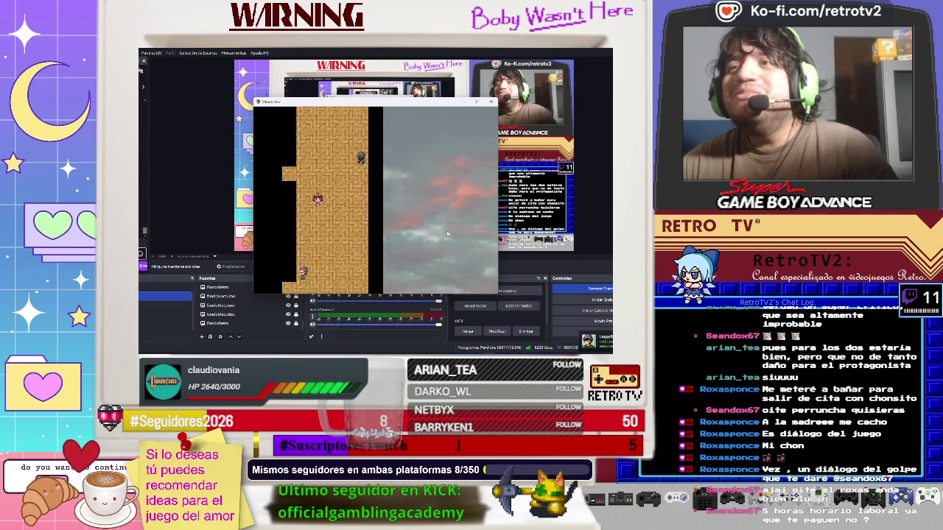
key(Up)
key(Up)
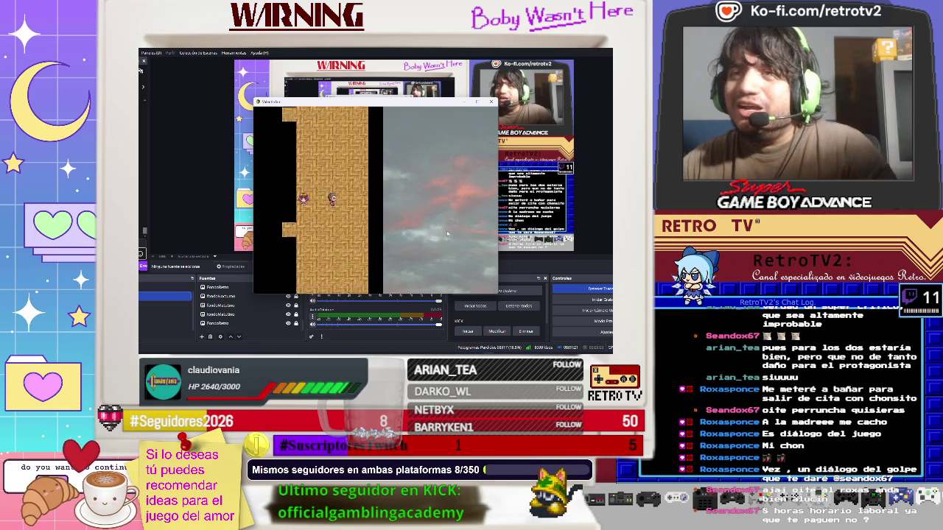
key(Down)
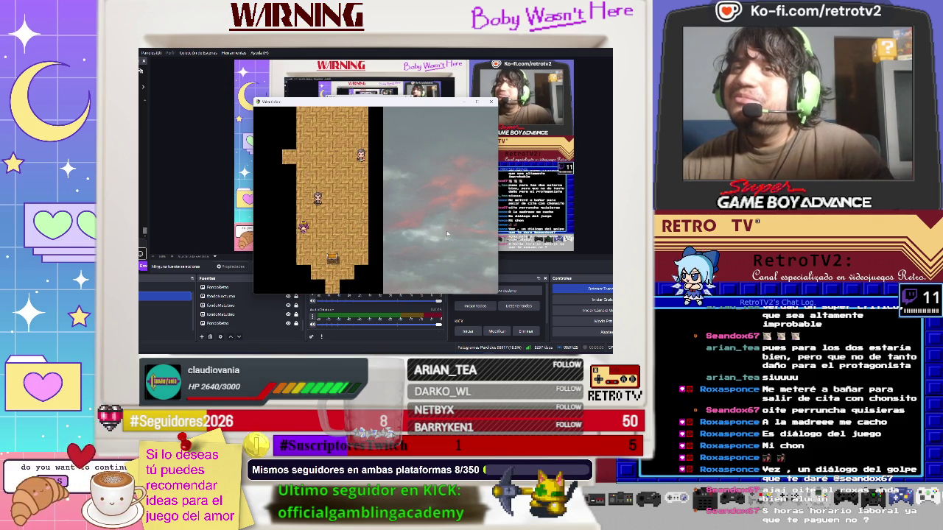
key(Escape)
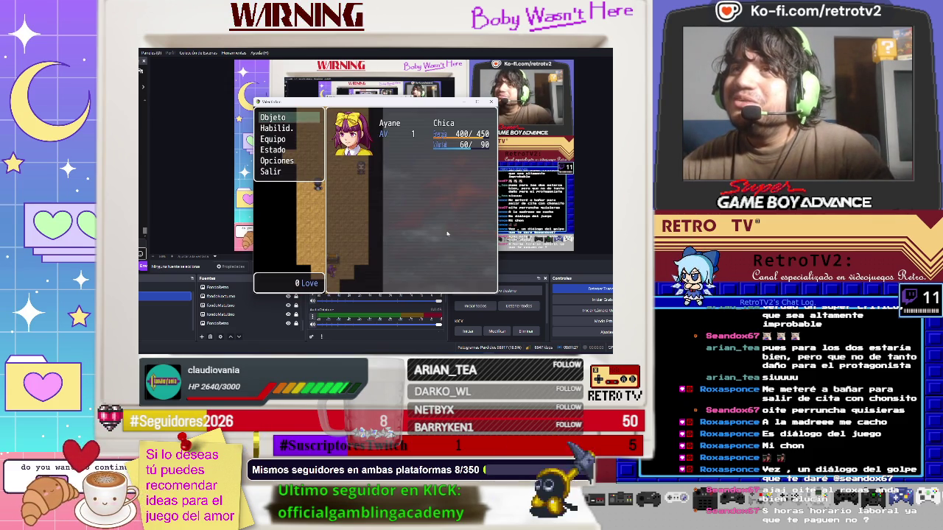
Equip Ayane with the Mochila backpack in the Espalda slot via the Equipo menu
key(Return)
key(Return)
key(Return)
key(Escape)
key(Escape)
key(Escape)
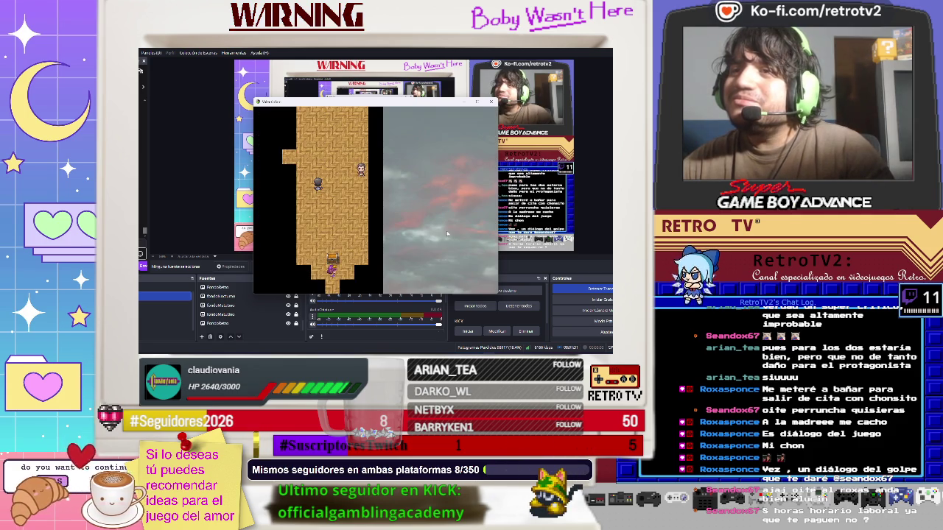
key(Down)
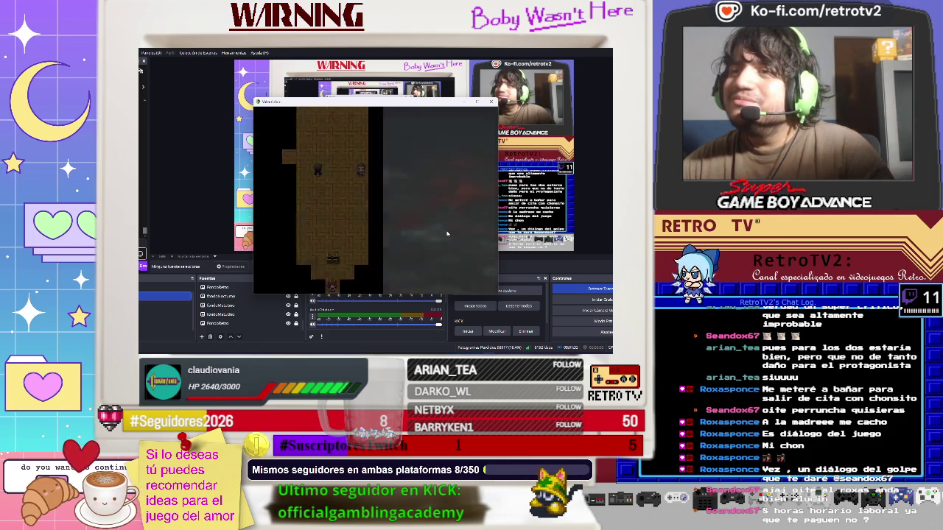
key(Escape)
key(Down)
key(Down)
key(Down)
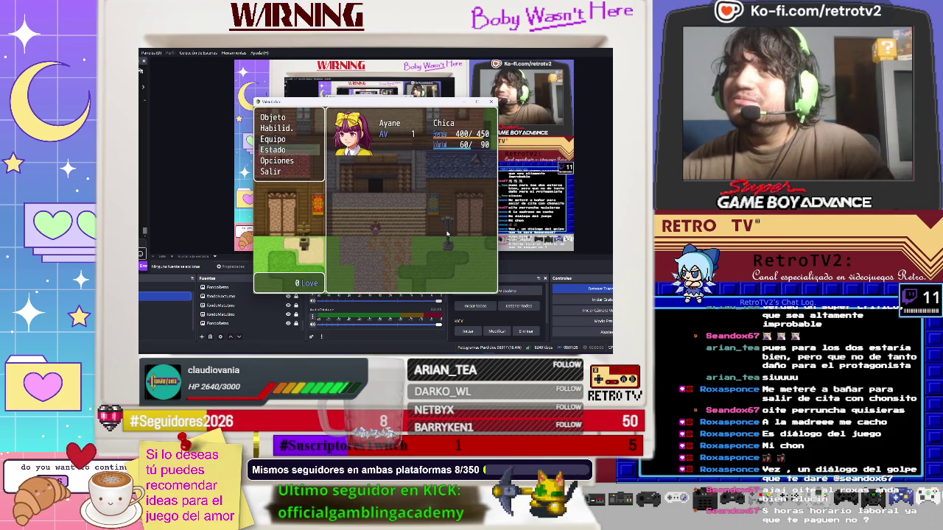
key(Return)
key(Up)
key(Return)
key(Return)
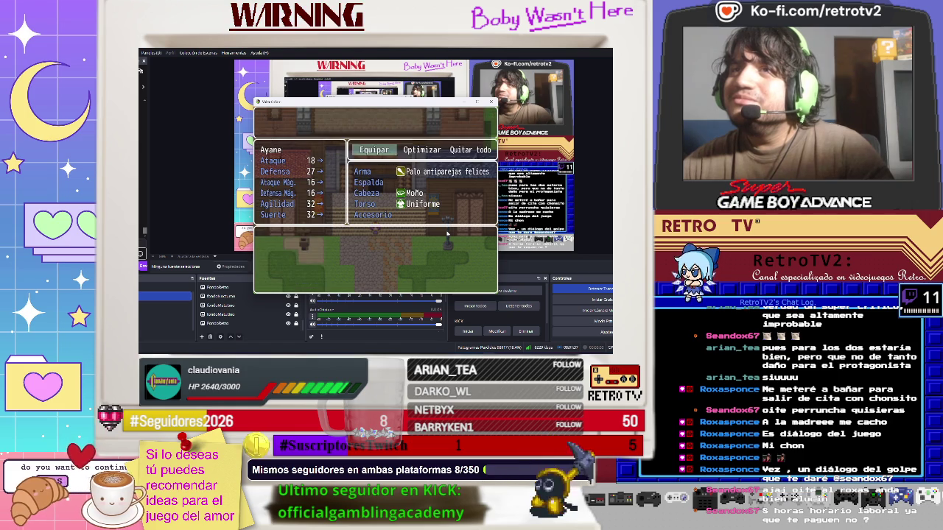
key(Return)
key(Down)
key(Escape)
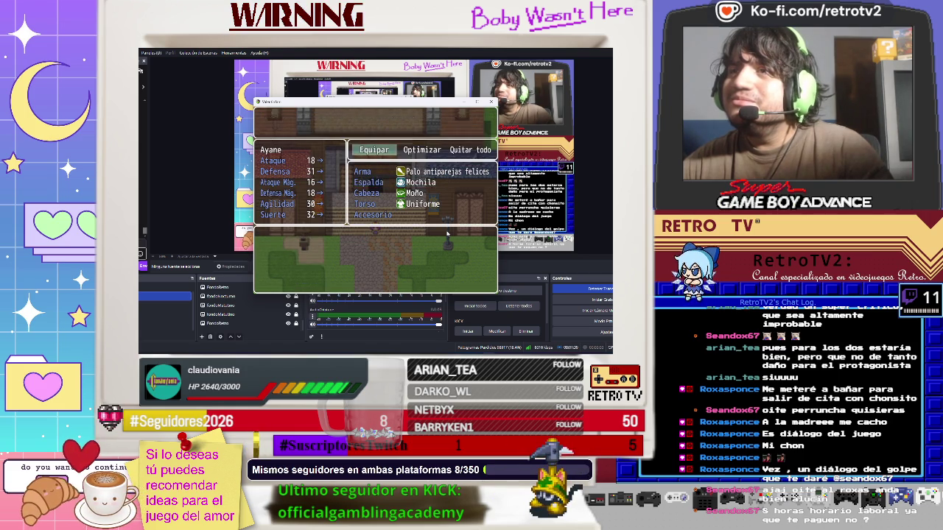
key(Escape)
key(Escape)
key(Escape)
key(Escape)
Walk to the cursed mailbox and examine it to start the battle
key(Down)
key(Left)
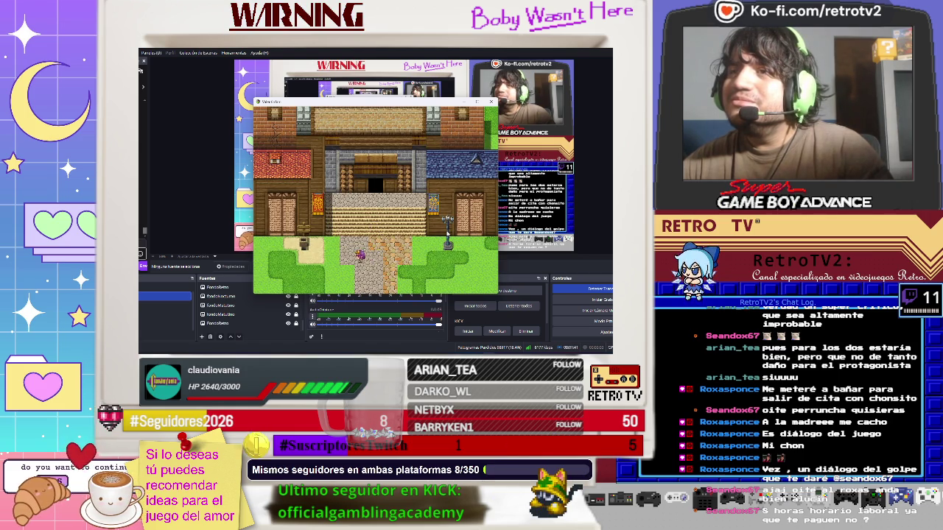
key(Left)
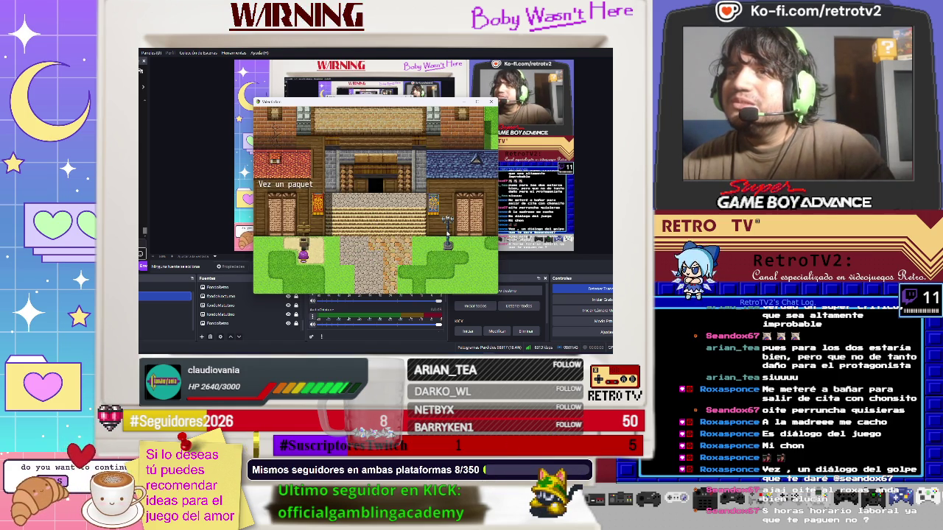
key(Return)
key(Return)
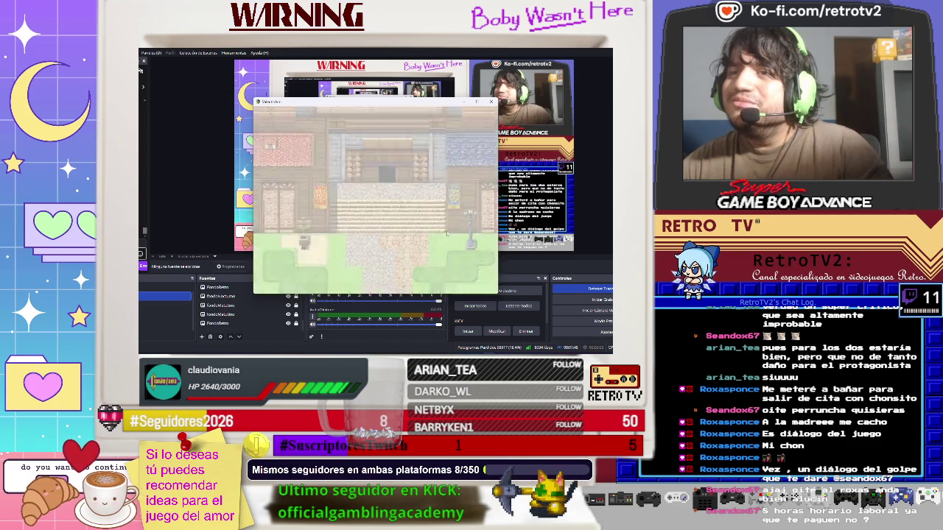
Repeatedly choose Combatir and Atacar to wear down Buzon's HP
key(Return)
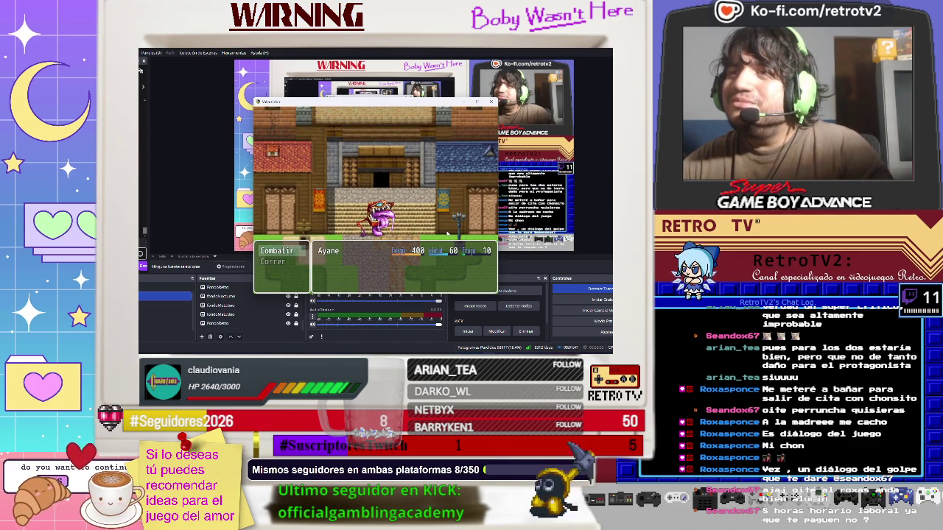
key(Return)
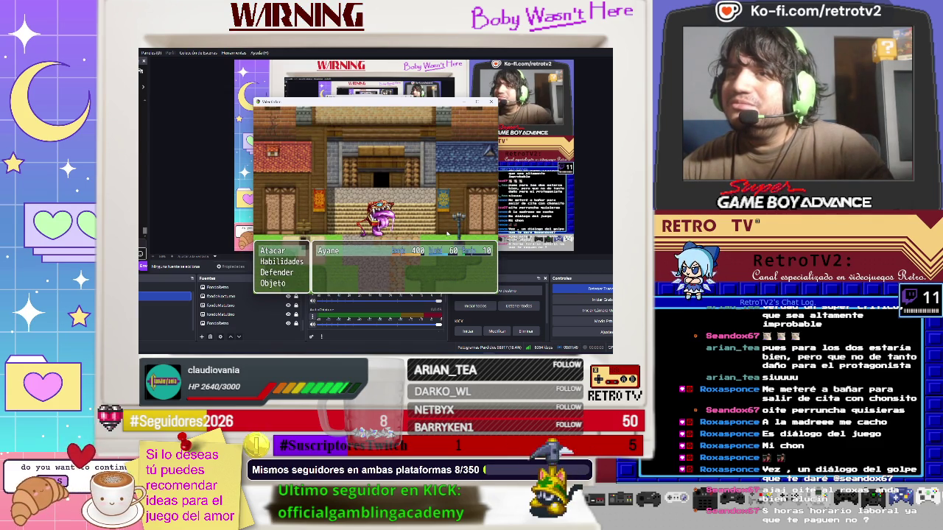
key(Return)
key(Return)
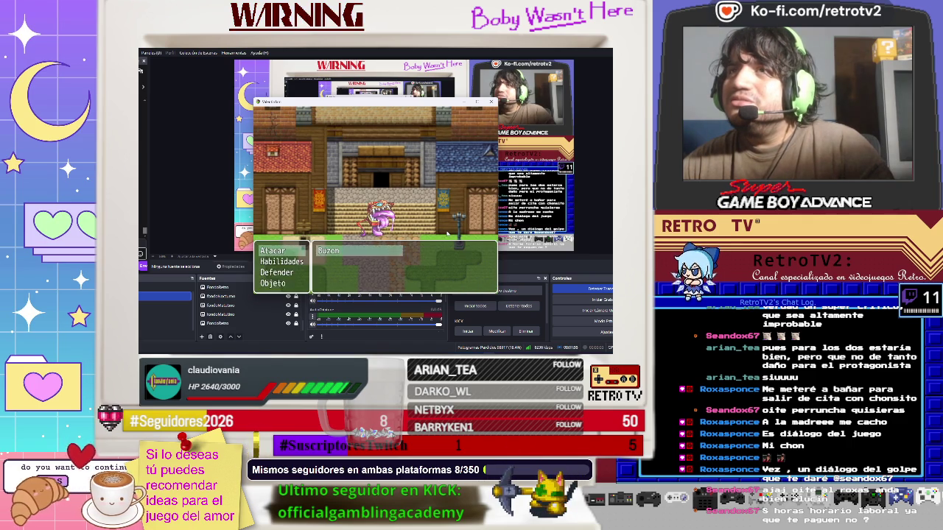
key(Return)
key(Return)
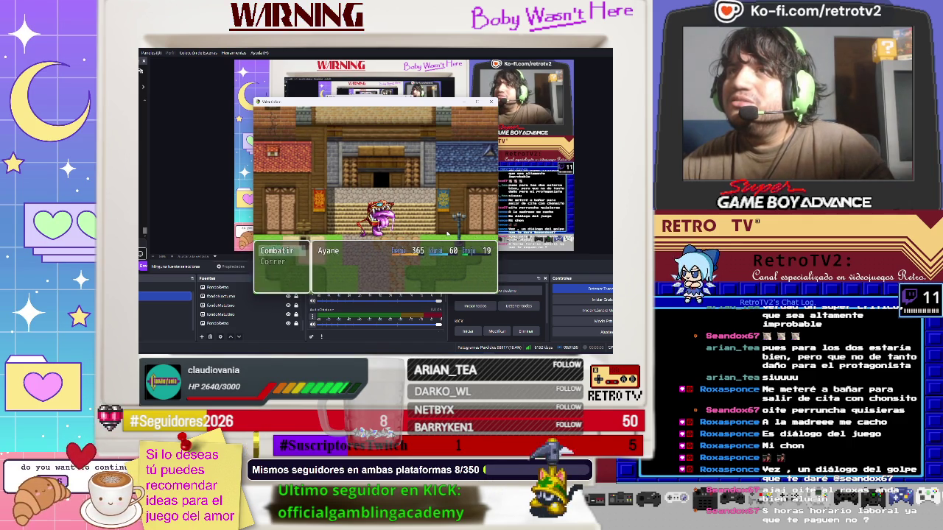
key(Return)
key(Return)
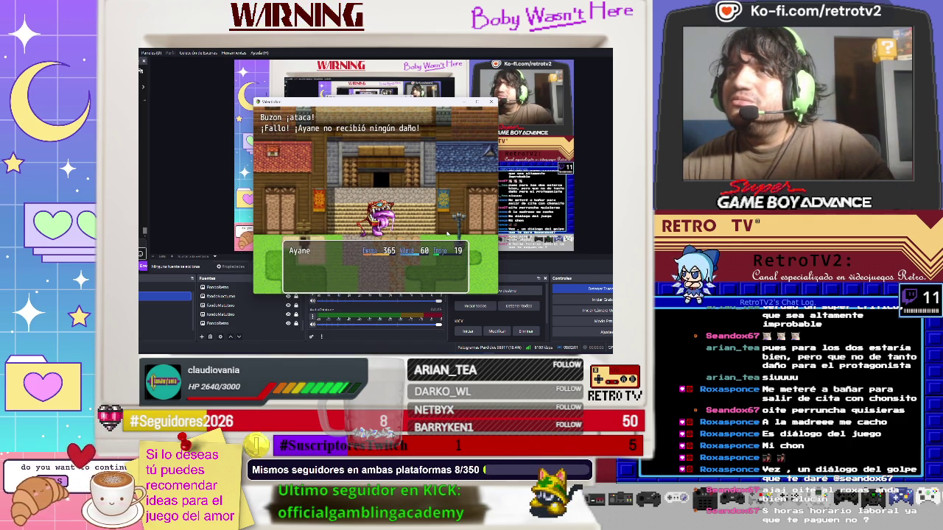
key(Return)
key(Return)
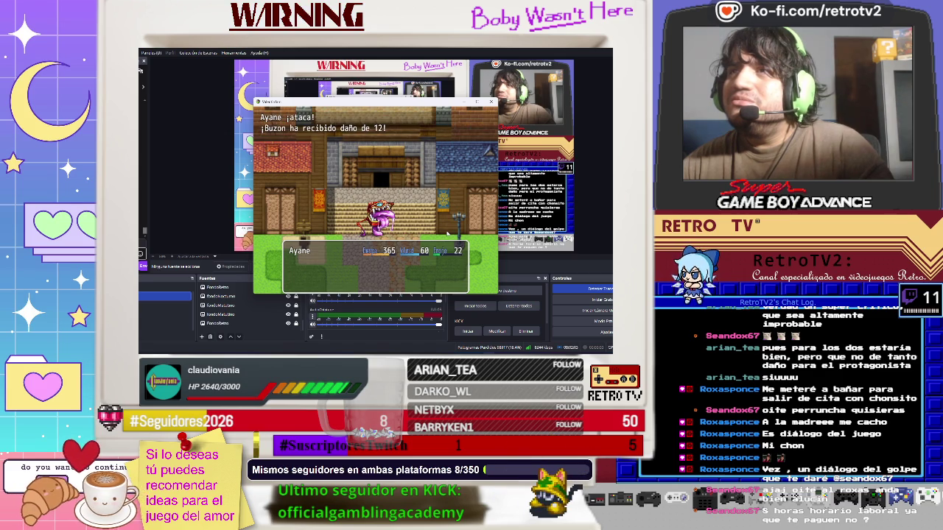
key(Return)
key(Return)
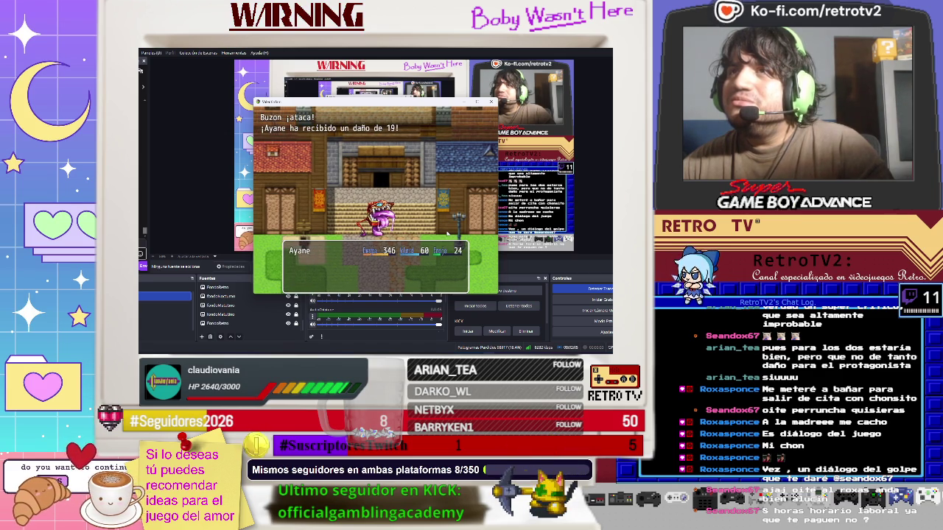
key(Return)
key(Return)
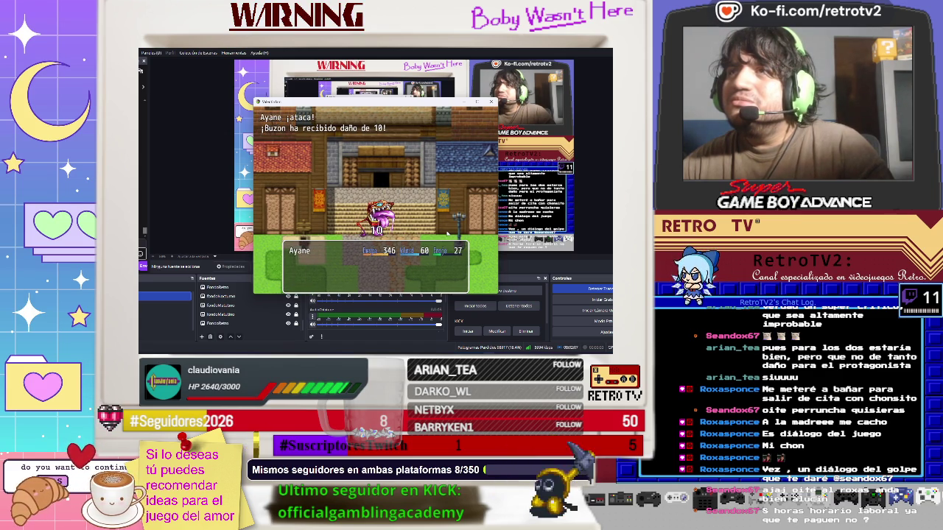
key(Return)
key(Return)
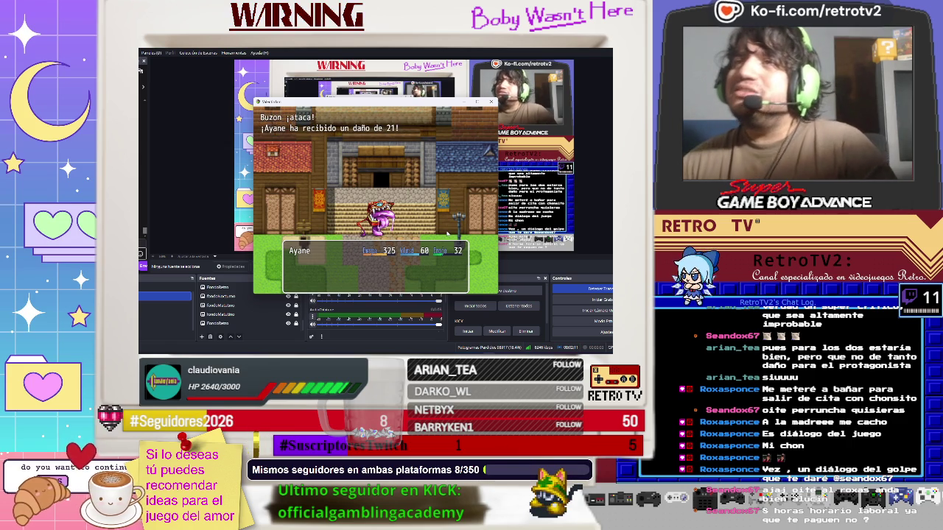
key(Return)
key(Return)
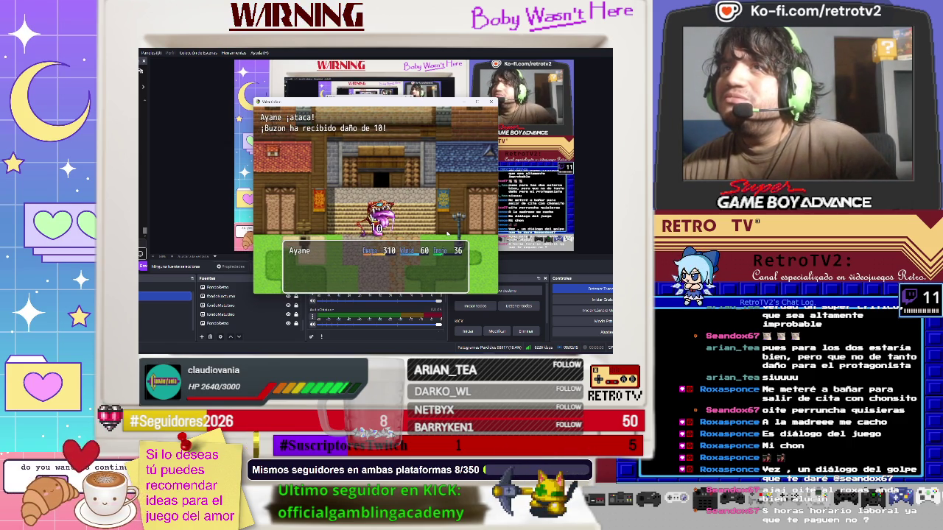
key(Return)
key(Return)
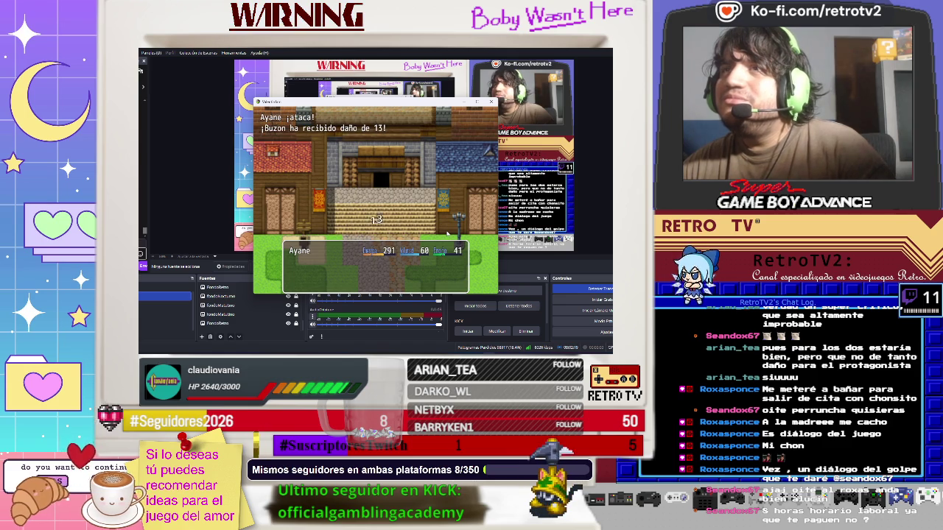
key(Return)
key(Return)
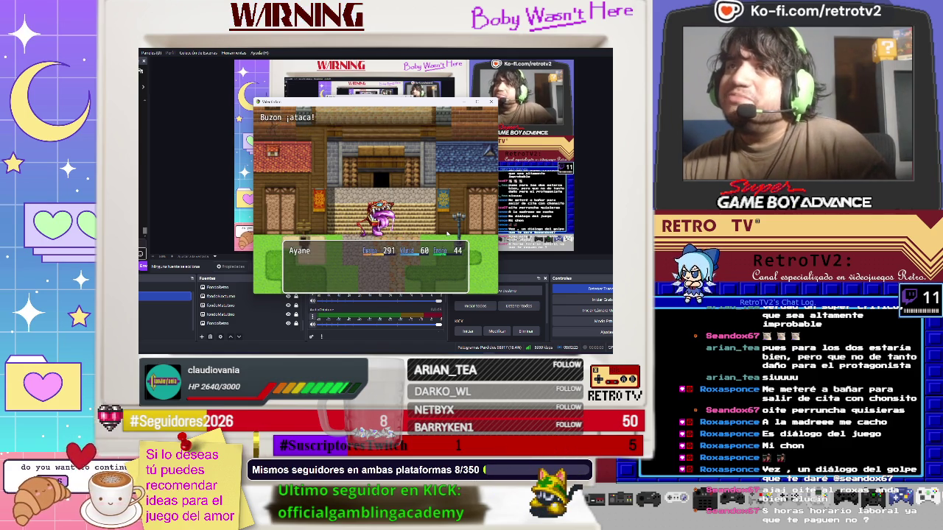
key(Return)
key(Return)
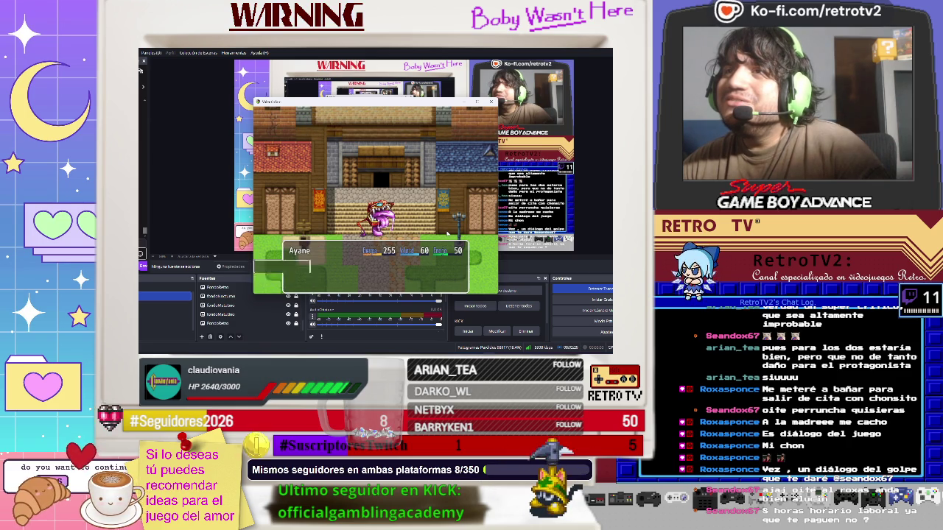
key(Return)
key(Return)
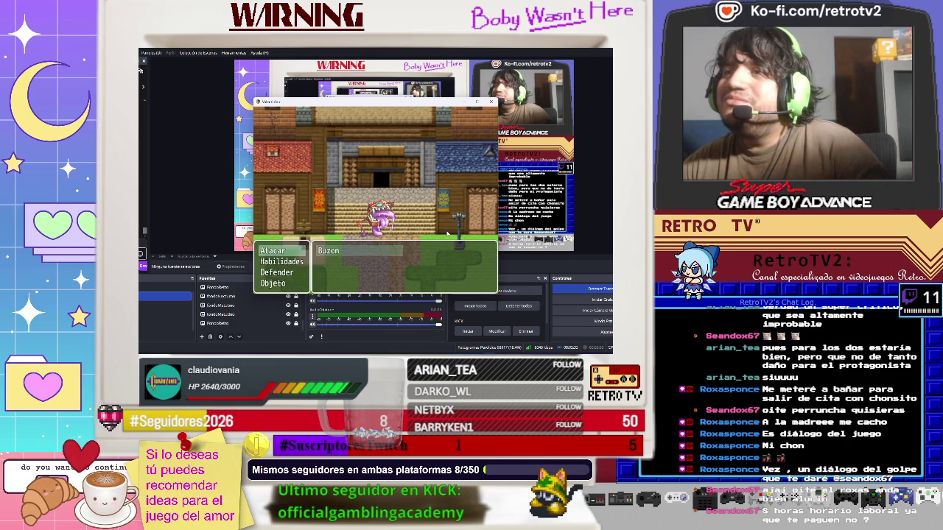
key(Return)
key(Return)
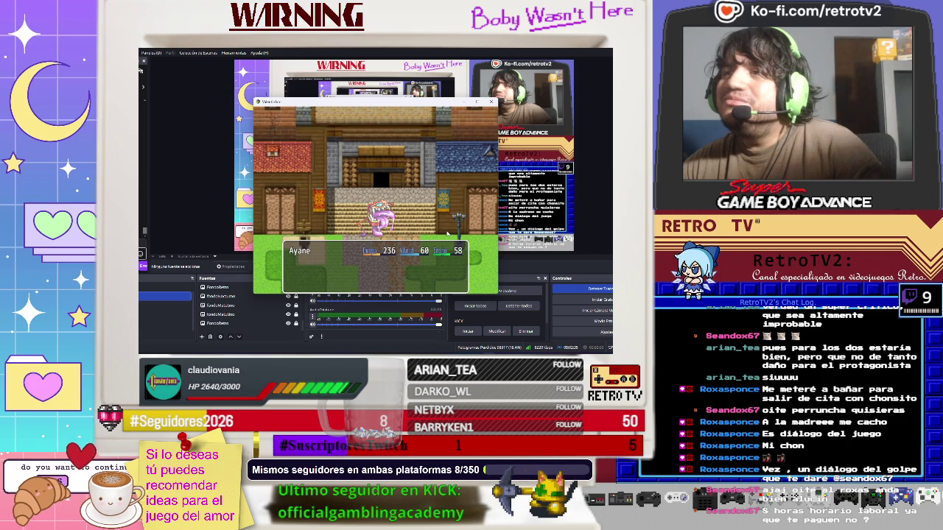
key(Return)
key(Return)
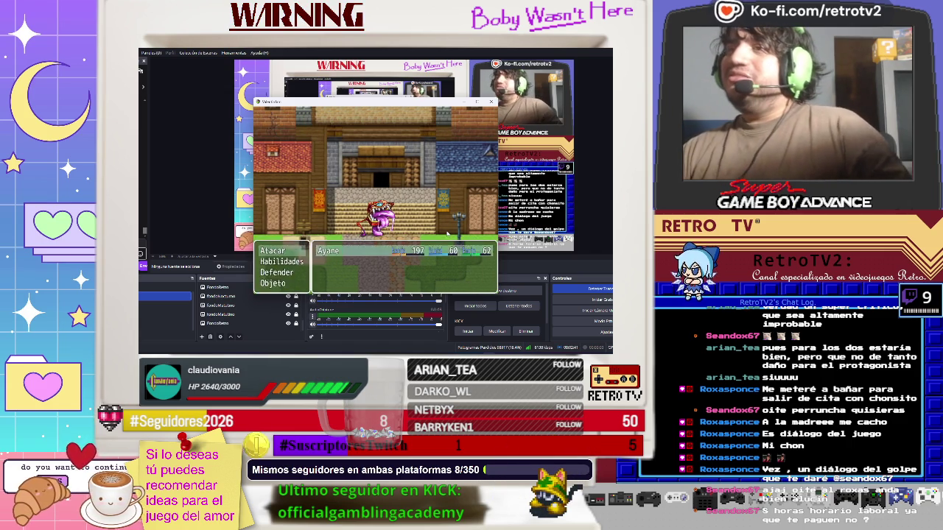
key(Return)
key(Return)
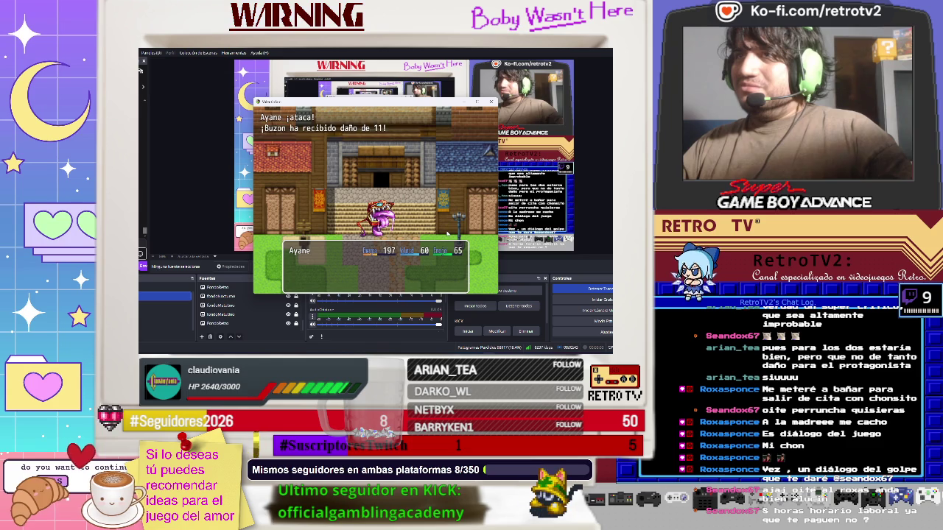
key(Return)
key(Return)
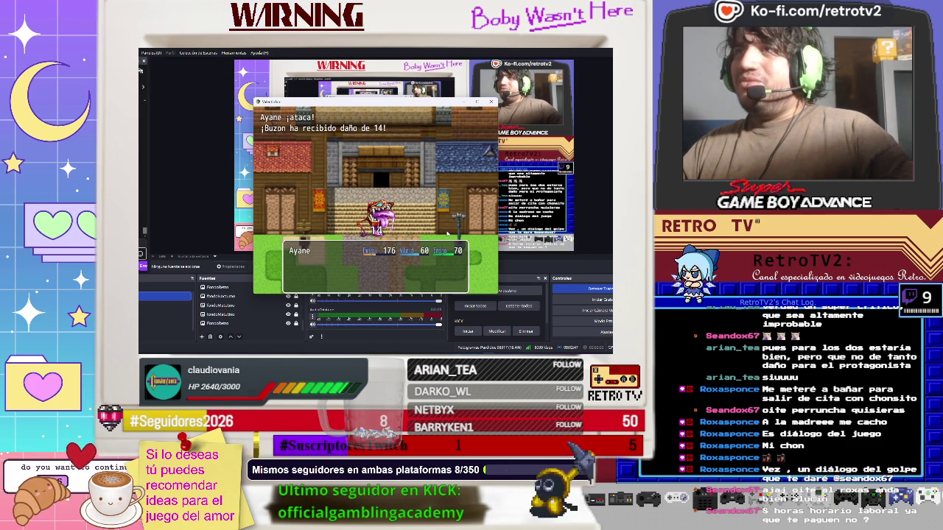
key(Return)
key(Return)
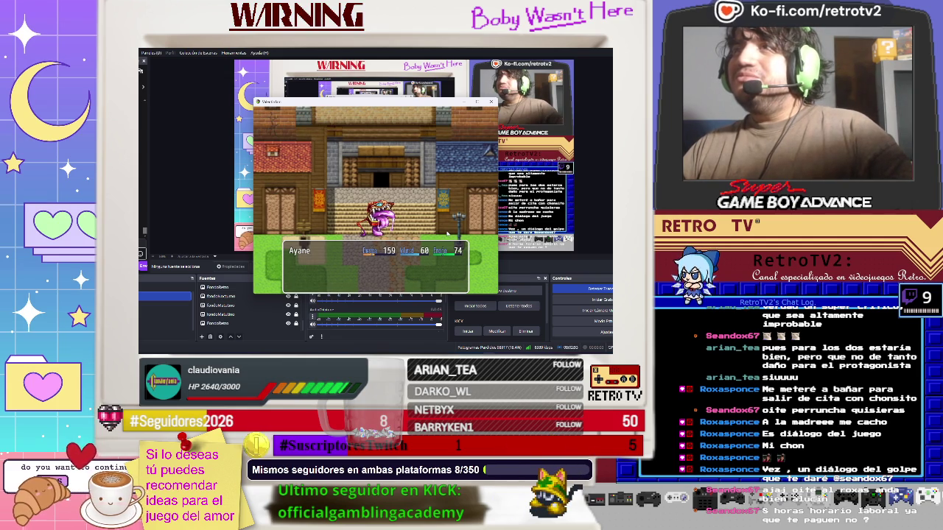
key(Return)
key(Return)
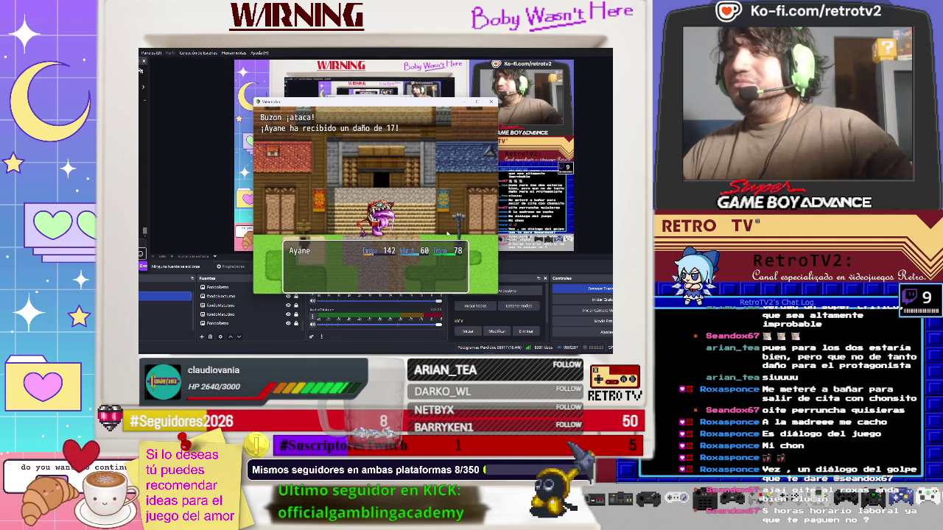
key(Return)
key(Return)
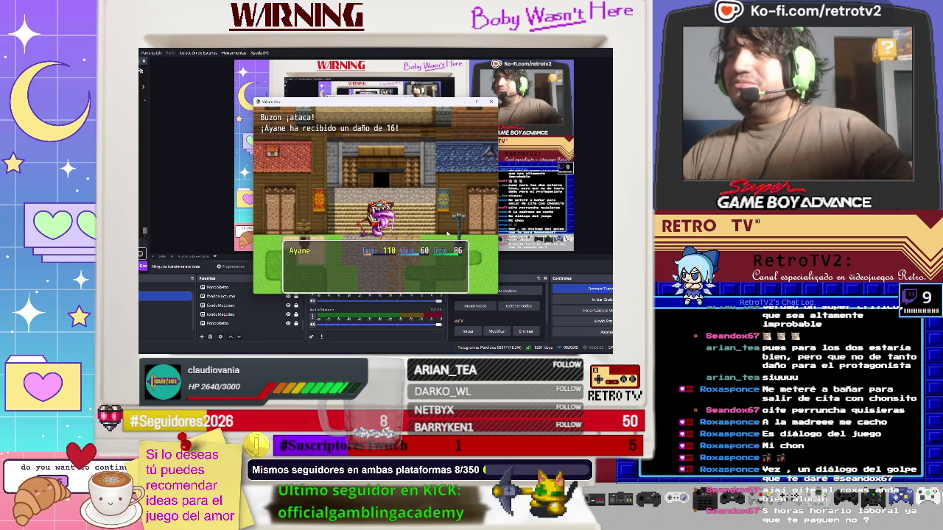
key(Return)
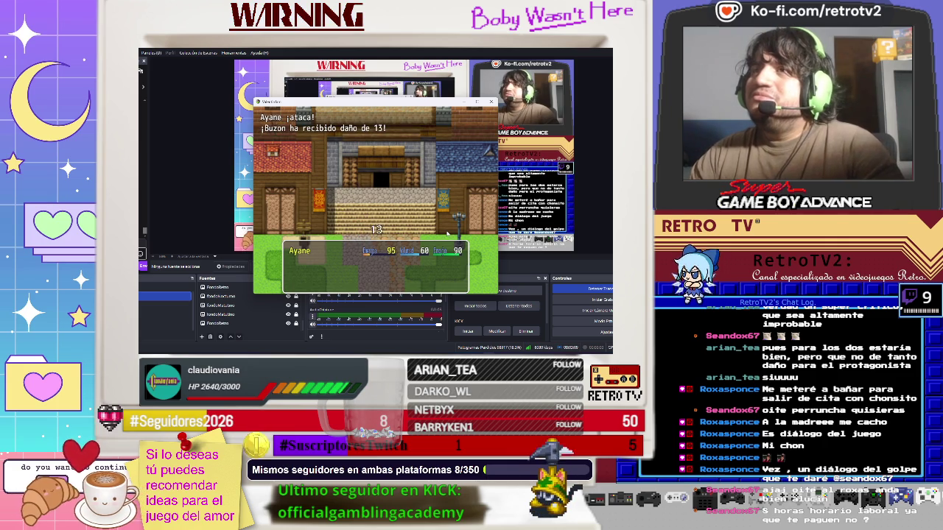
key(Return)
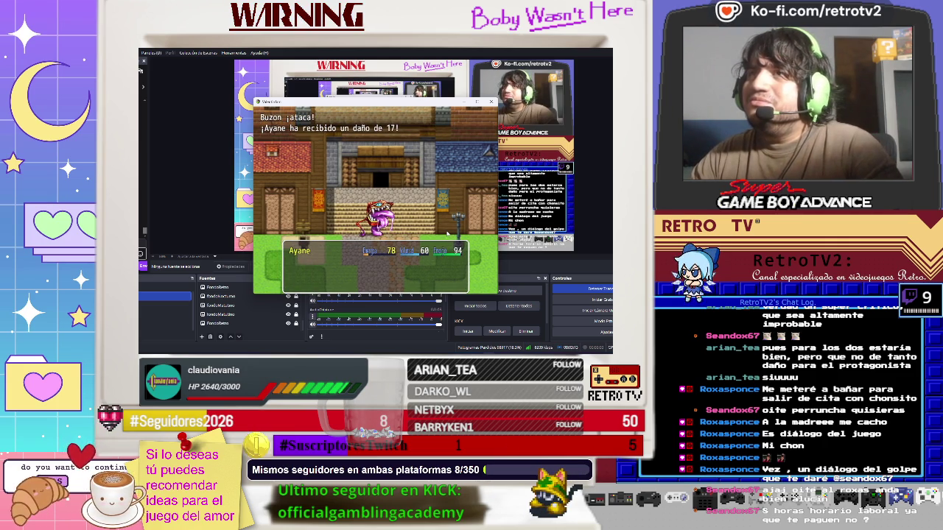
key(Return)
key(Return)
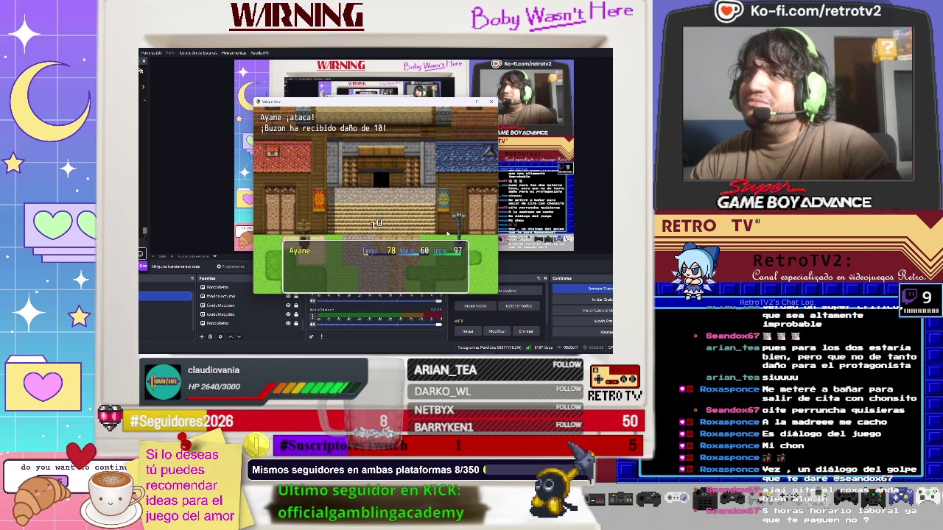
key(Return)
key(Return)
key(Return)
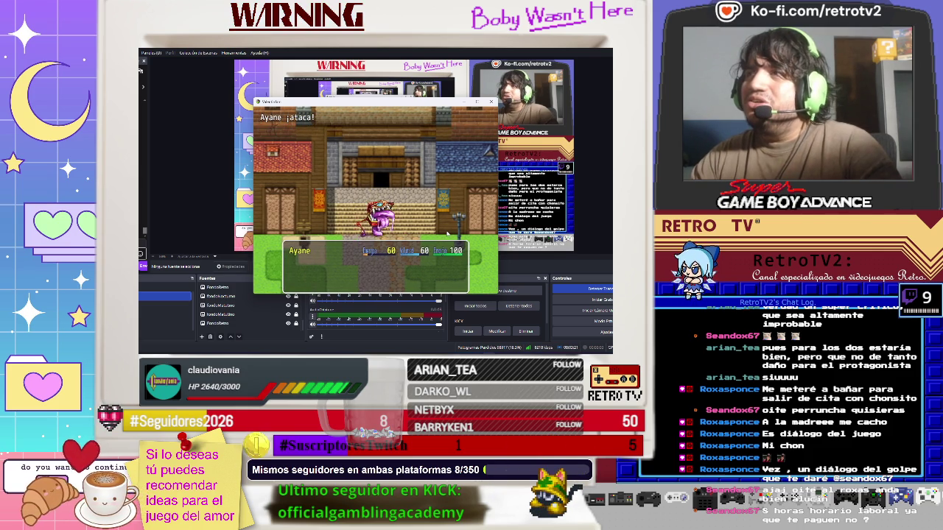
key(Return)
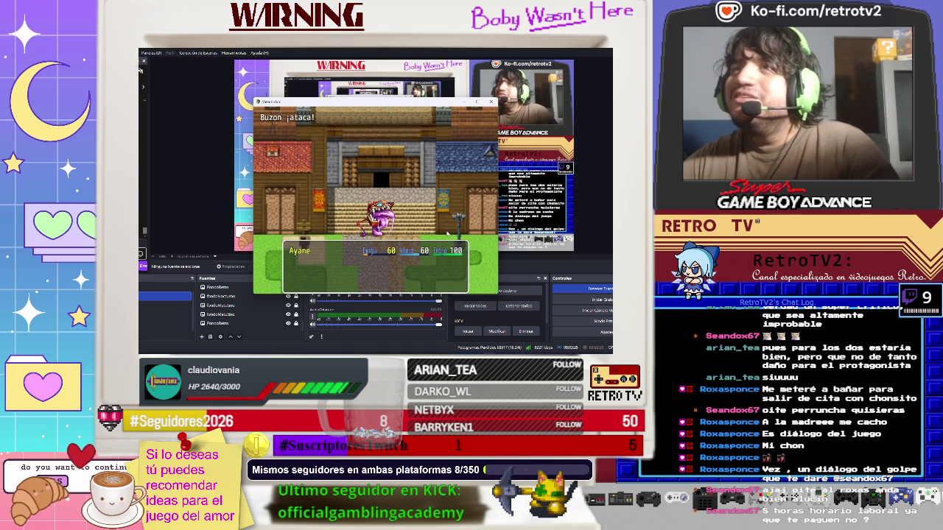
Land the finishing attacks on Buzon and advance past the victory message
key(Return)
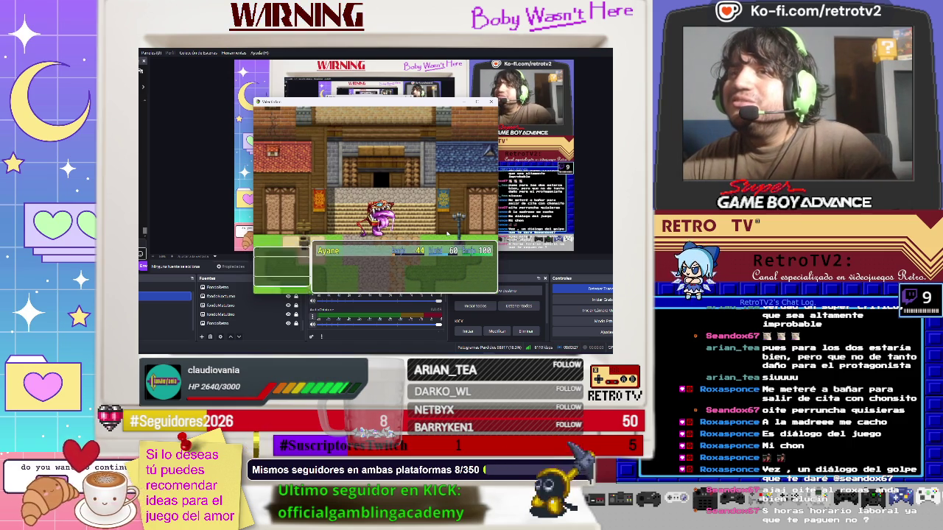
key(Down)
key(Up)
key(Return)
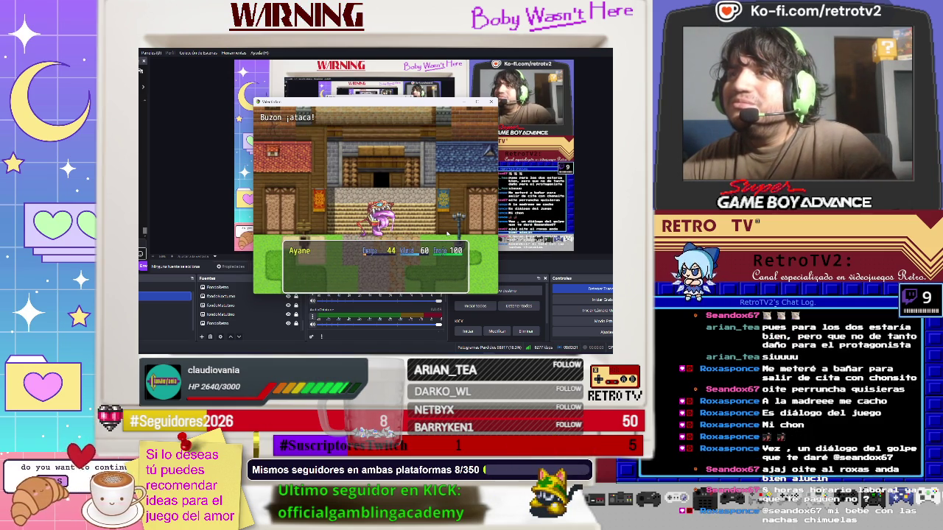
key(Return)
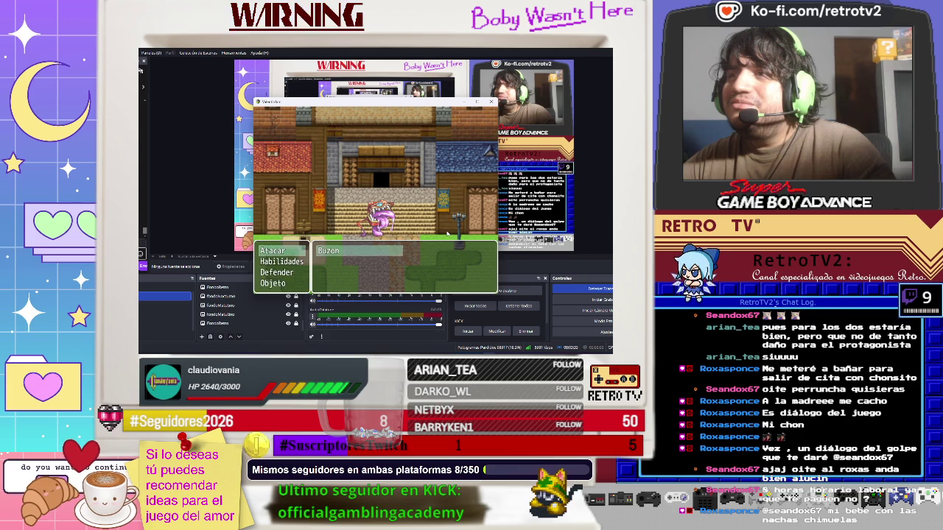
key(Return)
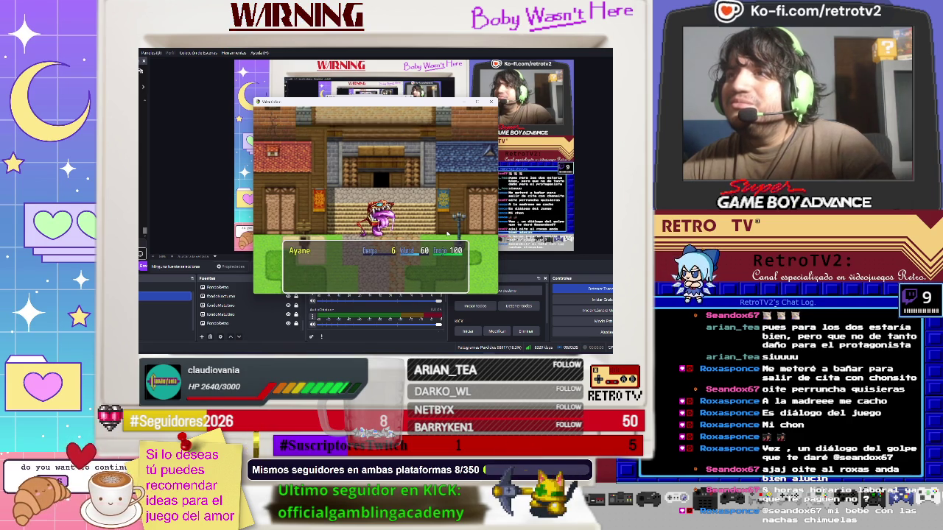
key(Return)
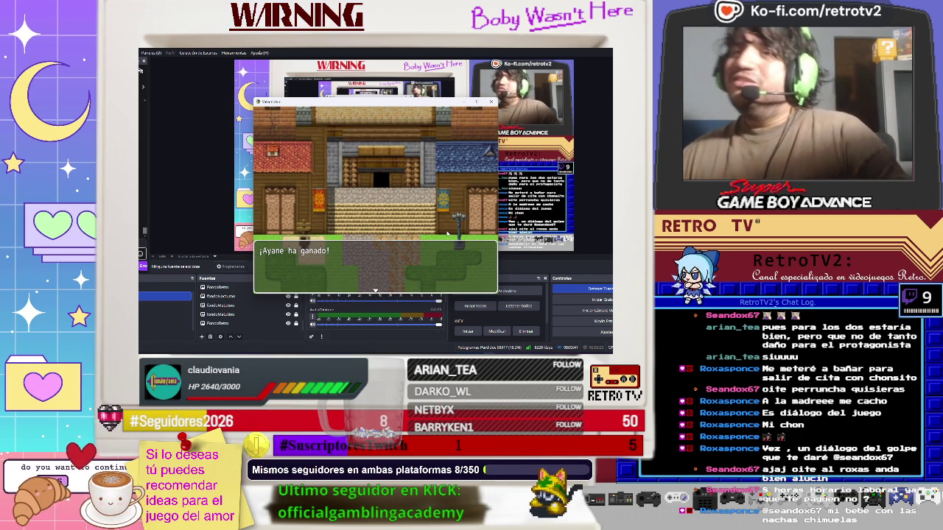
key(Return)
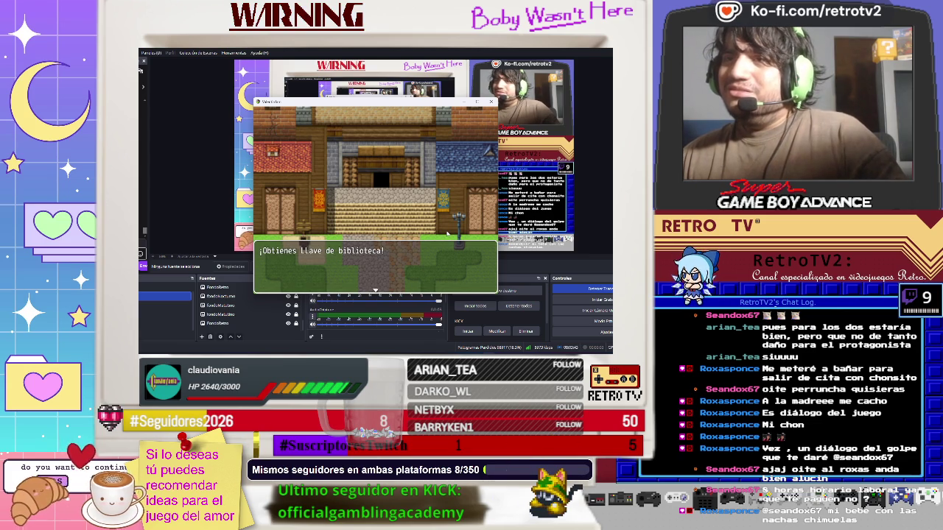
Dismiss the reward message and check Llave de biblioteca under Objeto clave
key(Return)
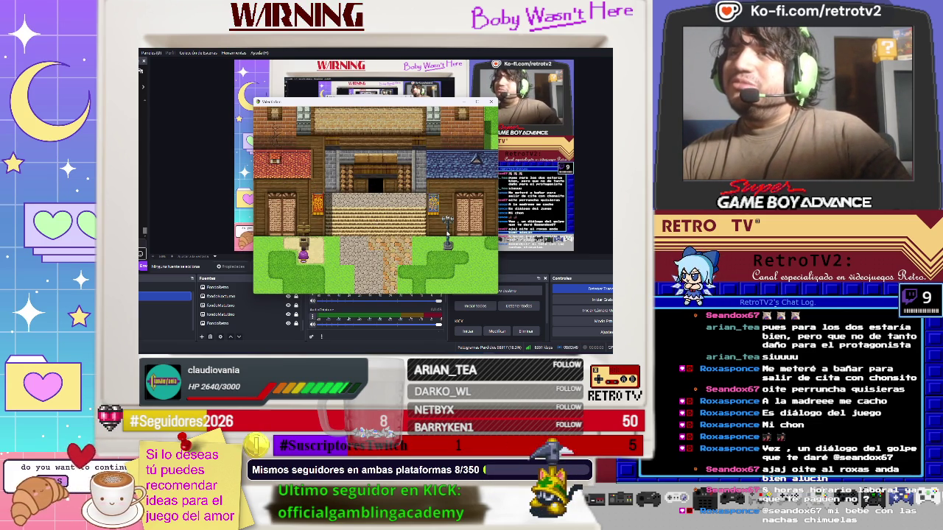
key(Right)
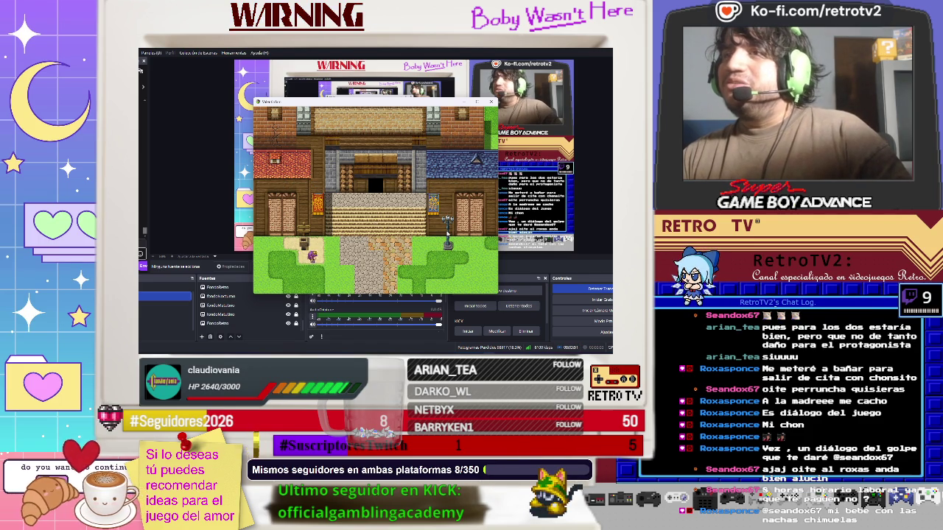
key(Escape)
key(Down)
key(Down)
key(Up)
key(Up)
key(Return)
key(Right)
key(Right)
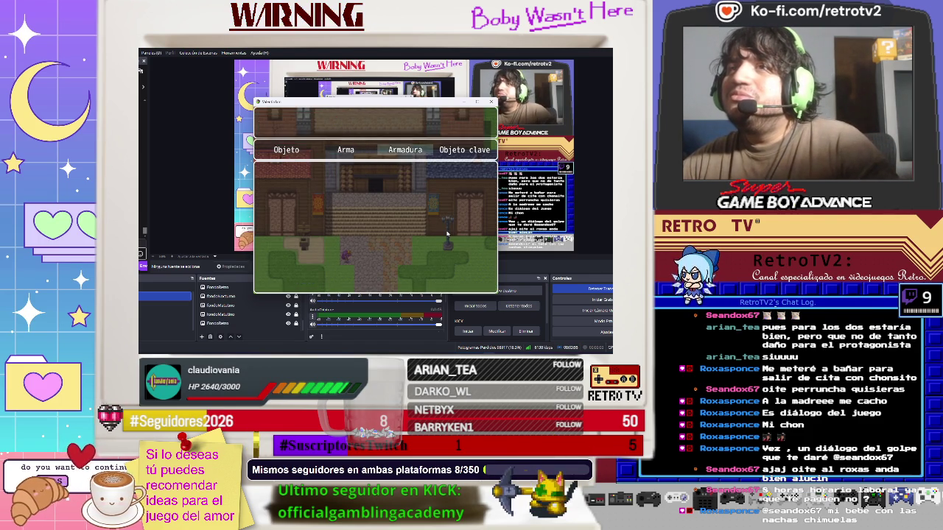
key(Right)
key(Return)
key(Right)
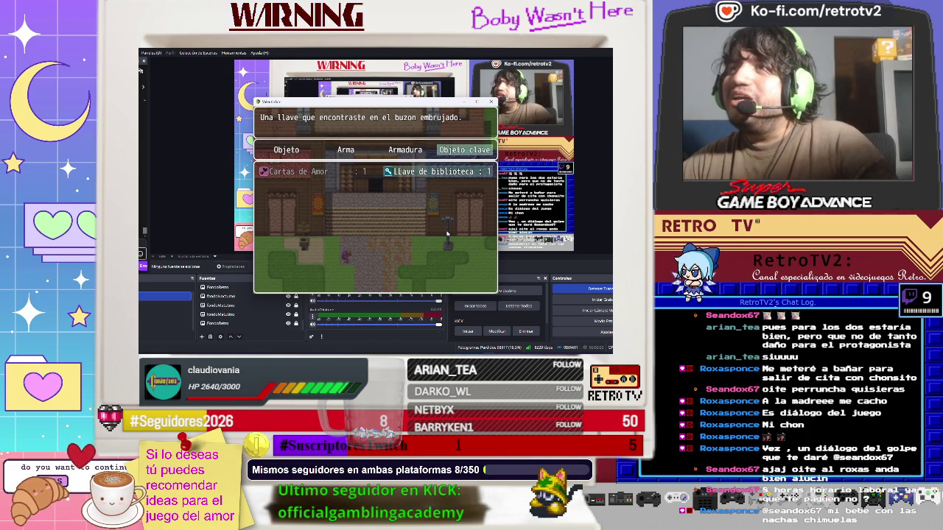
key(Escape)
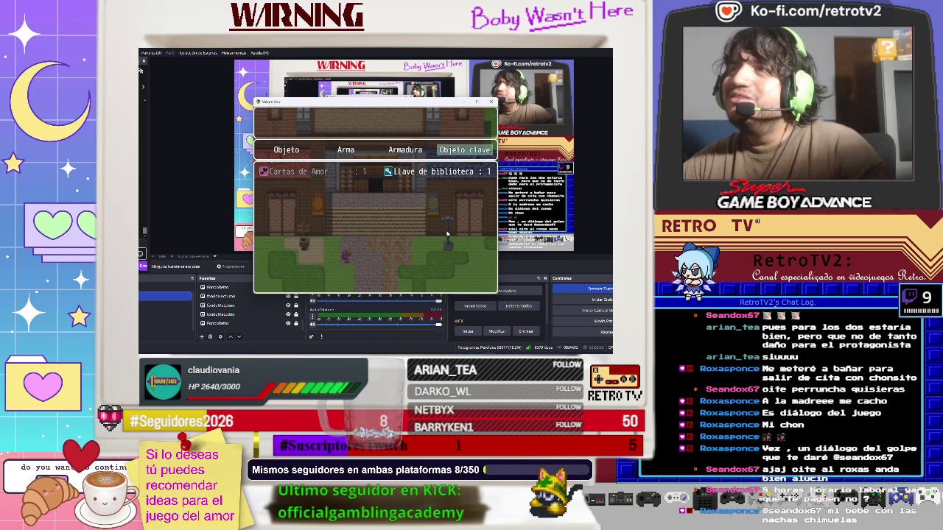
Close the menus and walk through the door into the long hallway beside the chest
key(Escape)
key(Escape)
key(Up)
key(Right)
key(Right)
key(Up)
key(Left)
key(Up)
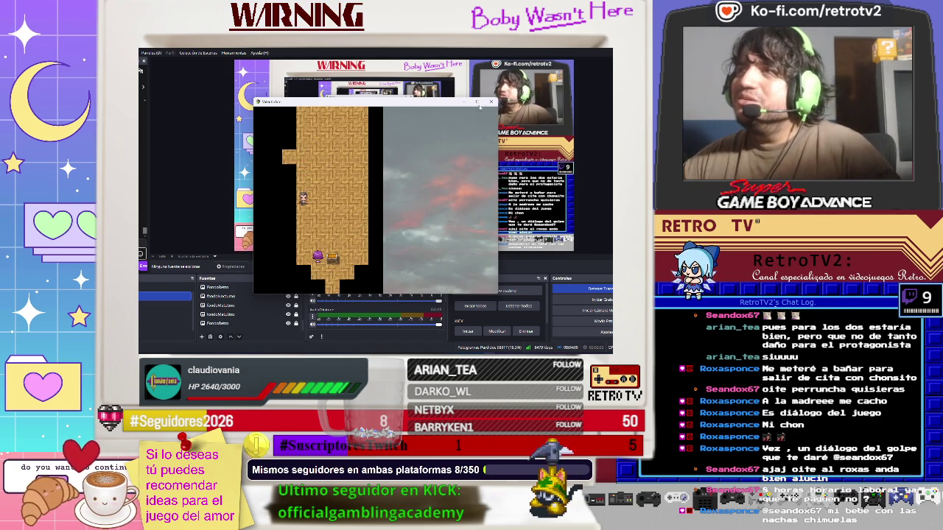
Close the playtest, open the Database, and lower the priority of Buzon's Ataque pattern
click(490, 103)
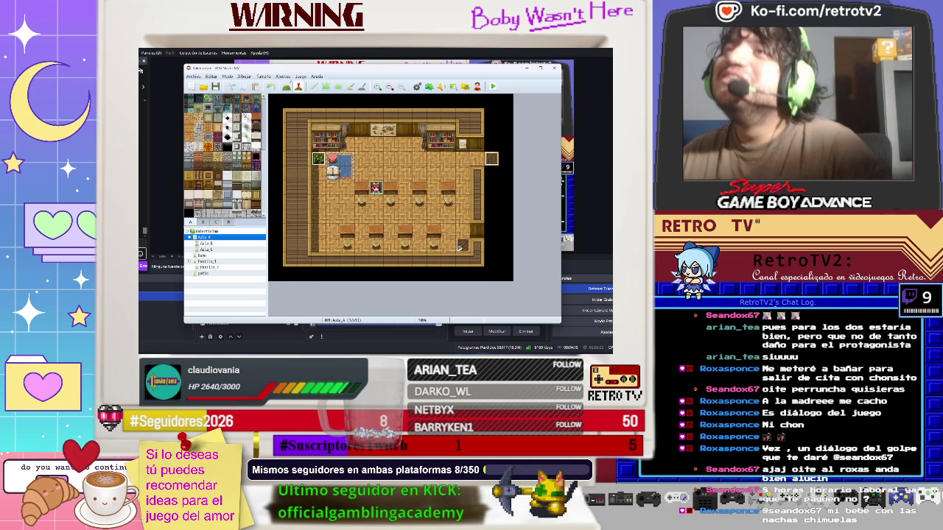
click(283, 76)
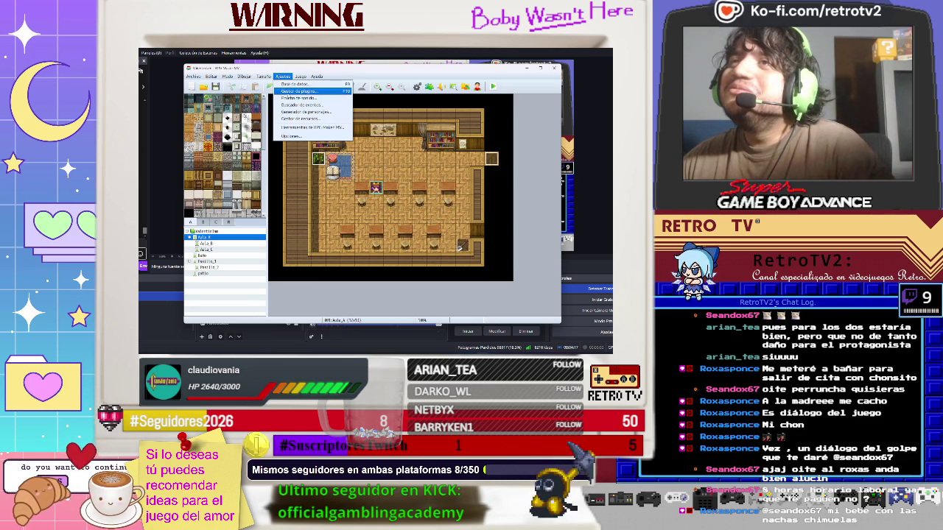
click(285, 86)
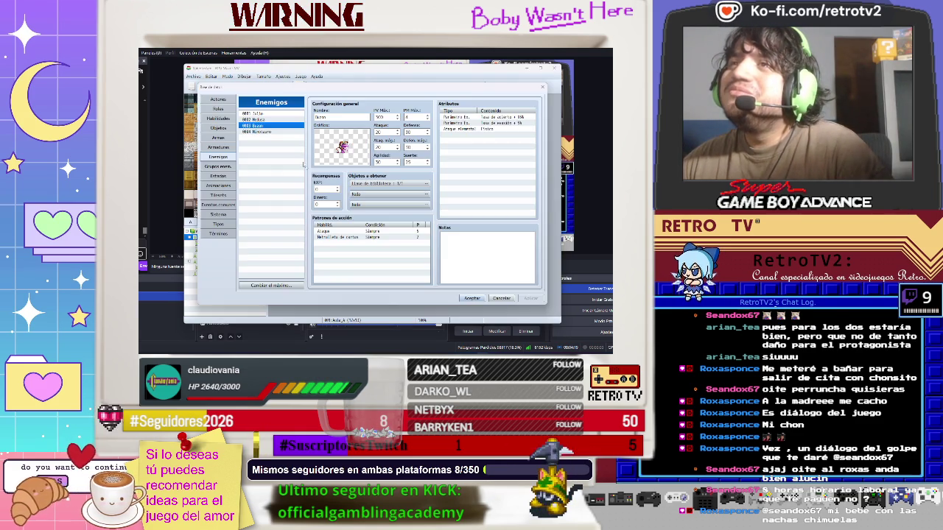
click(356, 232)
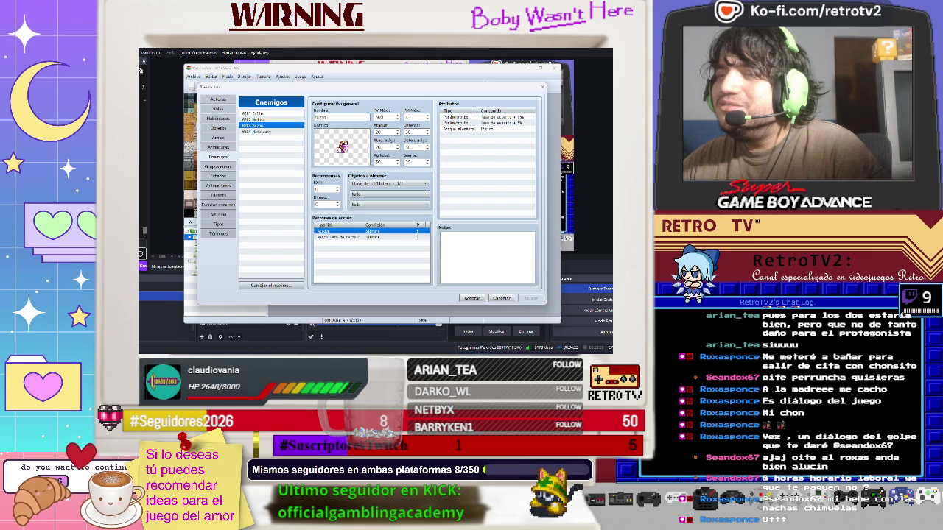
right_click(356, 233)
click(361, 237)
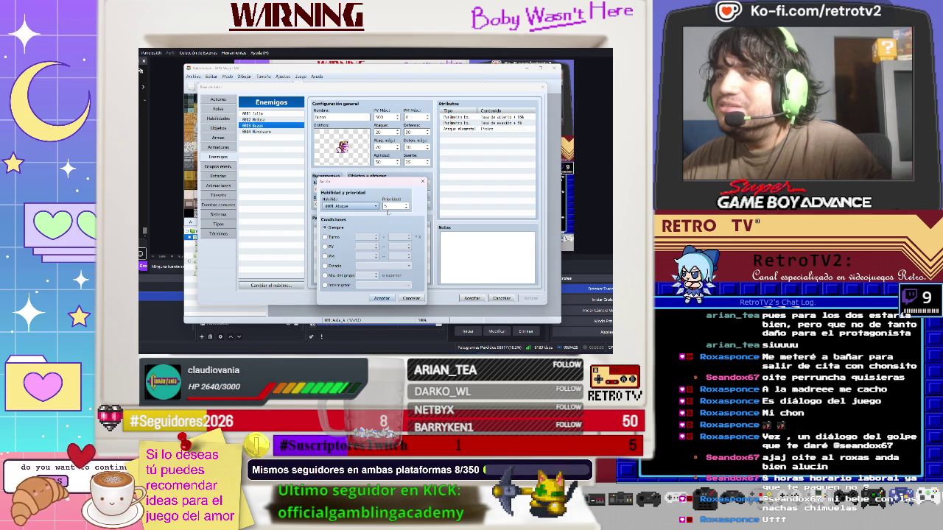
key(Tab)
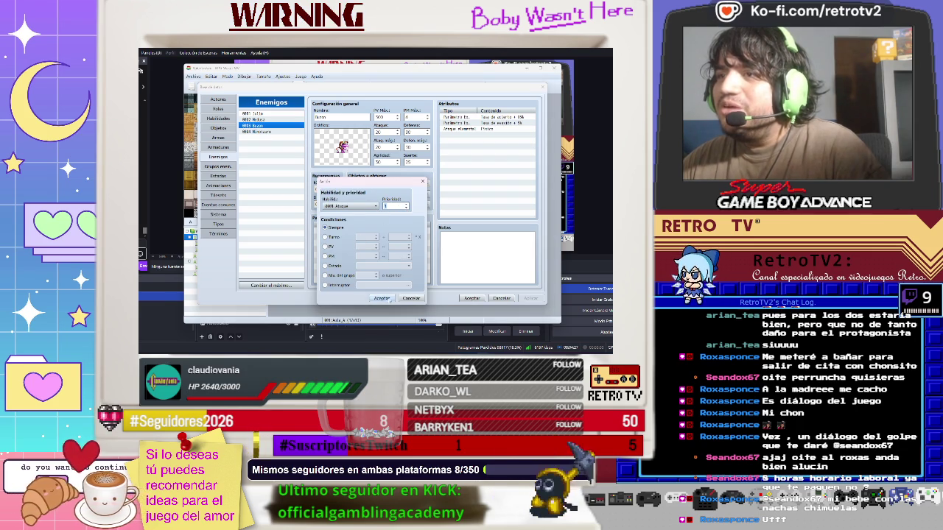
click(389, 300)
Raise the priority of Buzon's Metralleta de cartas action pattern
right_click(347, 238)
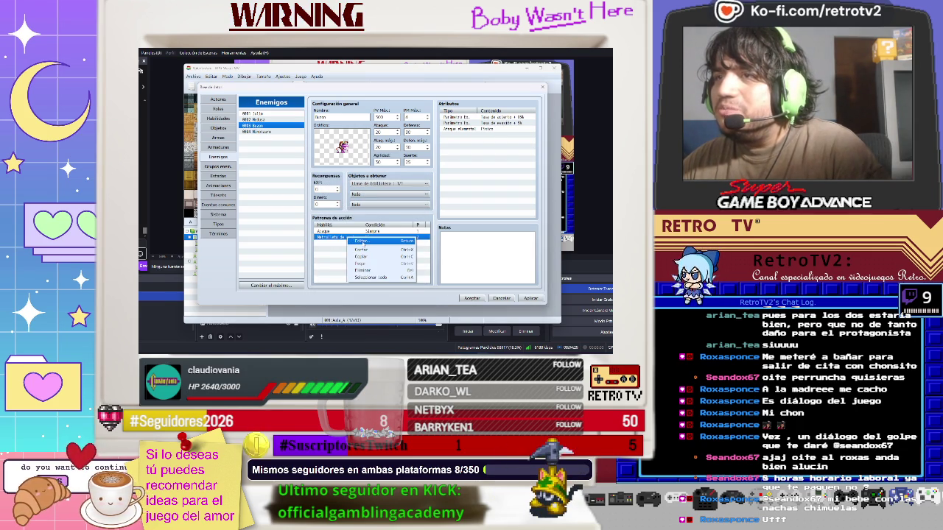
click(361, 241)
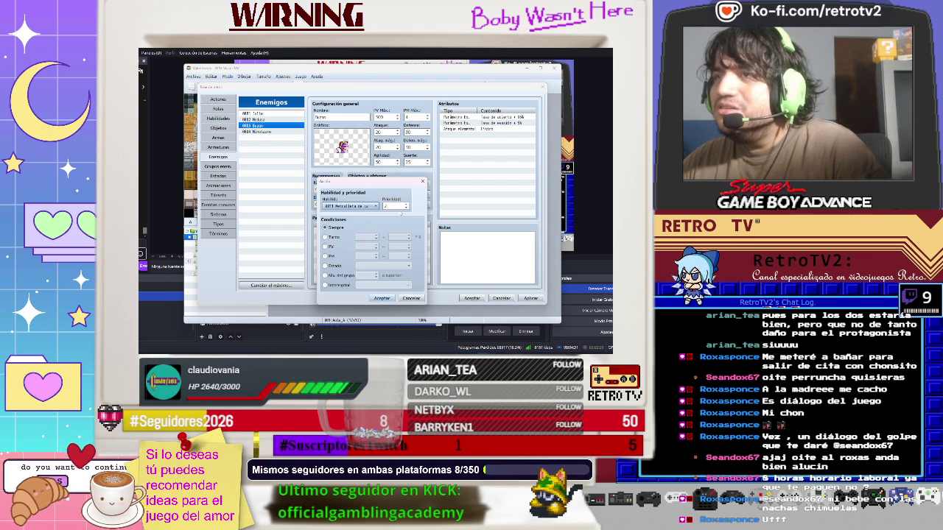
click(406, 205)
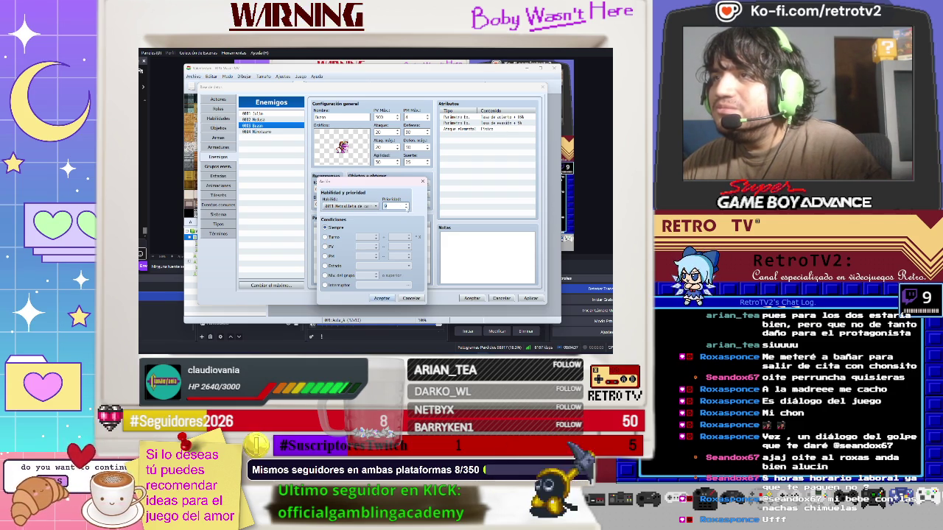
click(381, 299)
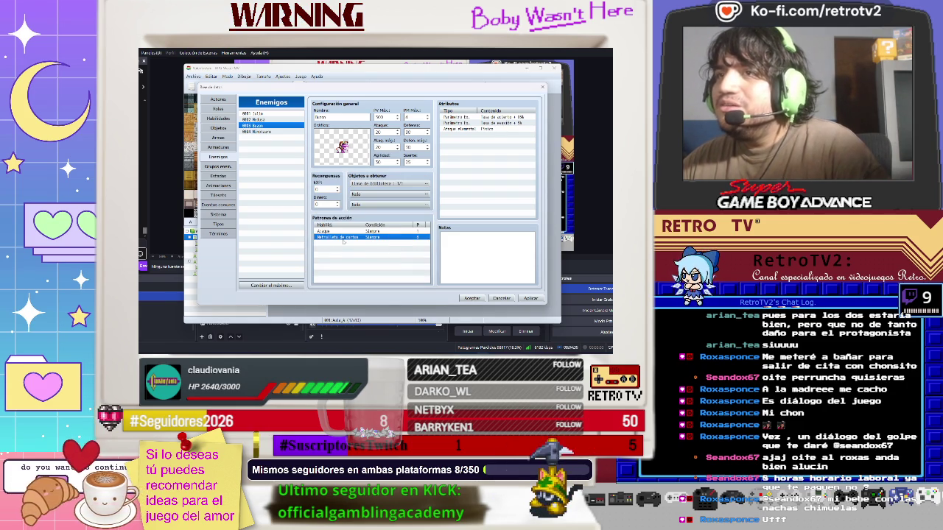
Apply the enemy changes and set the skill type of Metralleta de cartas
click(530, 298)
click(221, 119)
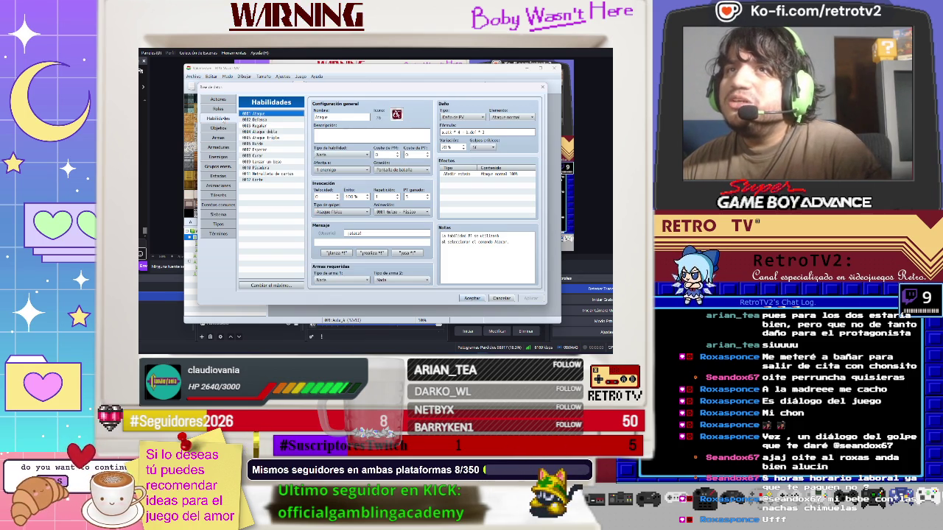
click(267, 174)
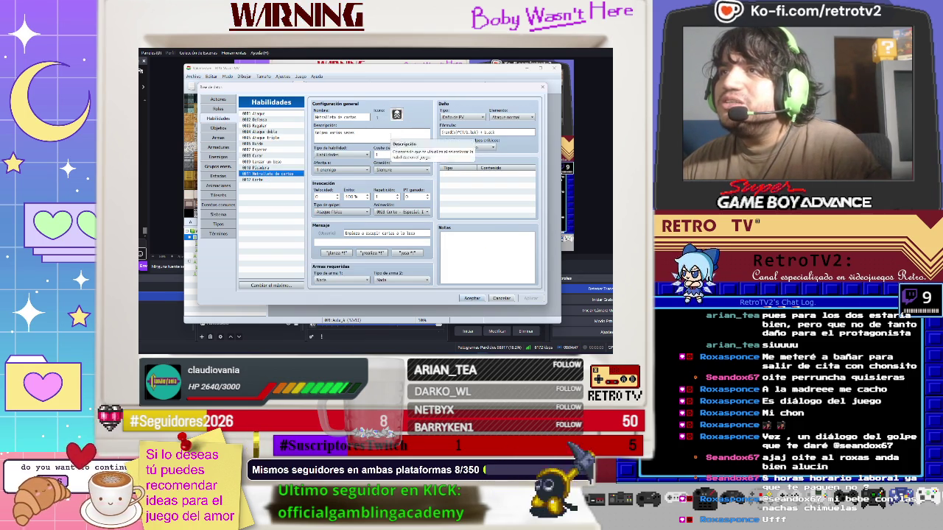
click(361, 154)
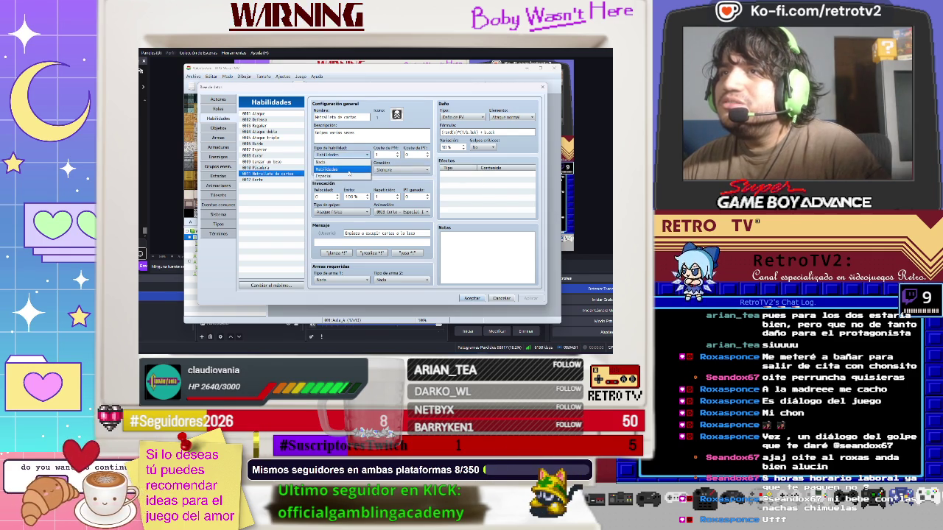
click(350, 176)
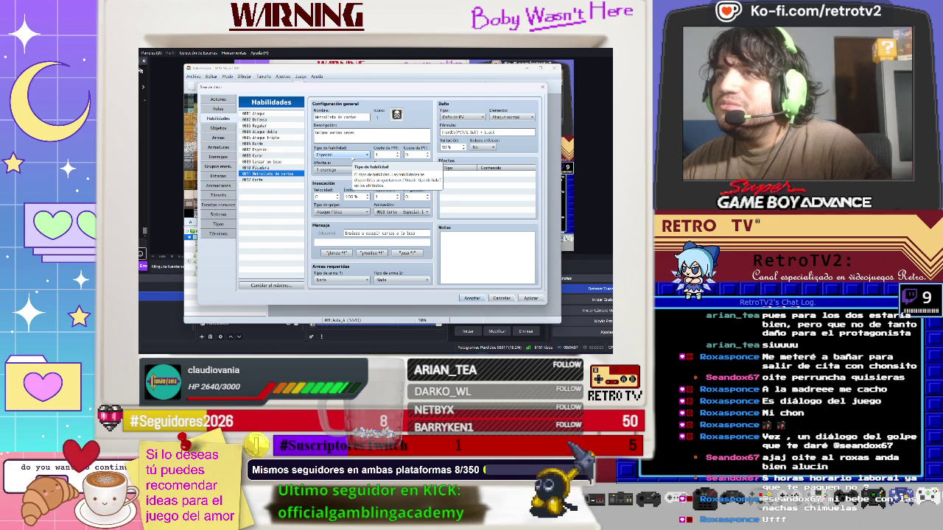
click(352, 155)
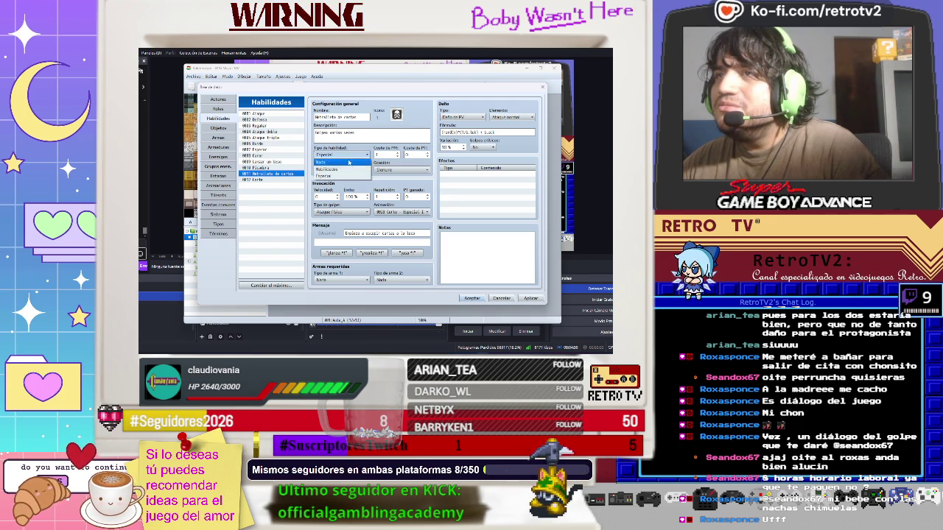
click(357, 173)
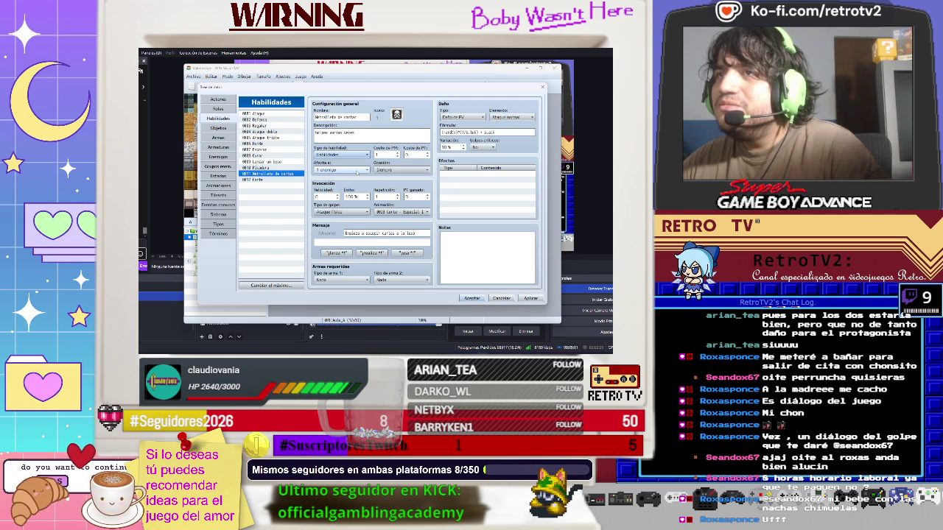
Keep scope at 1 enemy, set occasion to Pantalla de batalla, and save the database
click(357, 173)
click(358, 172)
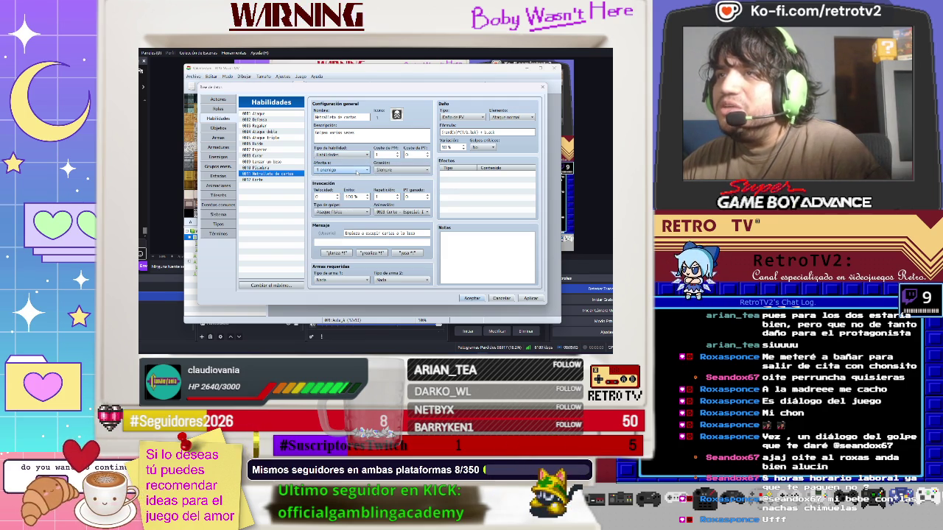
click(393, 171)
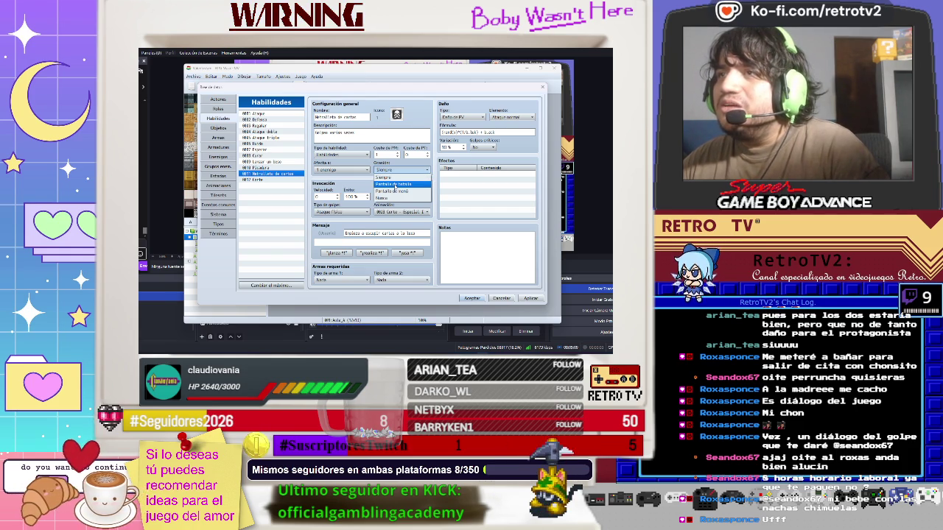
click(394, 185)
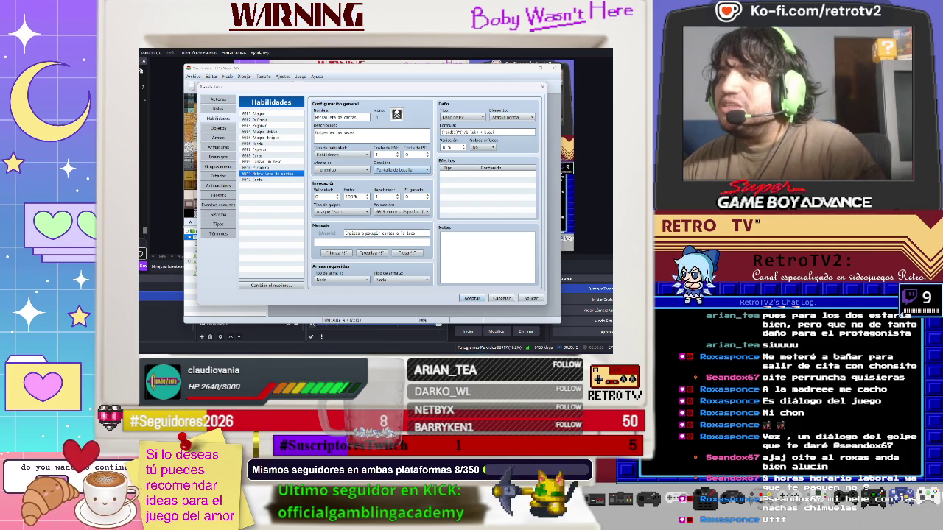
click(472, 299)
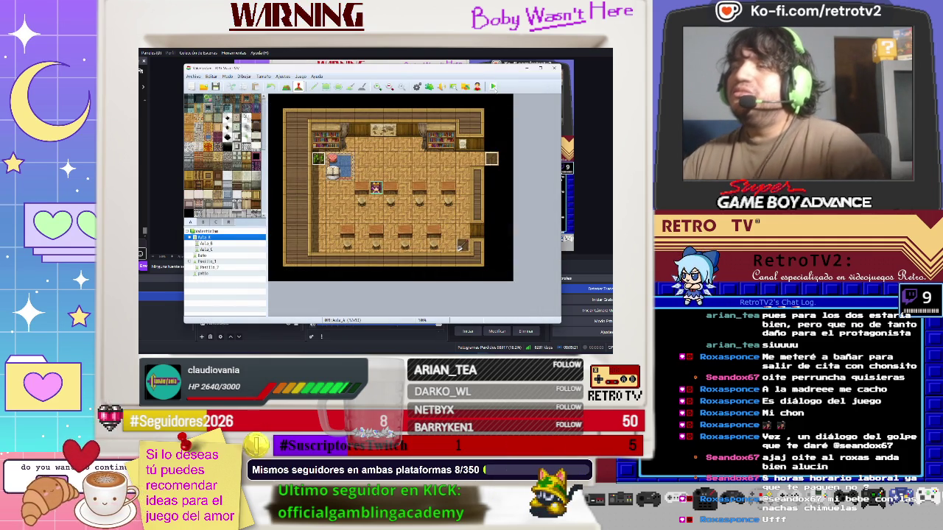
Close a briefly launched playtest, open the patio map, and right-click a tile there
click(492, 86)
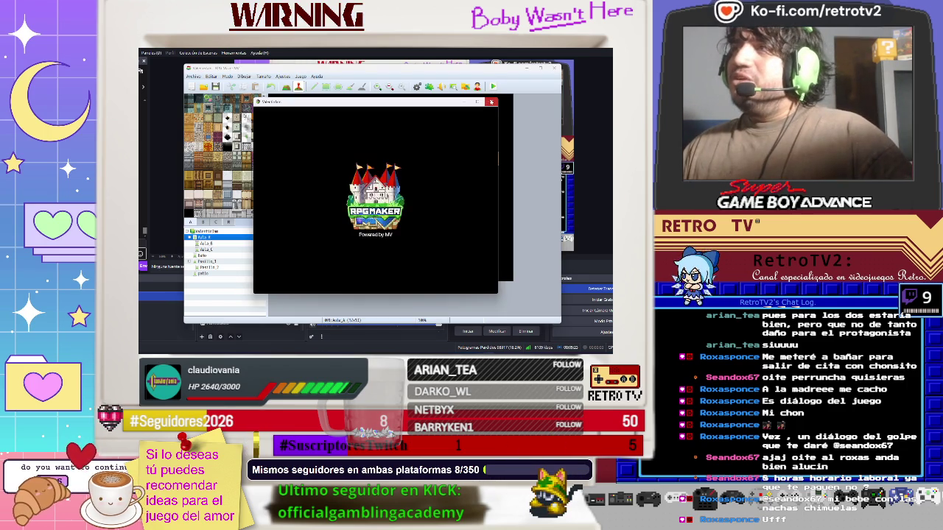
click(491, 102)
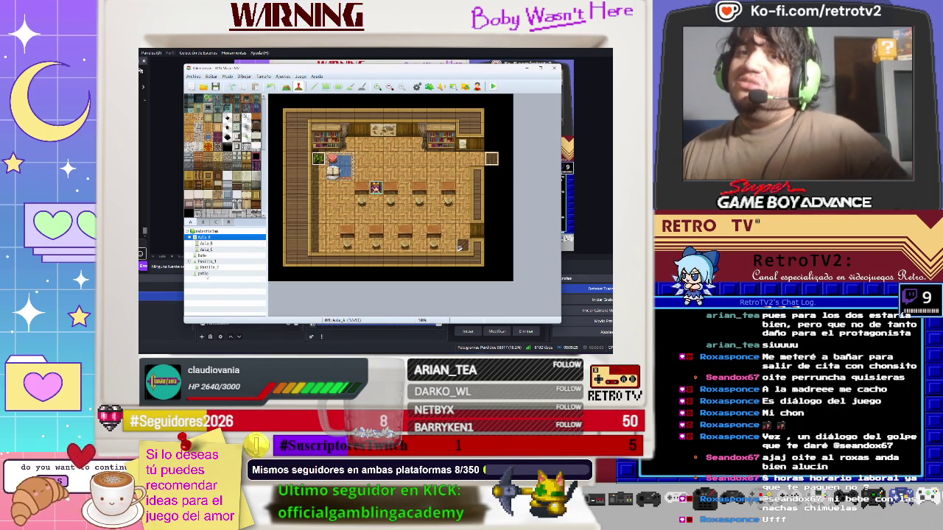
click(204, 274)
right_click(366, 190)
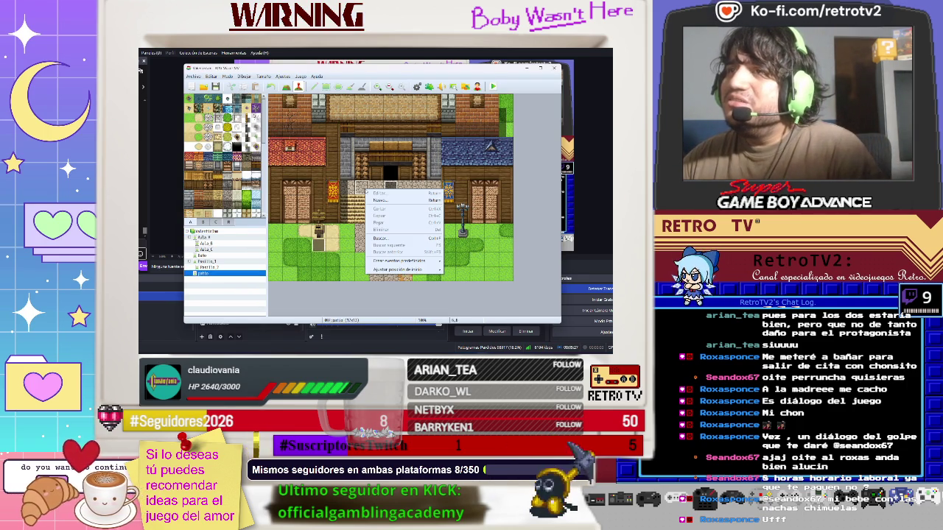
Set the player's starting position on the patio tile and launch a playtest
mouse_move(389, 271)
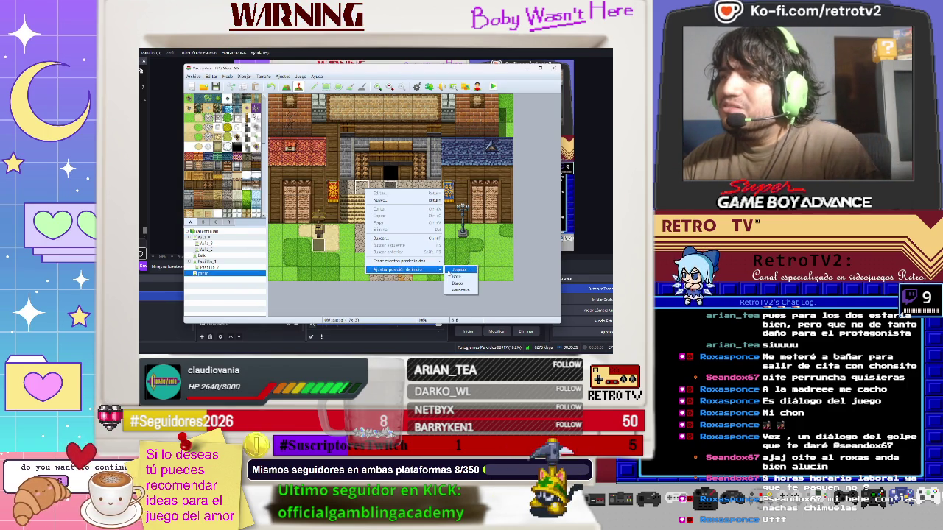
click(459, 269)
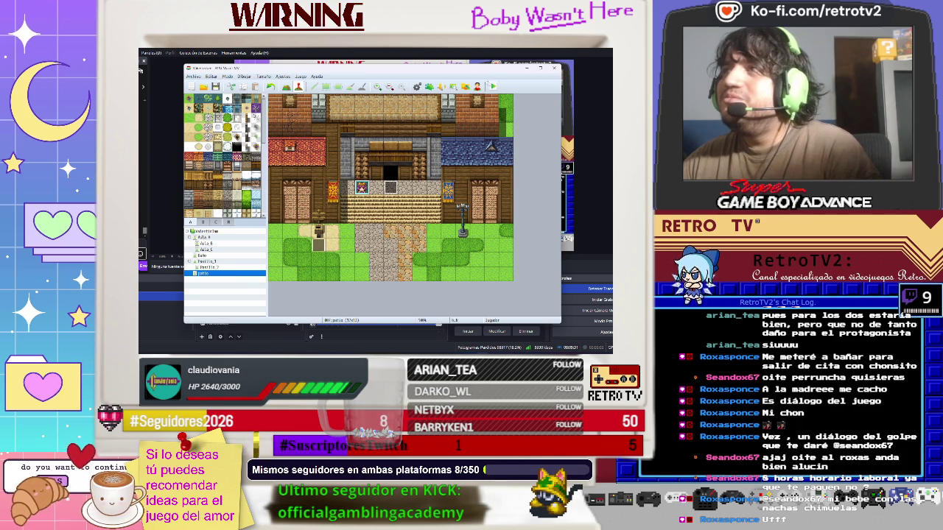
click(493, 86)
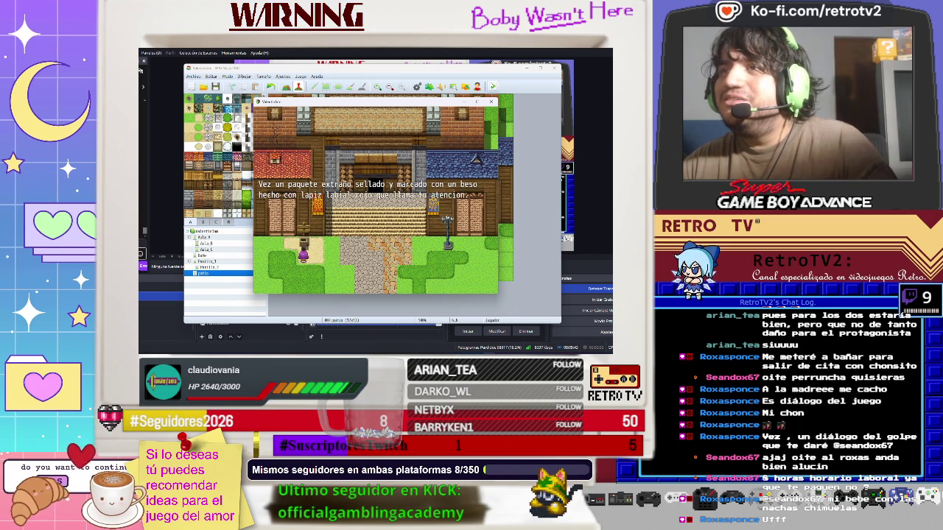
Fight Buzon with a plain attack, then close the game and head back toward the Database
key(Return)
key(Return)
key(Return)
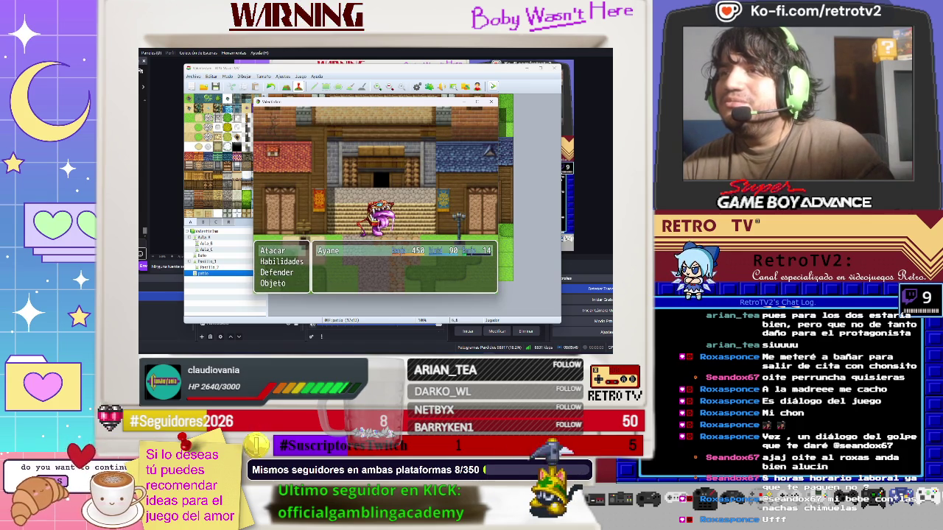
key(Down)
key(Up)
key(Return)
key(Return)
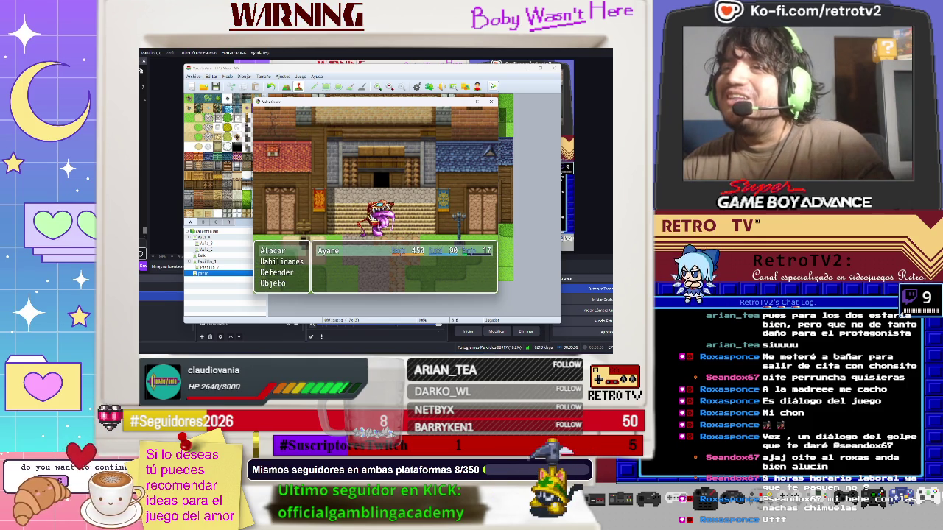
key(Return)
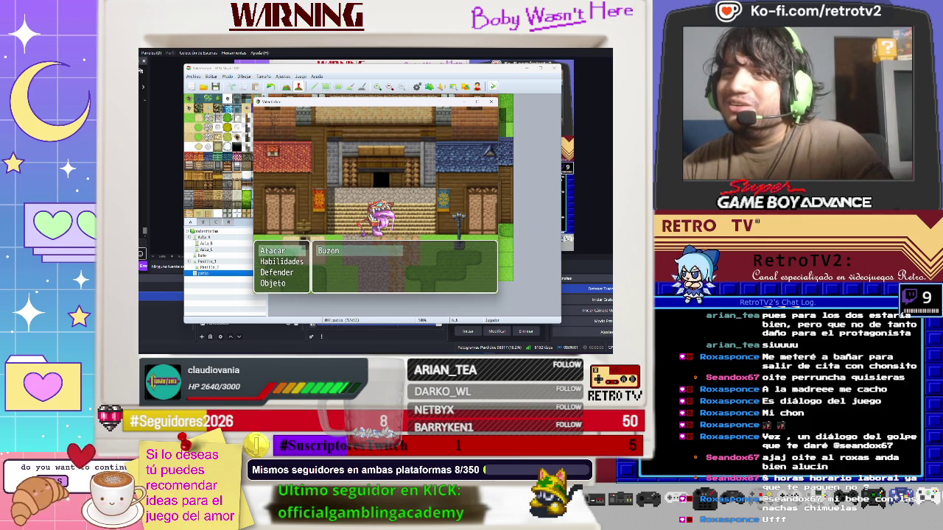
key(Return)
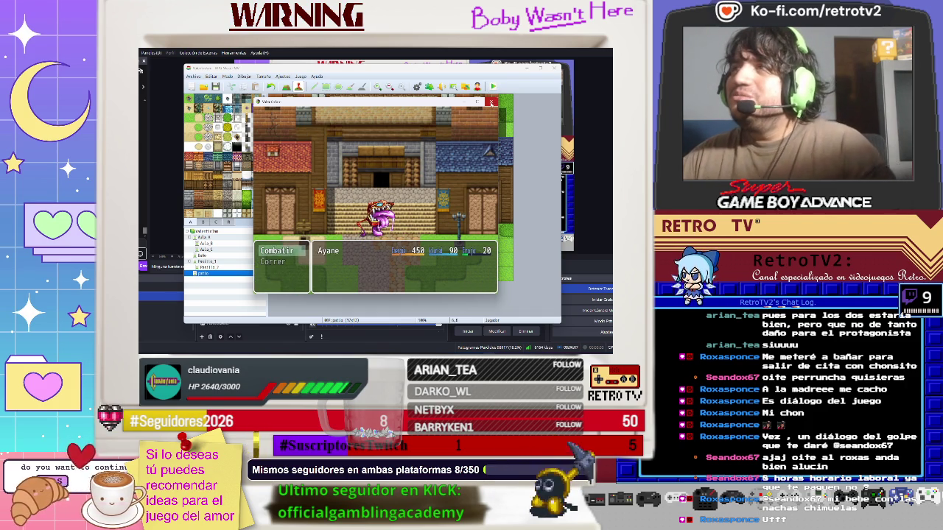
click(490, 101)
click(284, 77)
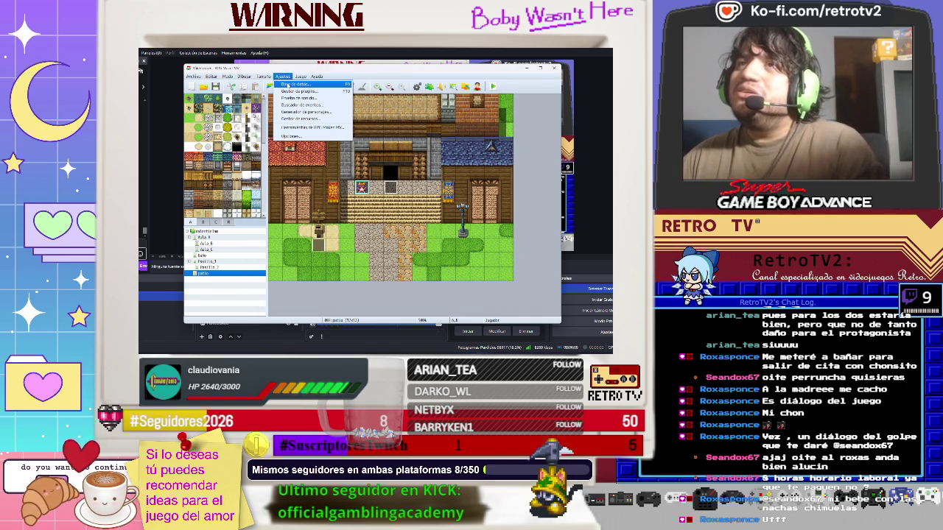
Add b.def * to the Metralleta de cartas damage formula and close the database with Aceptar
click(289, 84)
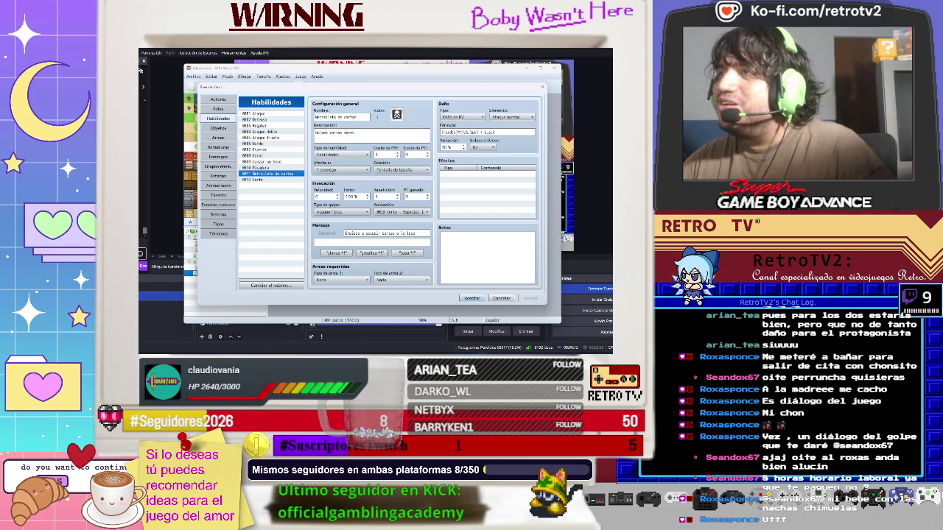
double_click(489, 132)
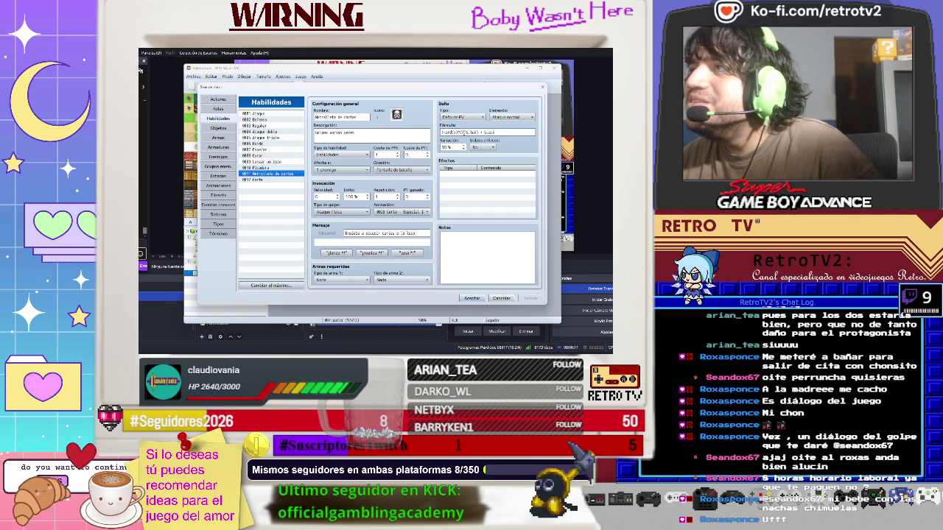
text(b.def)
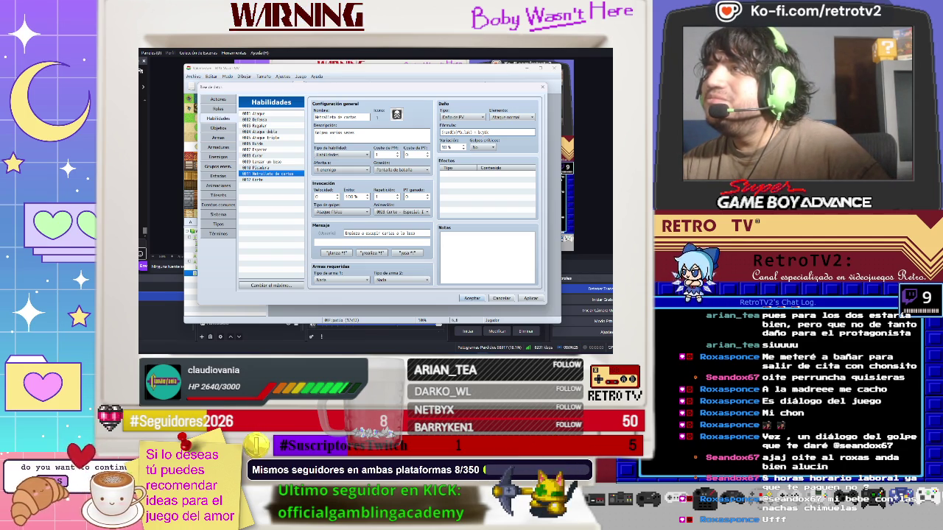
text(*)
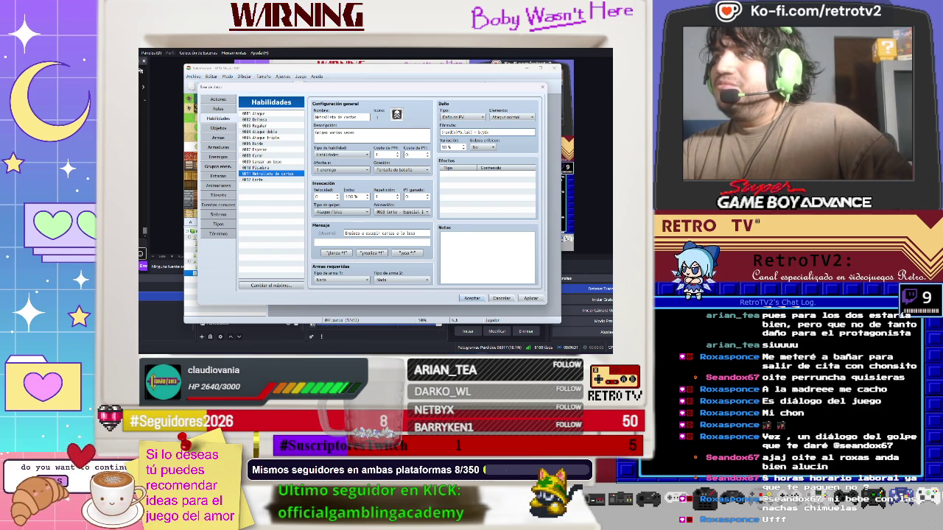
click(471, 298)
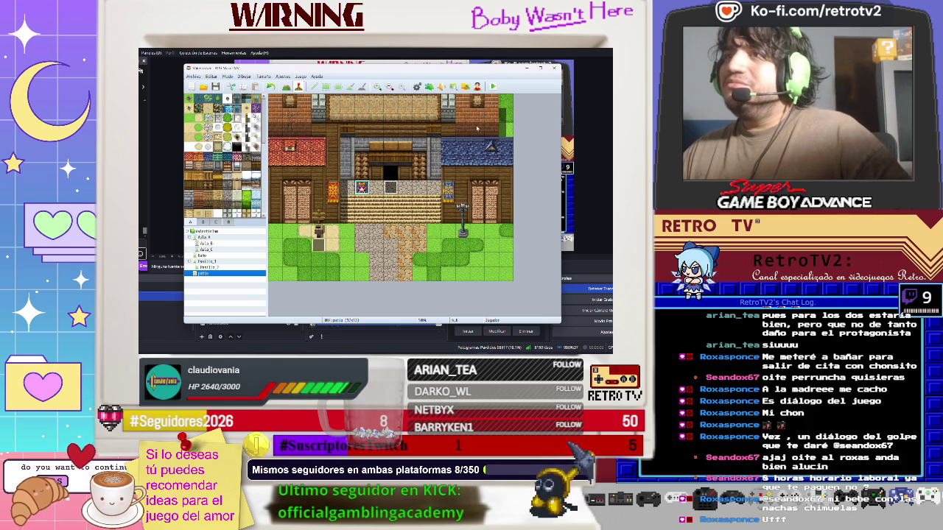
key(ctrl+r)
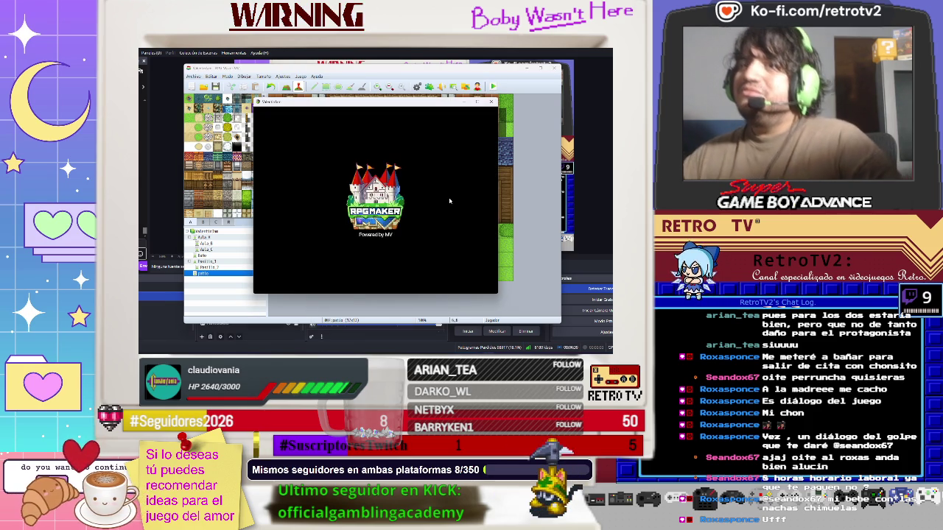
key(Return)
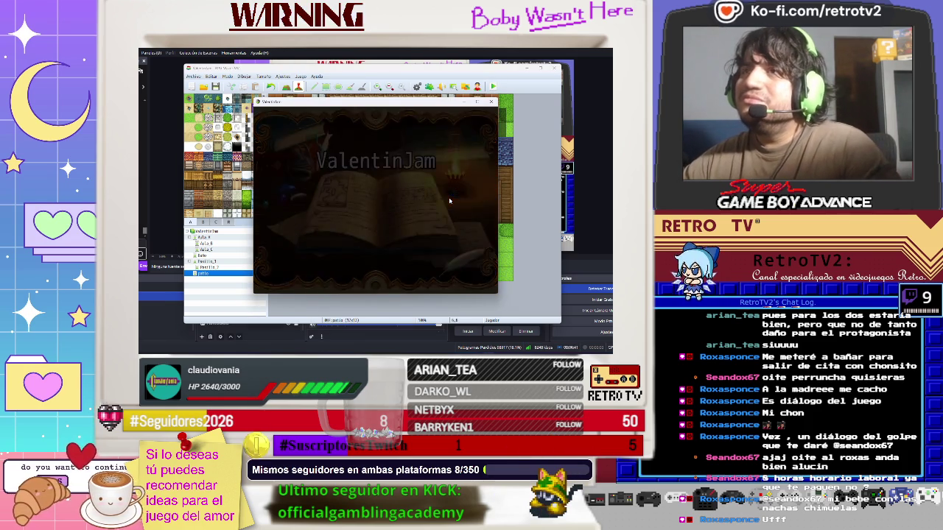
key(Down)
key(Down)
key(Down)
key(Left)
key(Left)
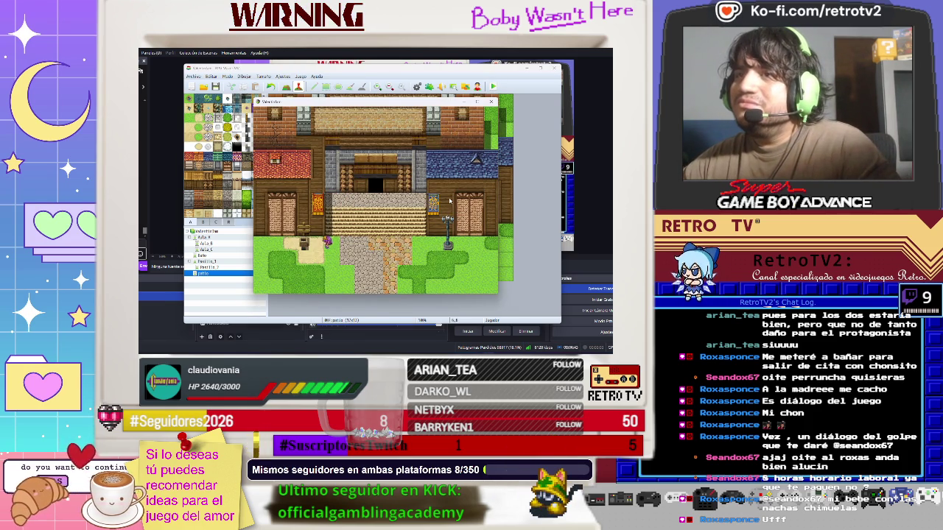
key(Return)
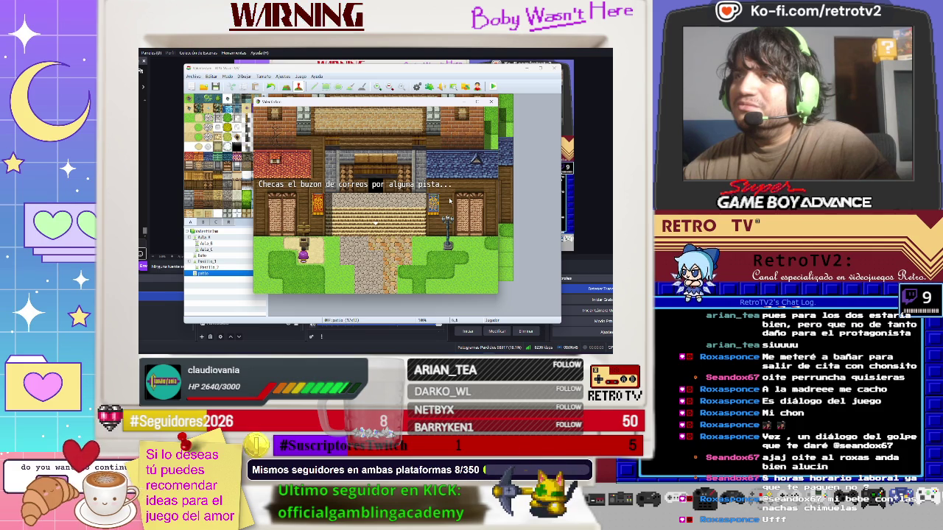
key(Return)
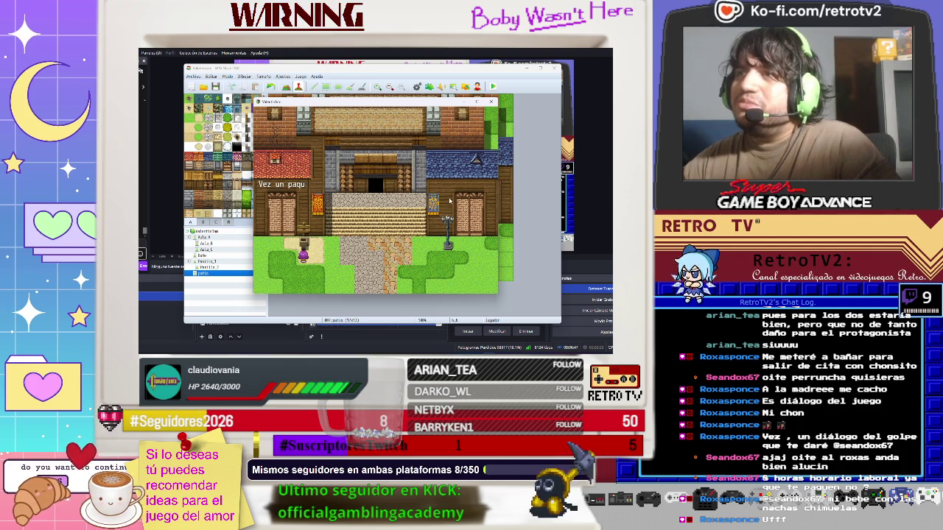
key(Return)
key(Return)
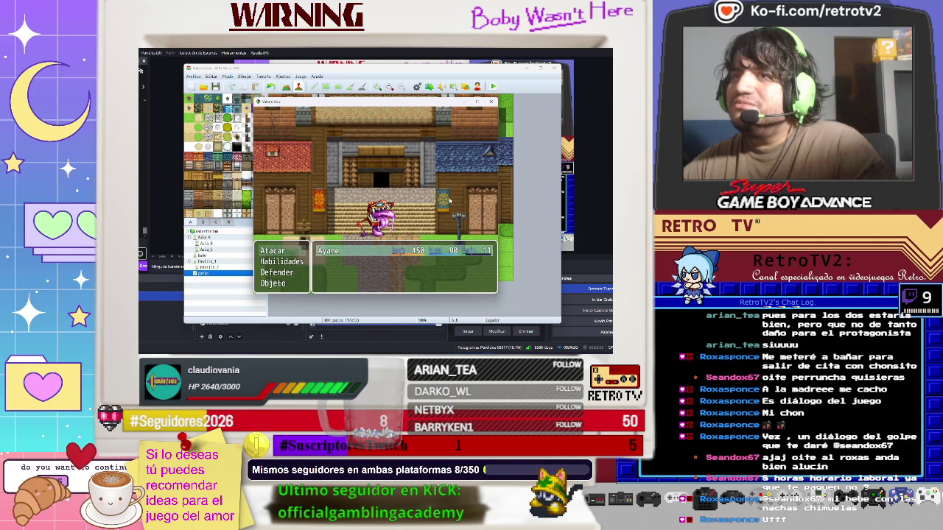
key(Return)
key(Return)
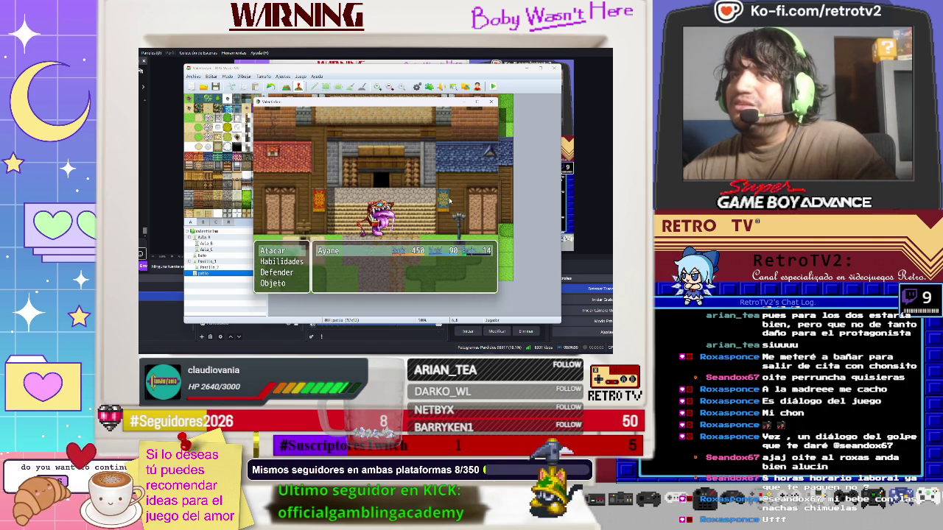
key(Return)
key(Return)
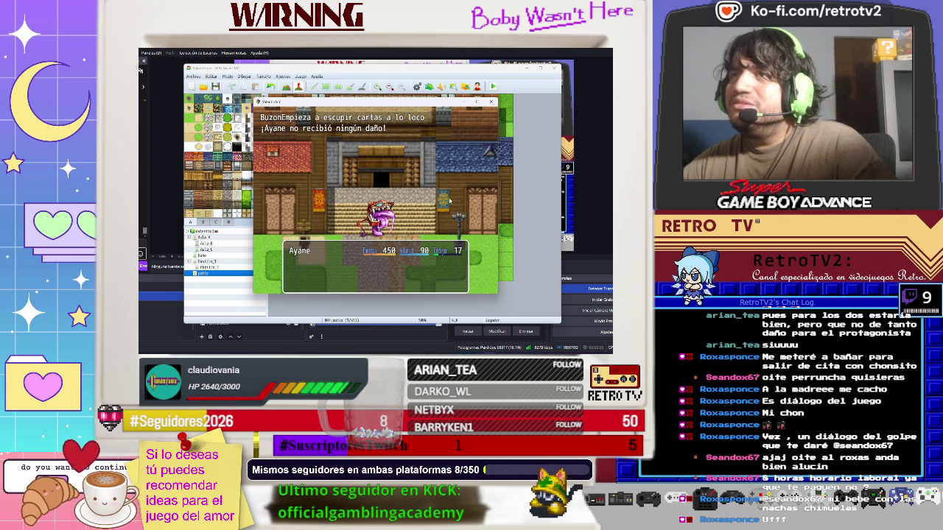
key(Return)
key(Return)
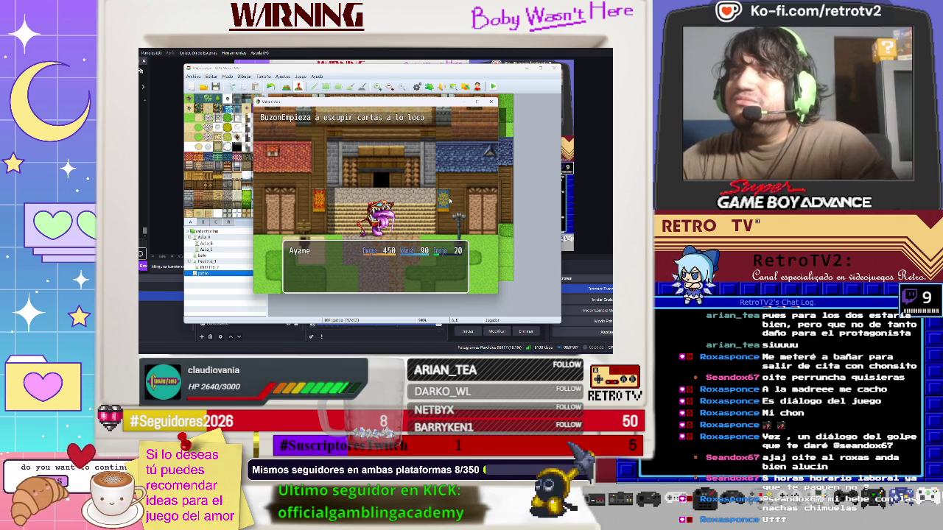
key(Return)
key(Return)
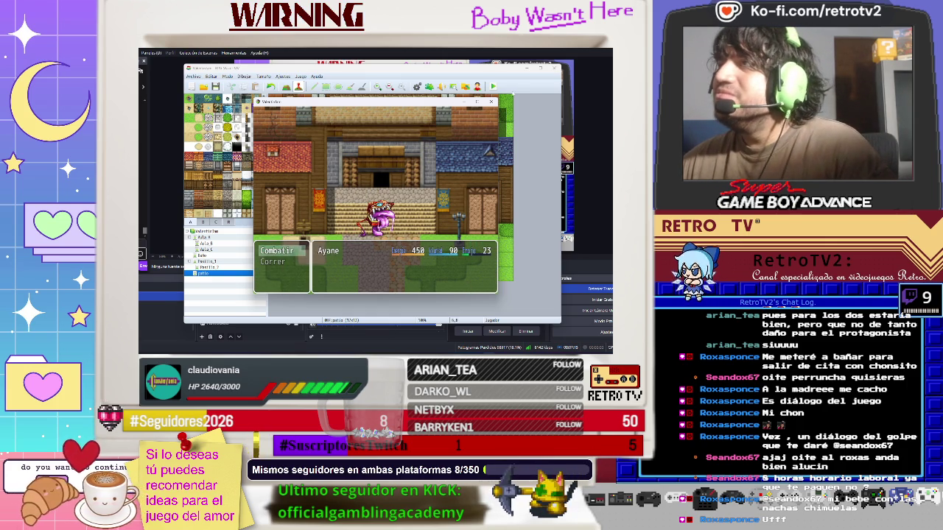
click(491, 102)
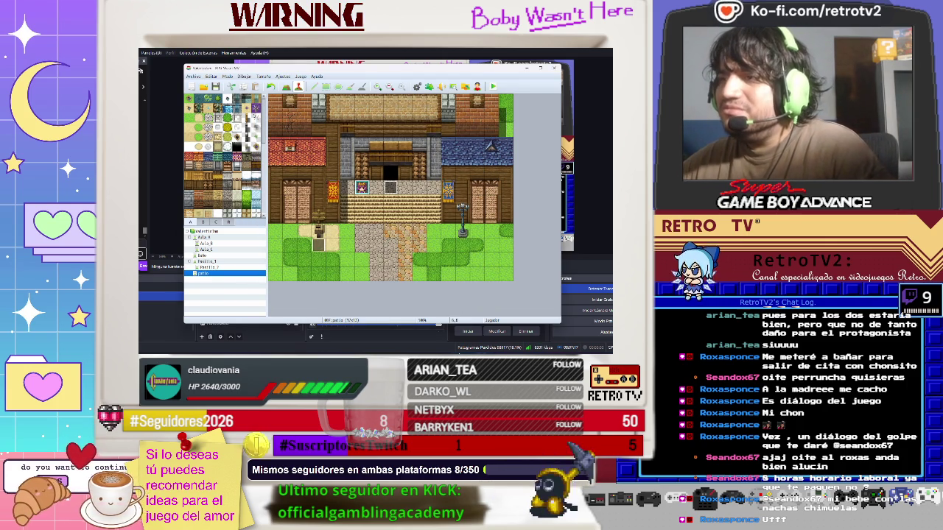
key(alt+Tab)
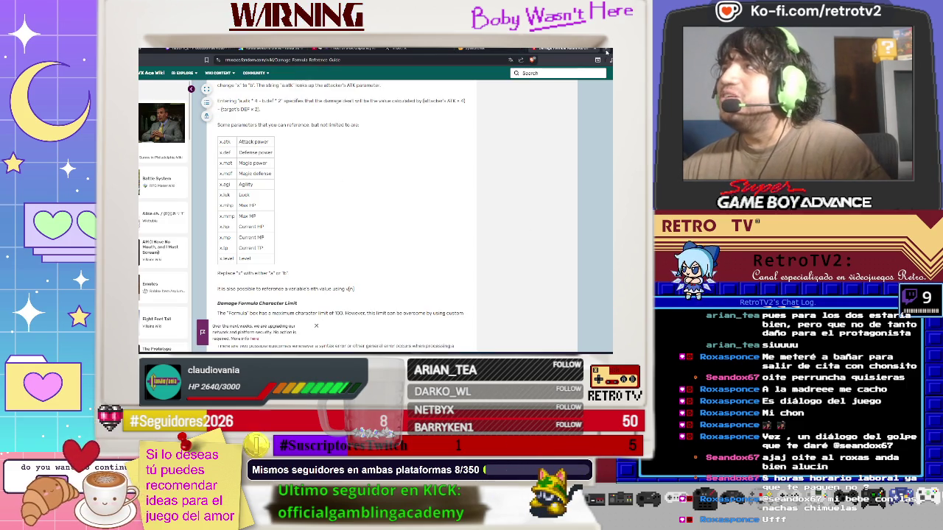
Open Google in a new tab and start a search with 'rpg maker mv'
key(ctrl+t)
click(318, 95)
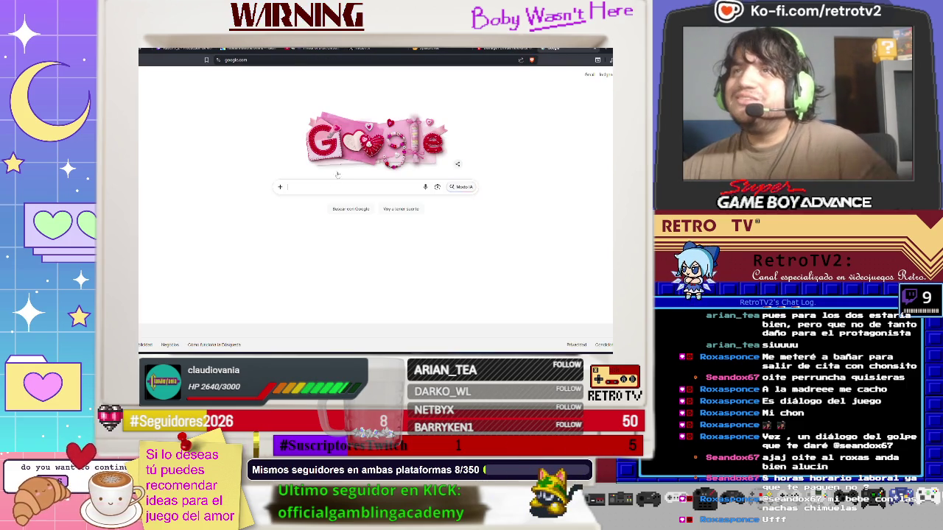
click(336, 190)
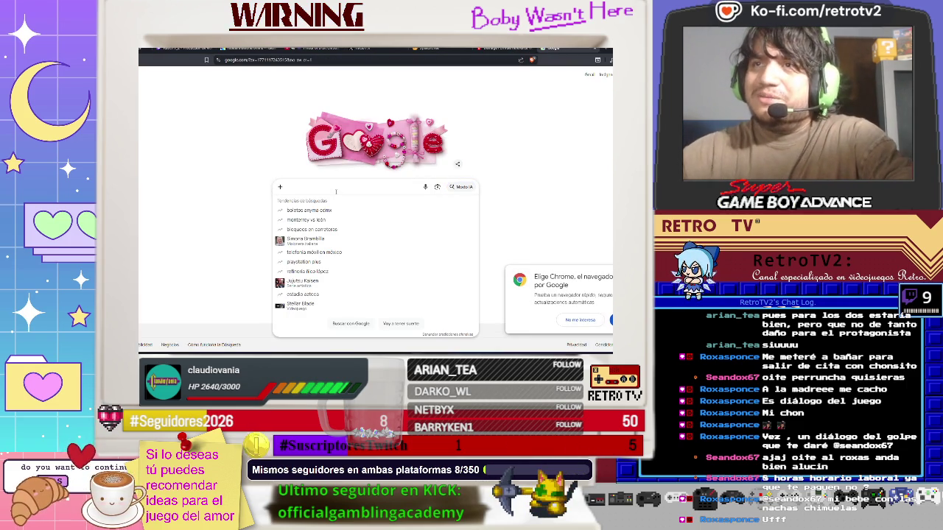
text(rpg make)
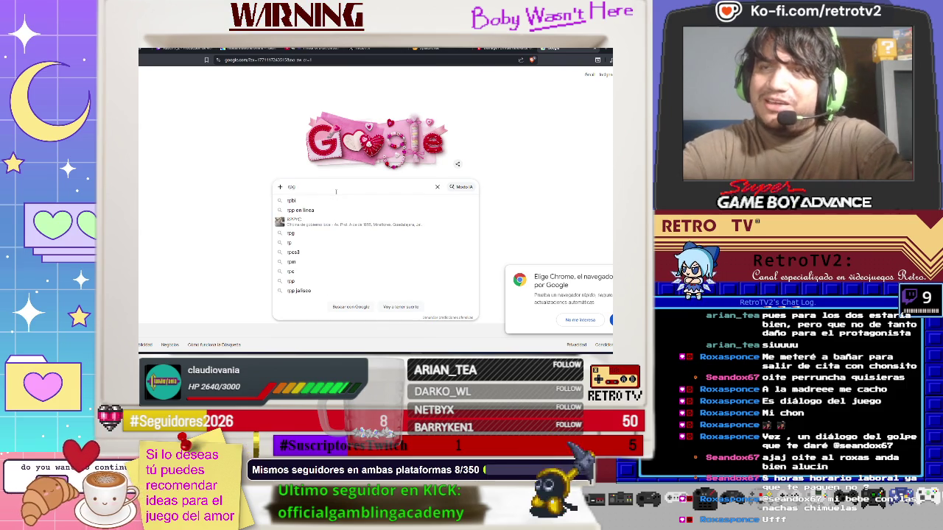
text(r)
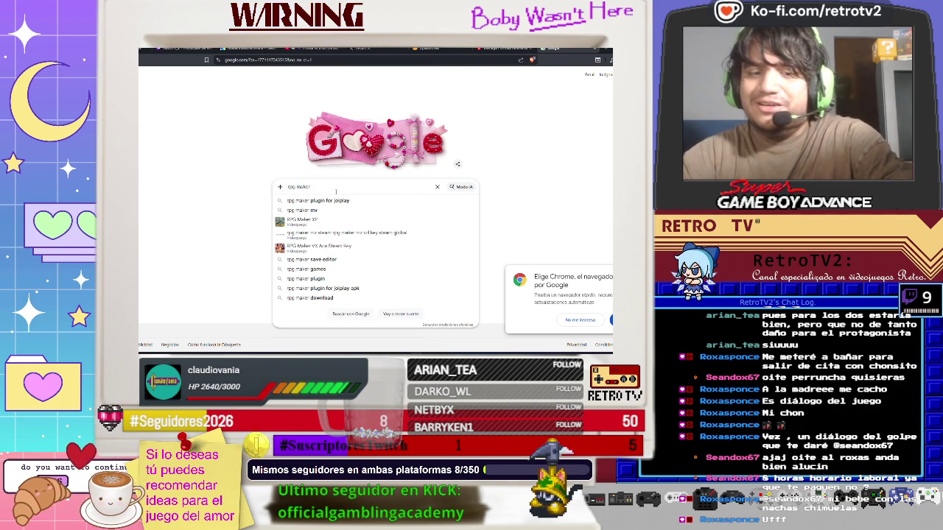
text( mv)
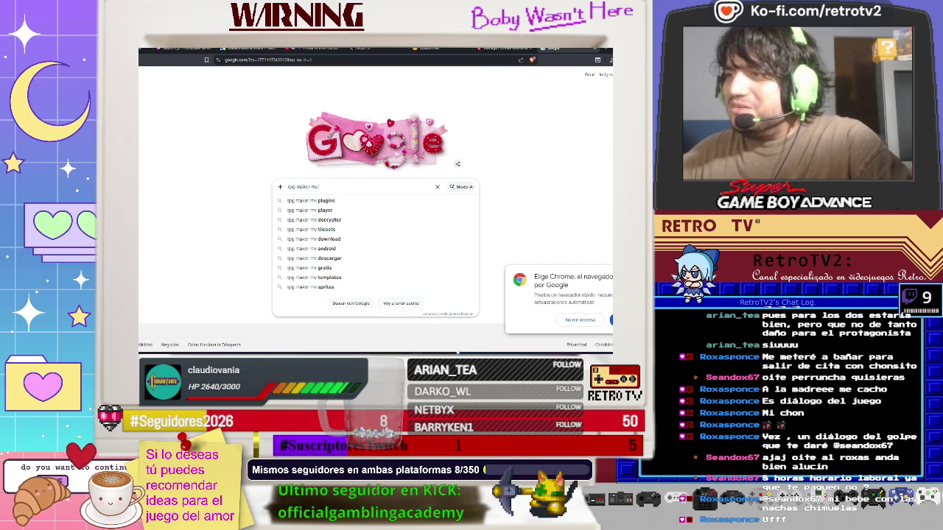
Check the RPG Maker database, then complete the query with 'formula ataque numero aleatorio' and search
key(alt+Tab)
click(282, 75)
click(294, 83)
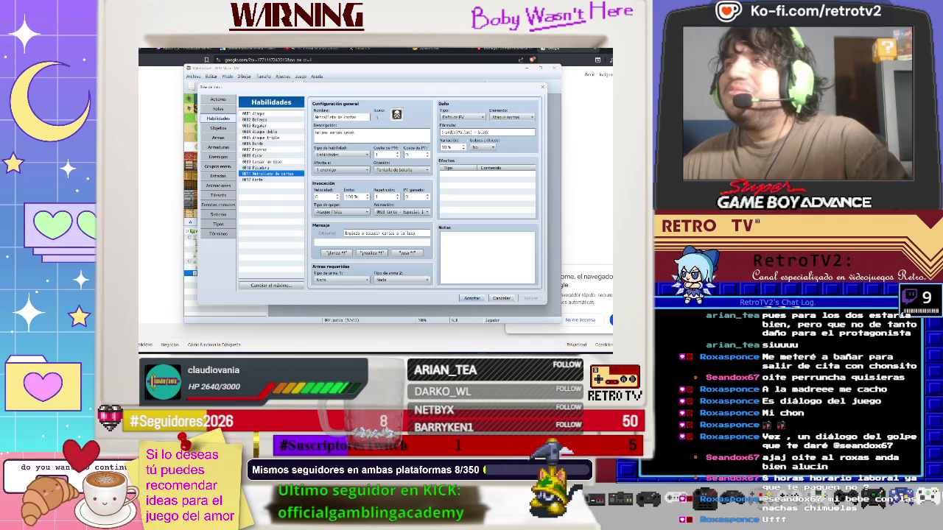
key(alt+Tab)
text(fo)
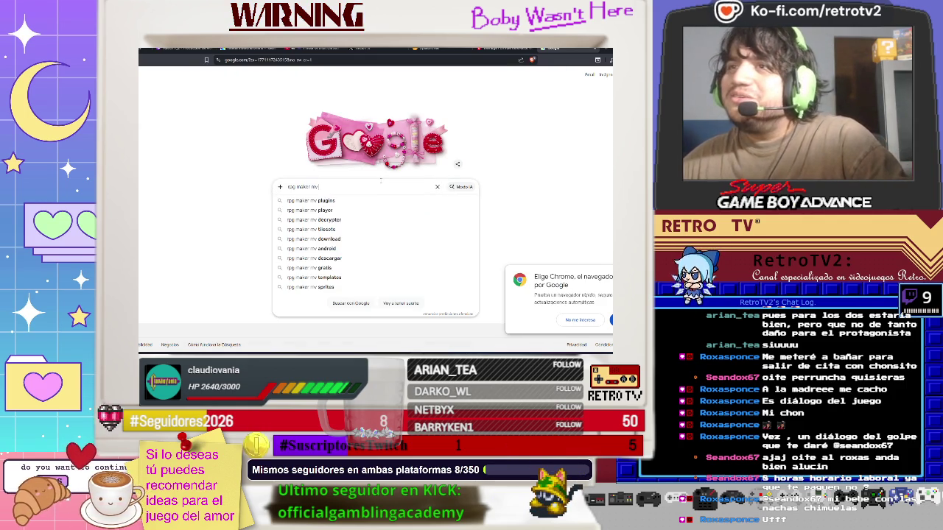
text(rmul)
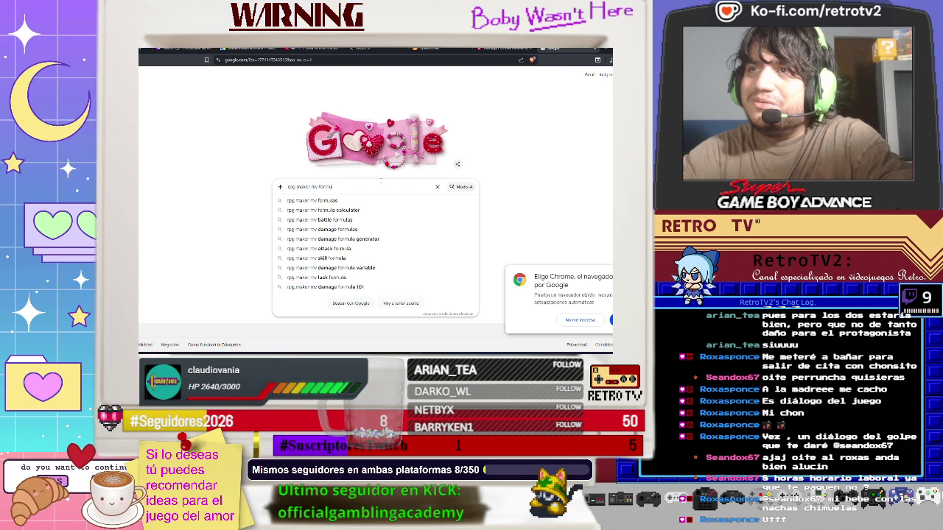
text(a ata)
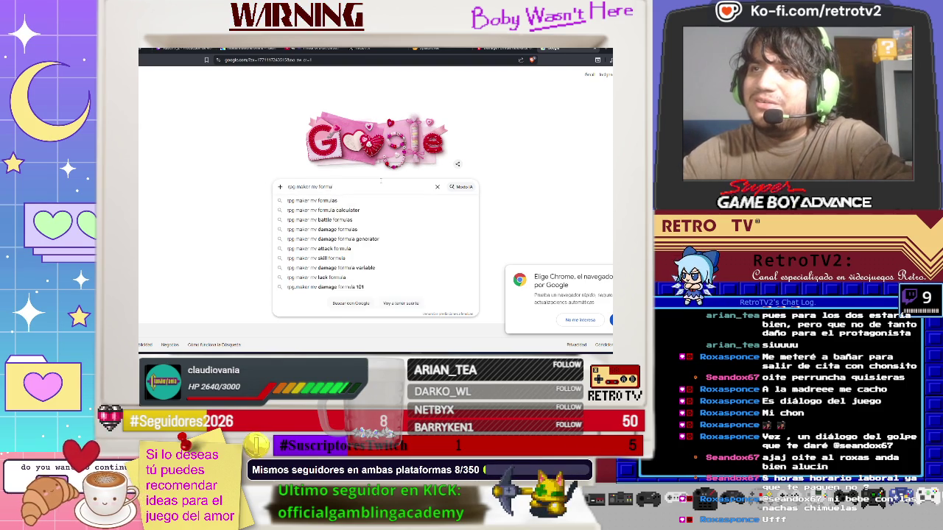
text(que numero aleatorio)
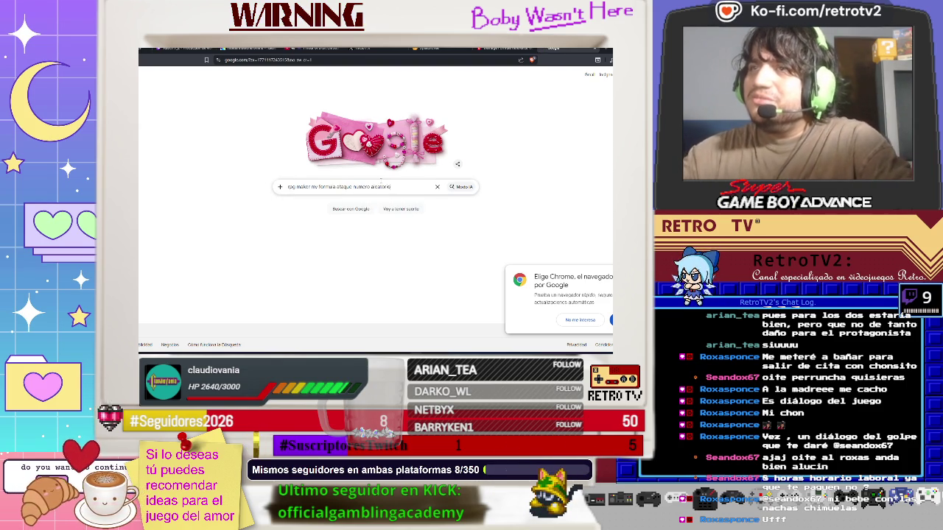
key(Return)
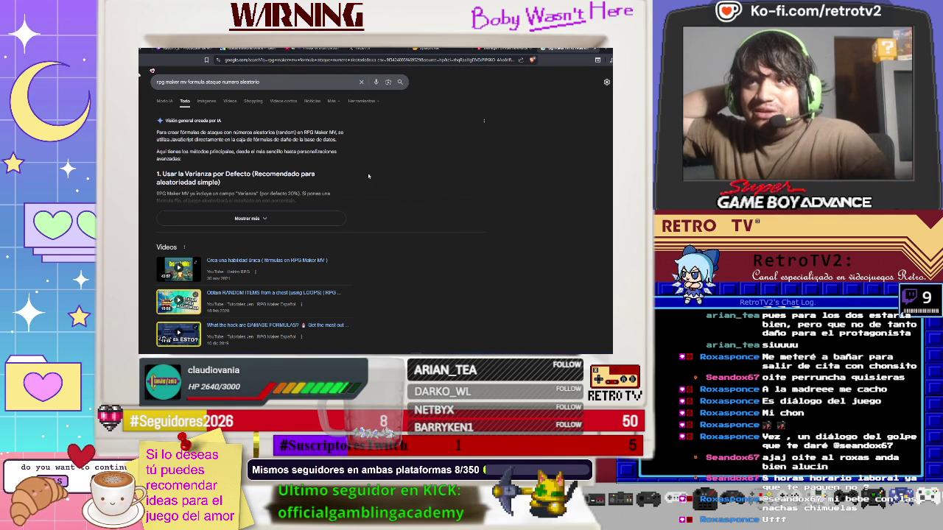
Expand Google's AI overview and copy a randomInt example such as Math.randomInt(41) + 10
click(259, 217)
scroll(258, 217, down, 2)
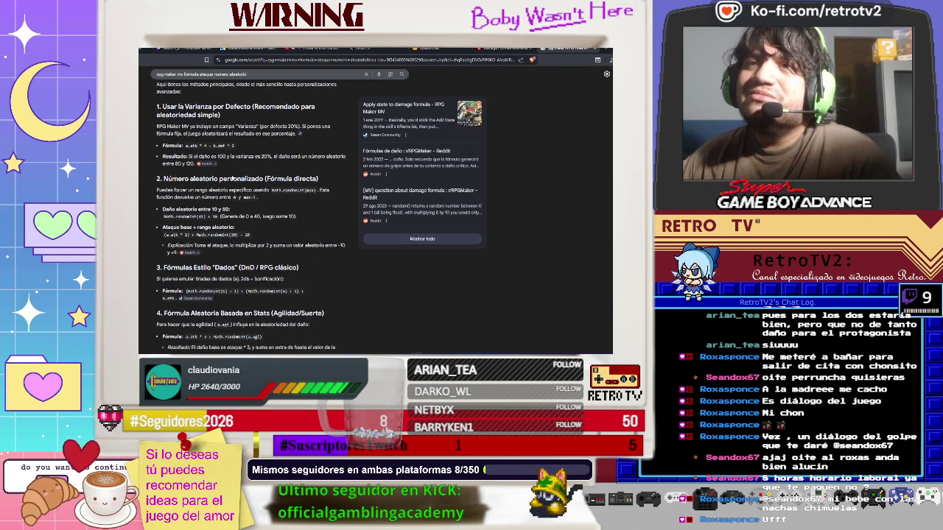
scroll(233, 178, down, 2)
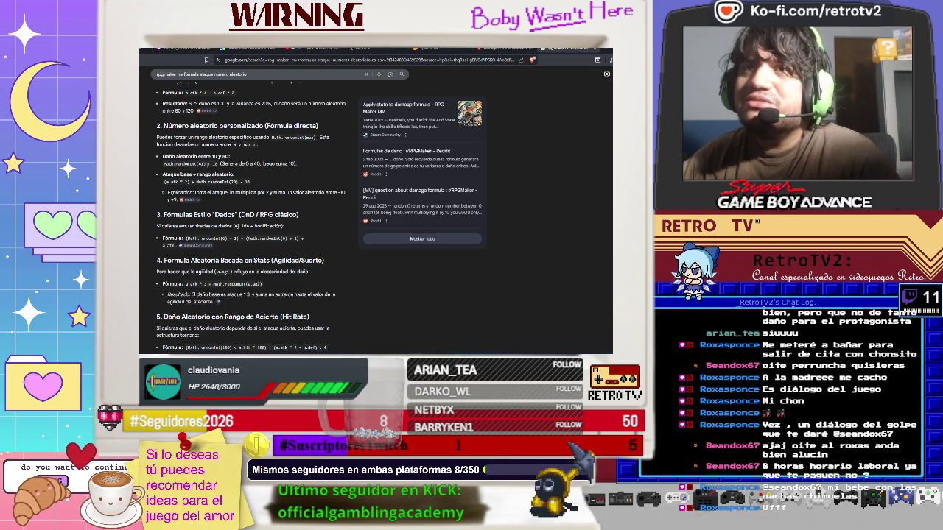
drag(211, 164, 176, 164)
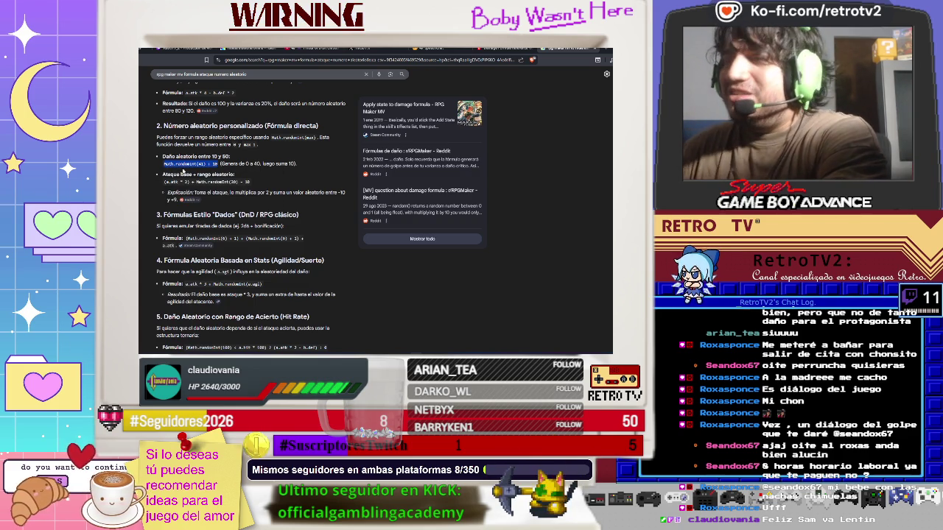
key(alt+Tab)
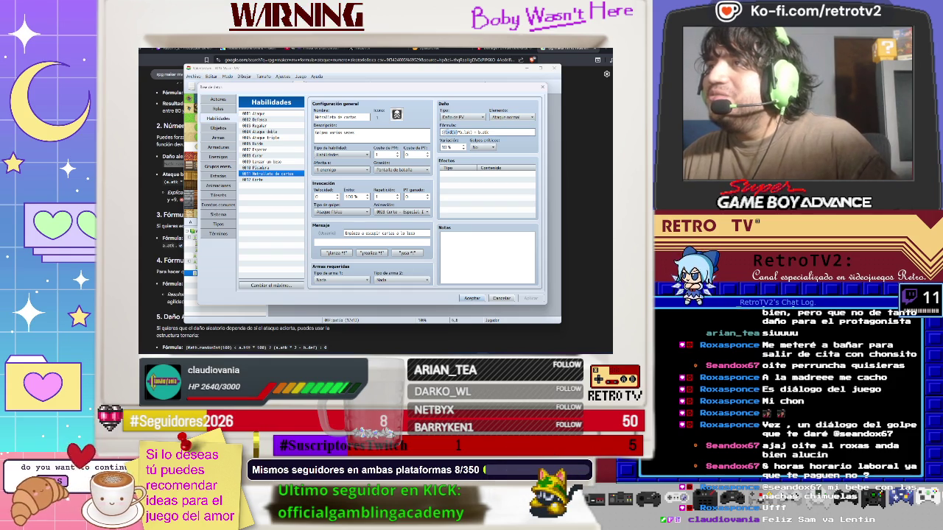
Paste a random damage formula and change it to Math.randomInt(20) with b.luk and b.atk terms
key(ctrl+v)
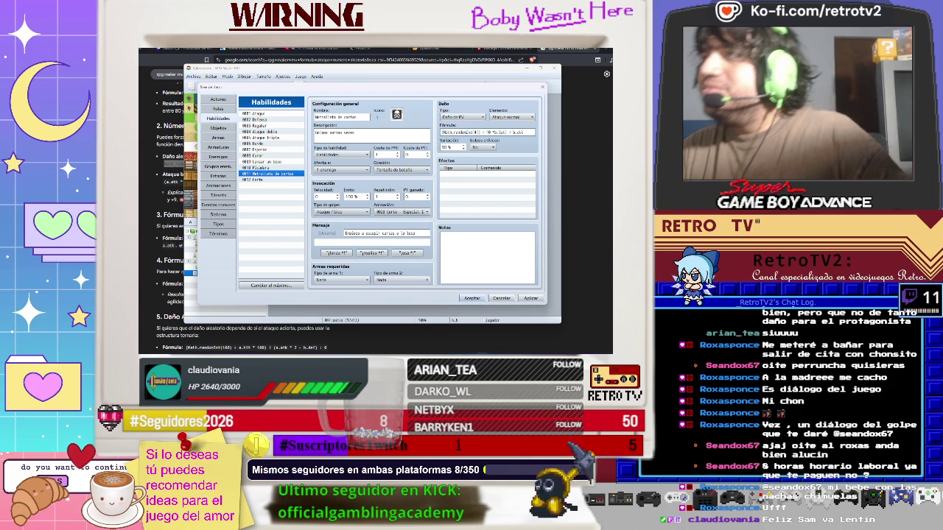
key(BackSpace)
key(BackSpace)
text(4)
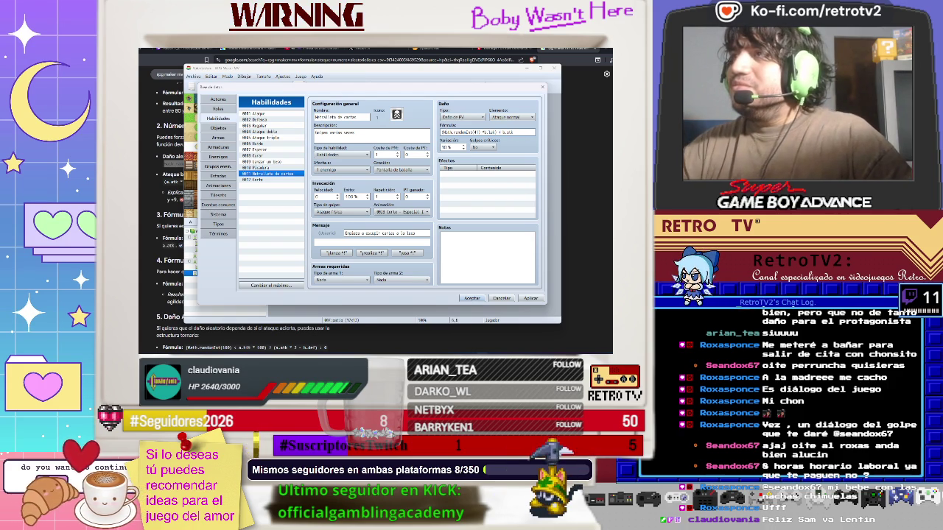
text(0)
key(BackSpace)
text(20)
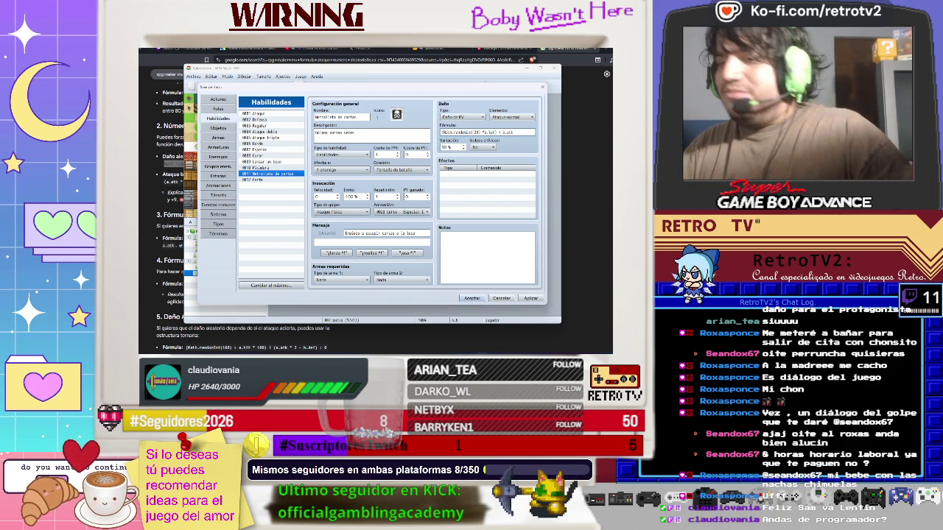
key(BackSpace)
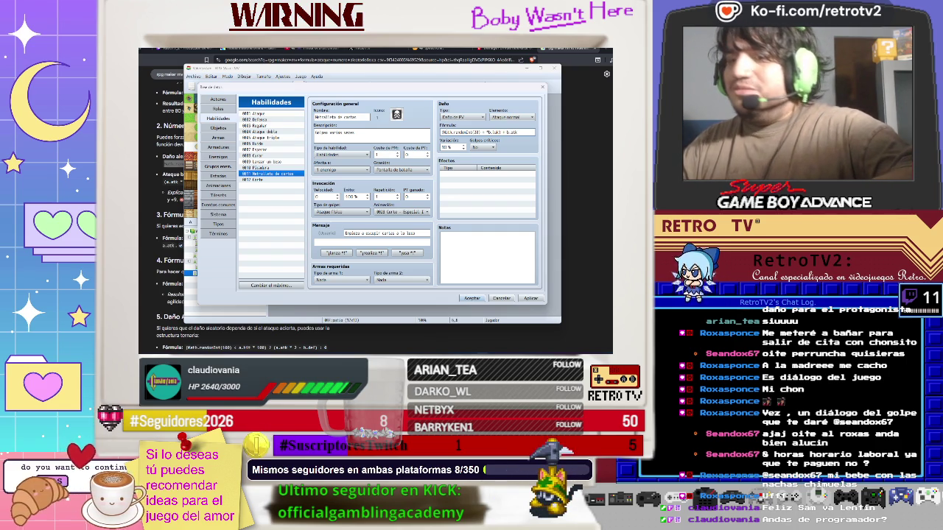
text(11)
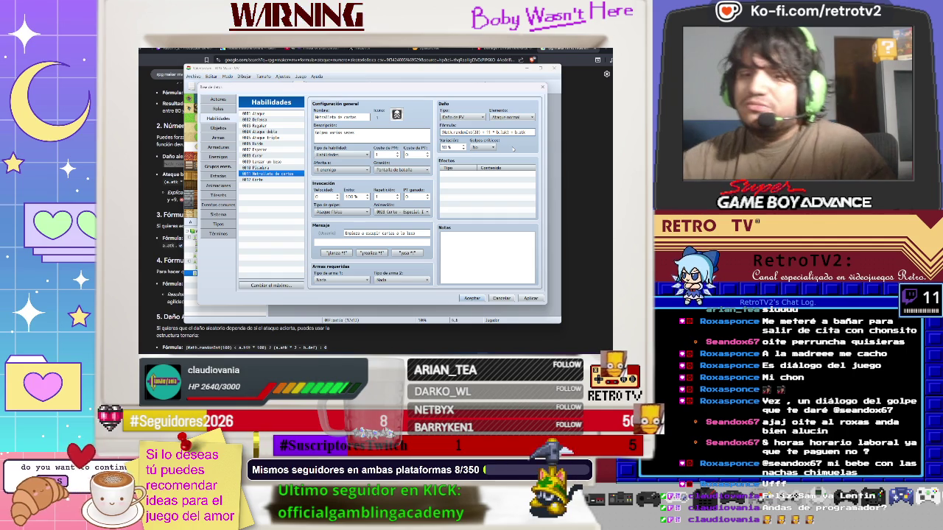
text((20)
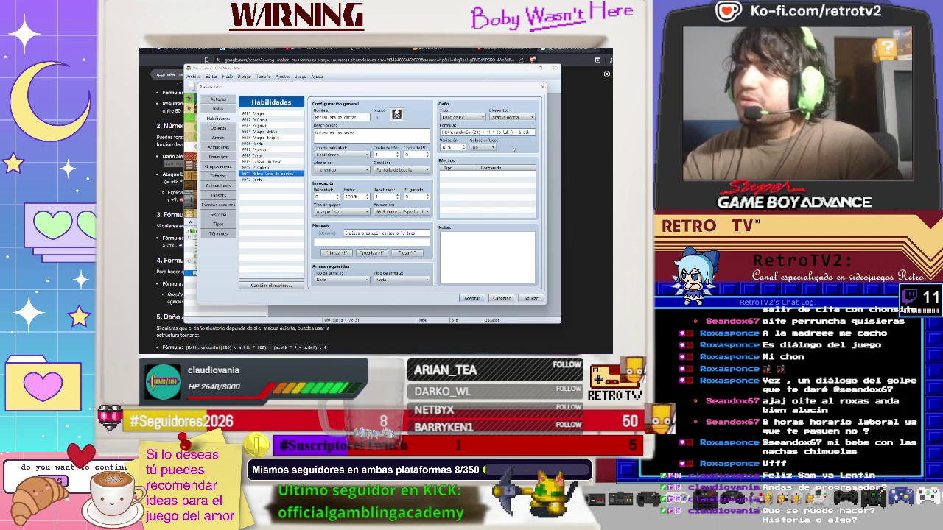
text())
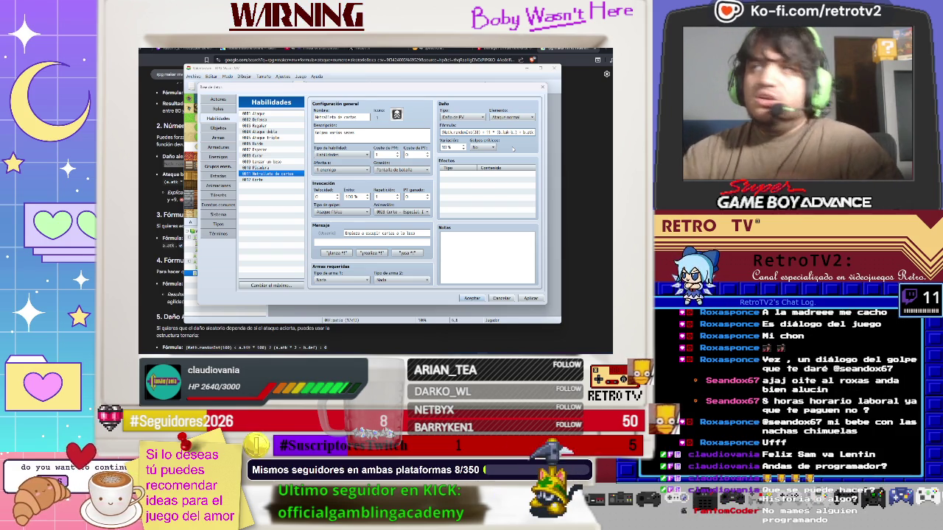
Check the damage formula wiki guide, then confirm the skill database changes with OK
key(alt+Tab)
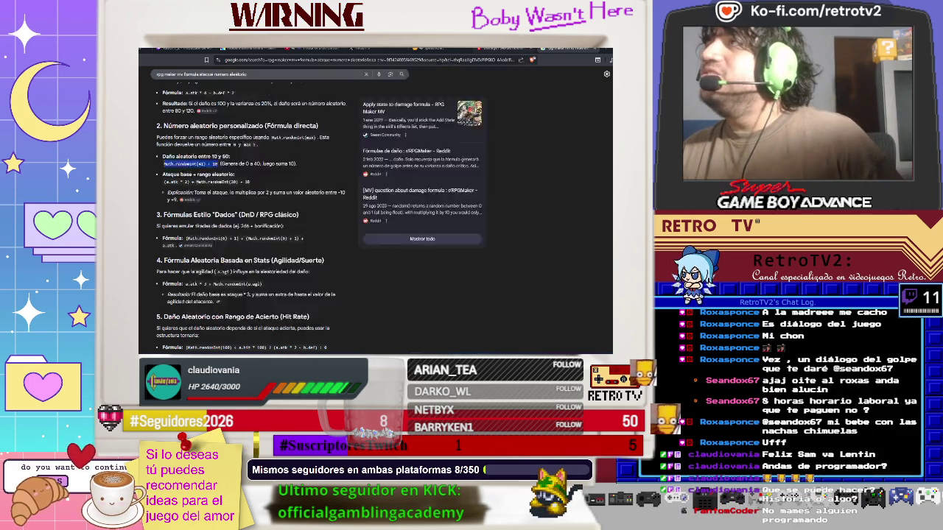
key(ctrl+shift+Tab)
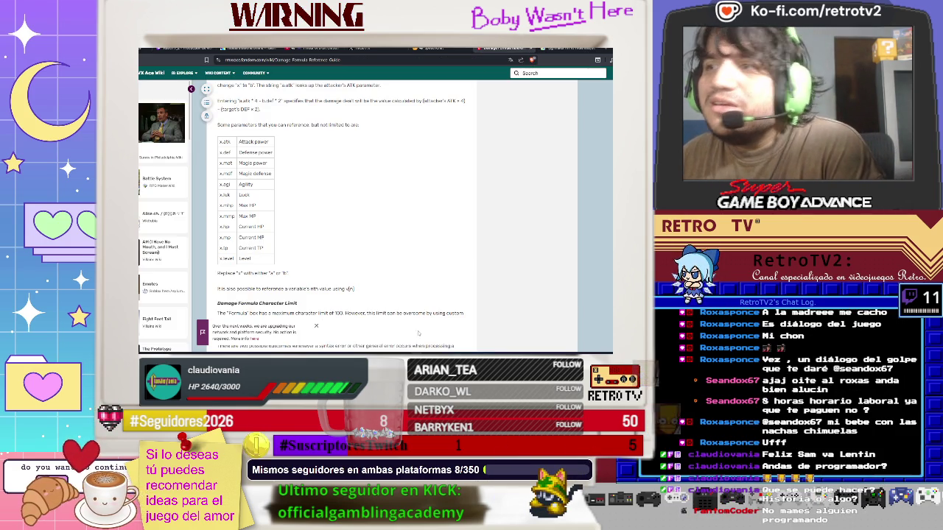
key(alt+Tab)
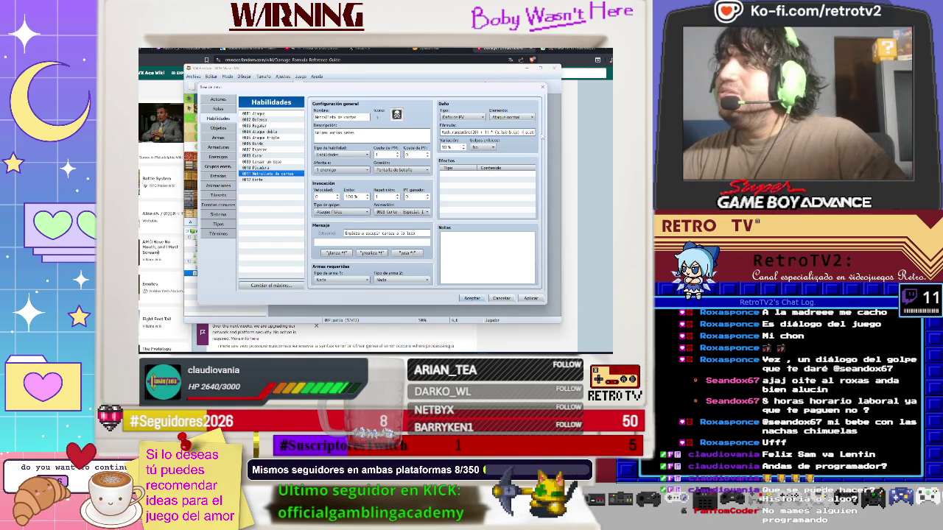
click(486, 132)
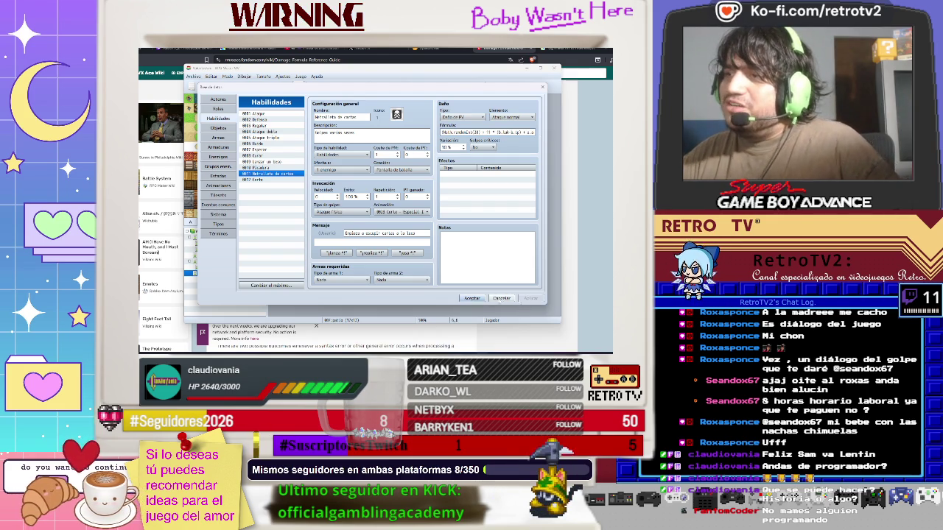
click(472, 299)
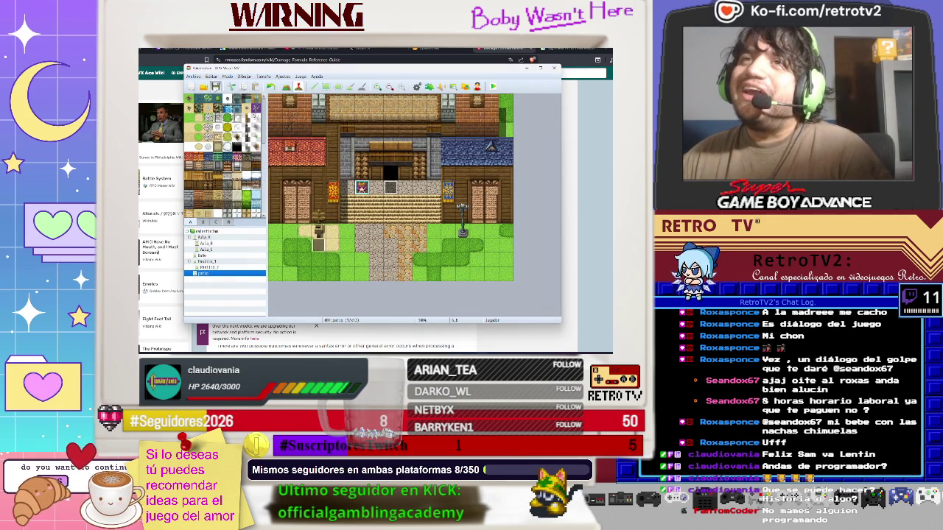
Cycle through the wiki guide and chiptune music video windows, then return to the map editor
key(alt+Tab)
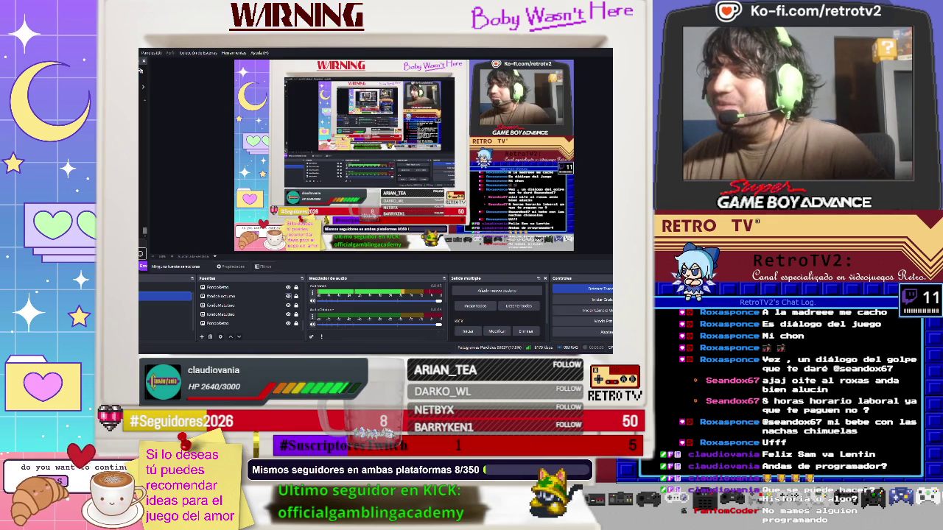
key(alt+Tab)
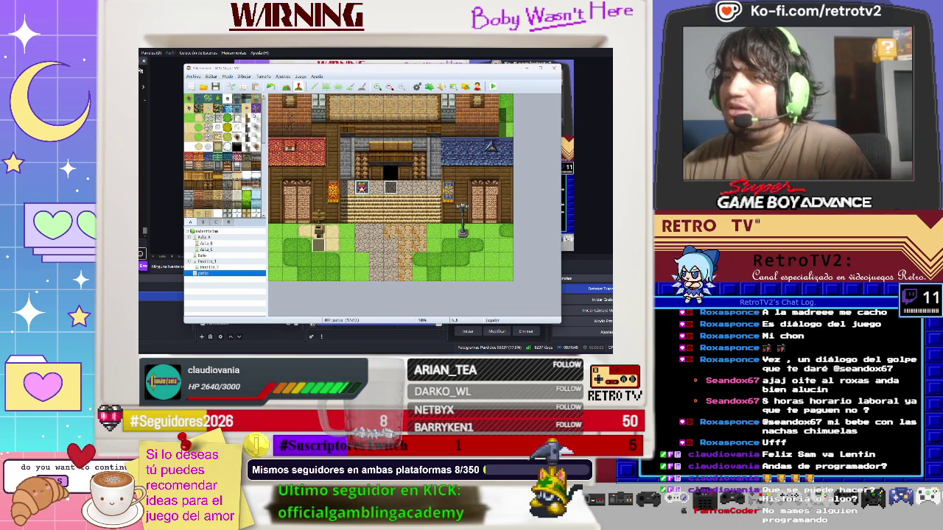
key(alt+Tab)
click(306, 49)
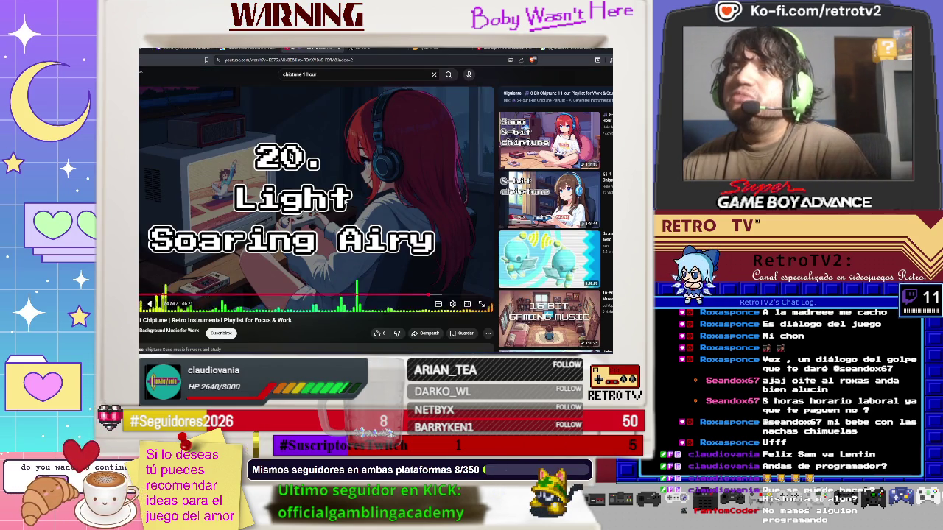
key(alt+Tab)
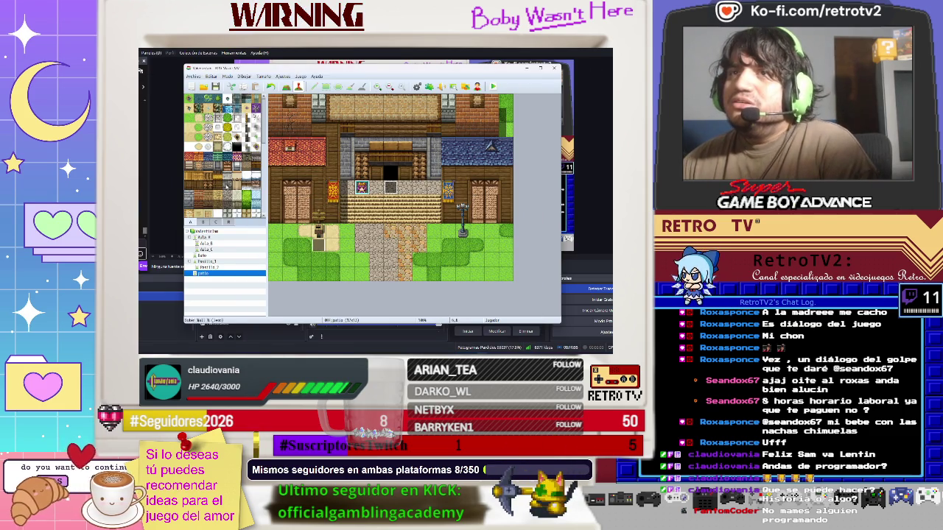
Set the player's starting position on a tile in the Aula_A classroom map
click(210, 237)
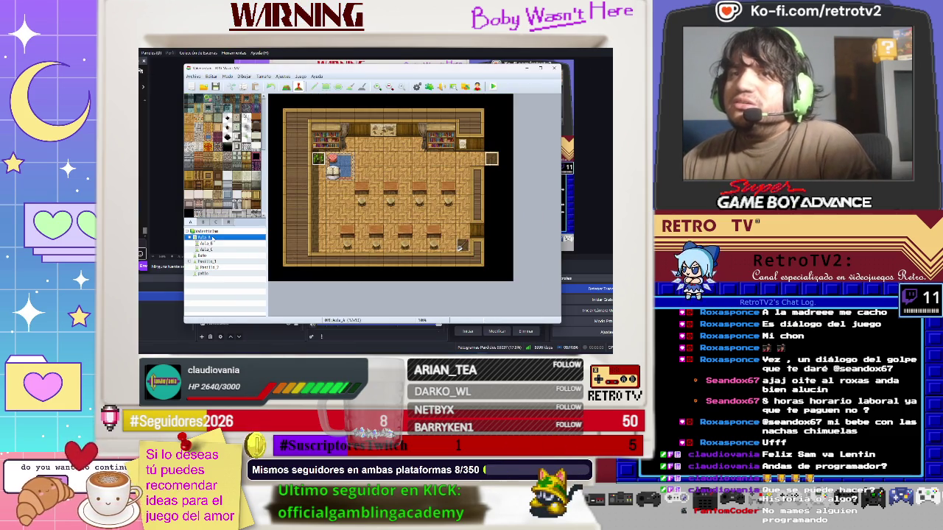
right_click(374, 190)
mouse_move(404, 268)
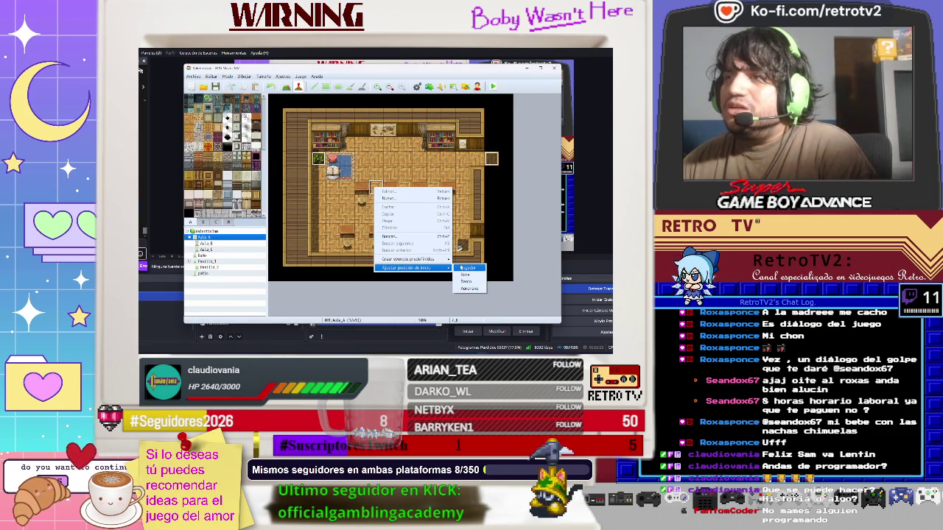
click(461, 268)
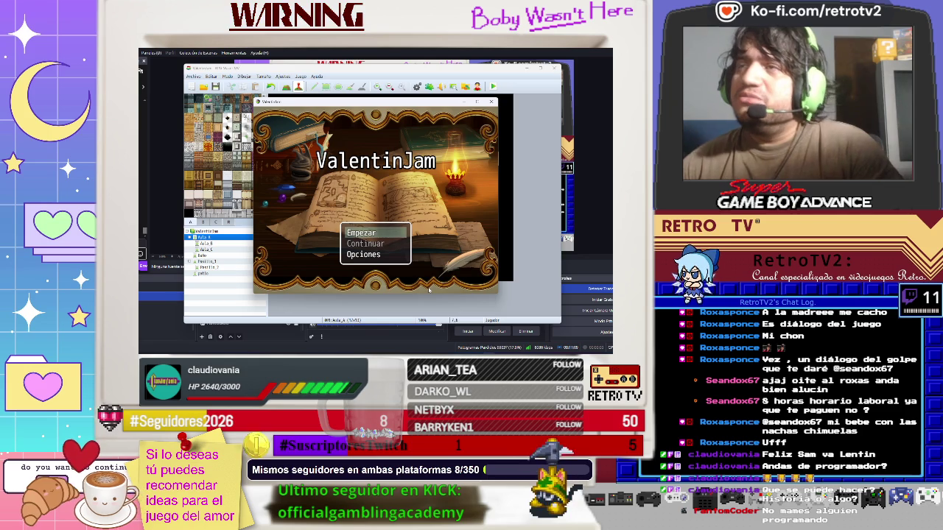
Begin a New Game and advance the secret-letters intro narration until the classroom appears
key(Return)
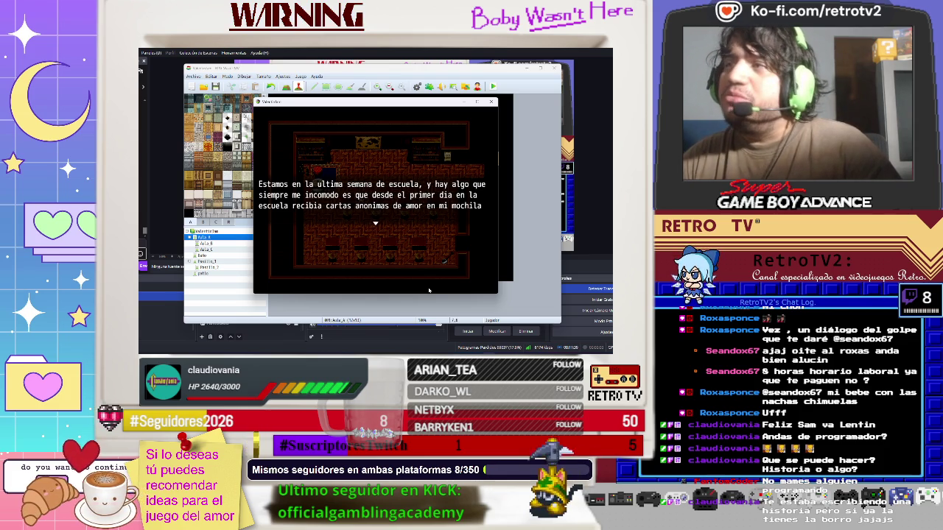
key(Return)
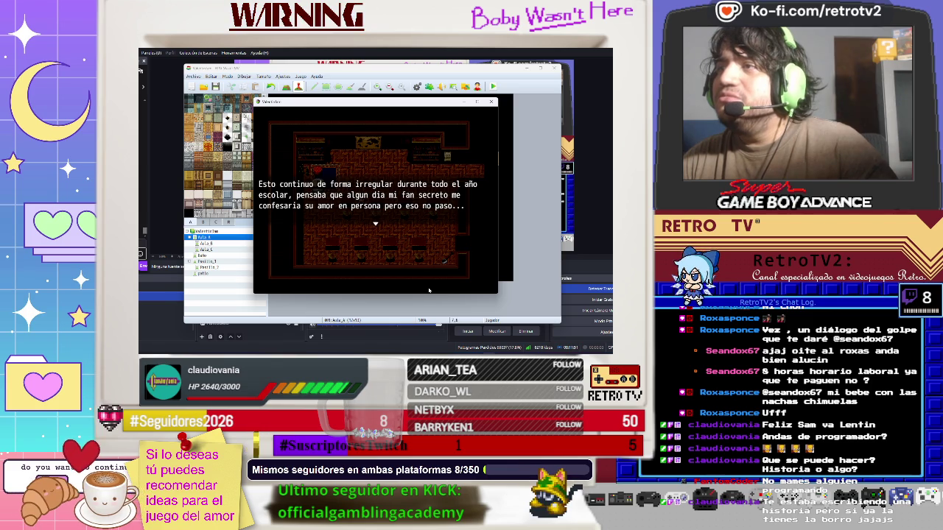
key(Return)
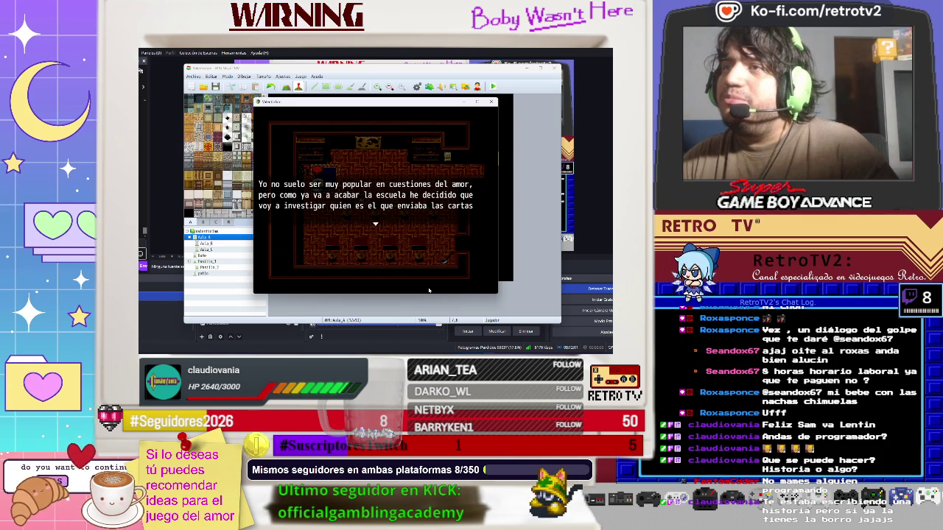
key(Return)
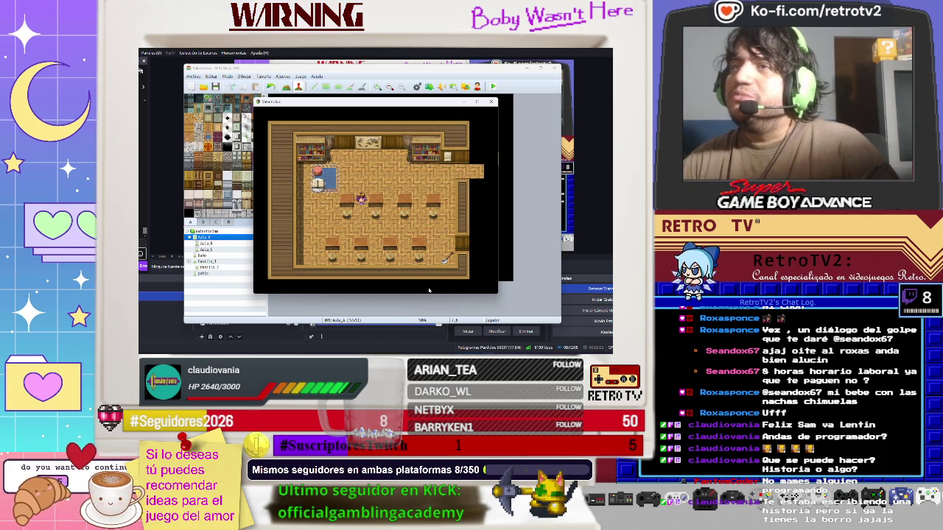
Review Ayane's skills and equipment in the pause menu, removing and re-equipping the Moño
key(Escape)
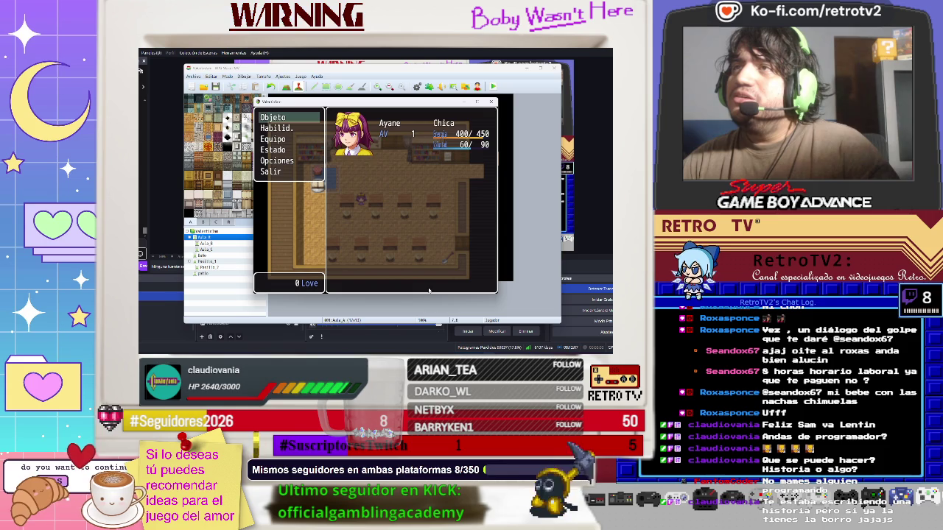
key(Down)
key(Return)
key(Return)
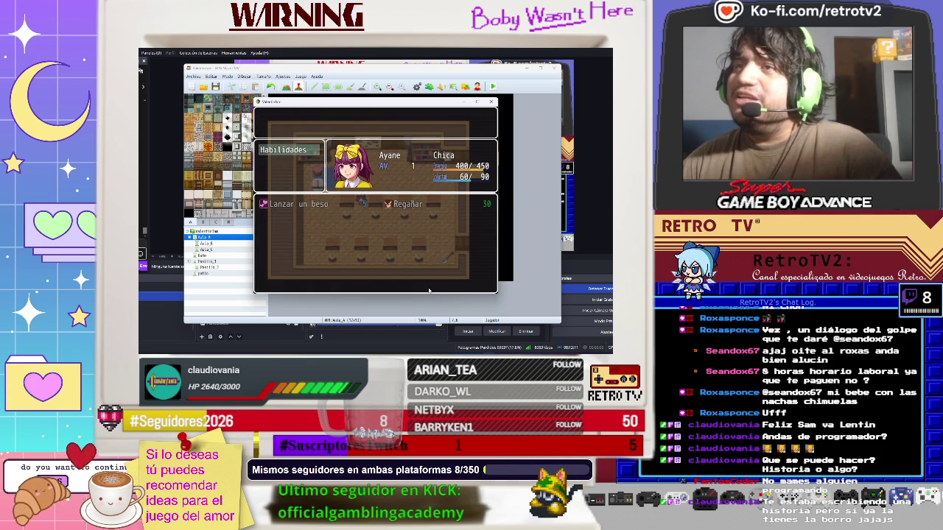
key(Escape)
key(Down)
key(Return)
key(Return)
key(Return)
key(Down)
key(Down)
key(Return)
key(Return)
key(Return)
key(Return)
key(Down)
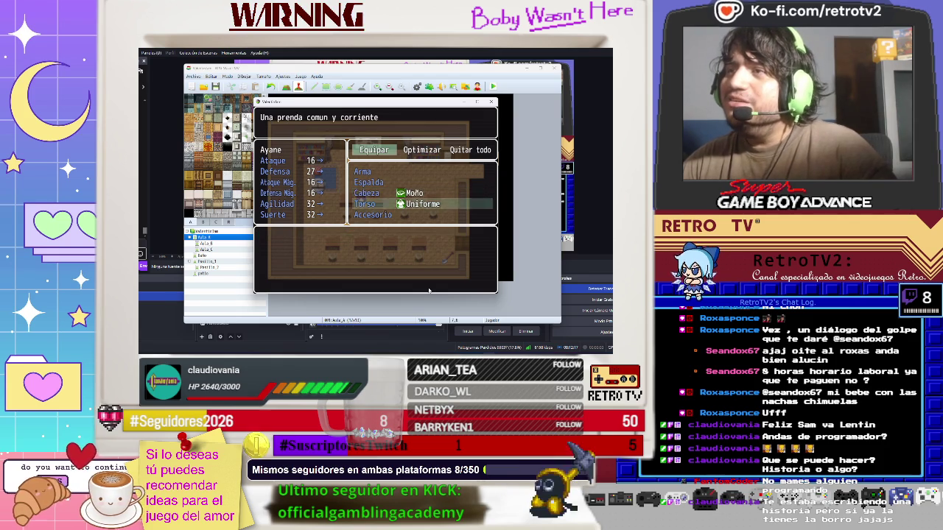
key(Up)
key(Up)
key(Escape)
key(Escape)
key(Escape)
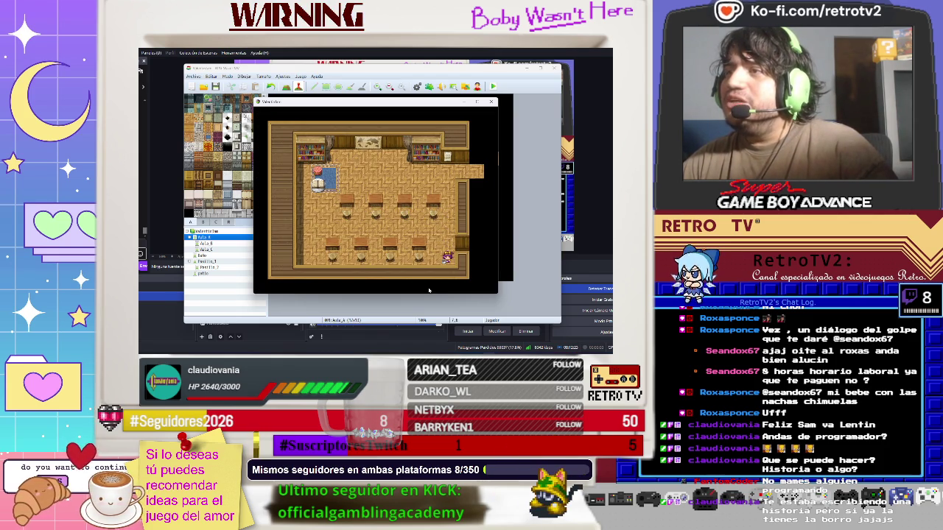
Check Ayane's weapon slot, close the menu, and walk through the doorway into the corridor
key(Escape)
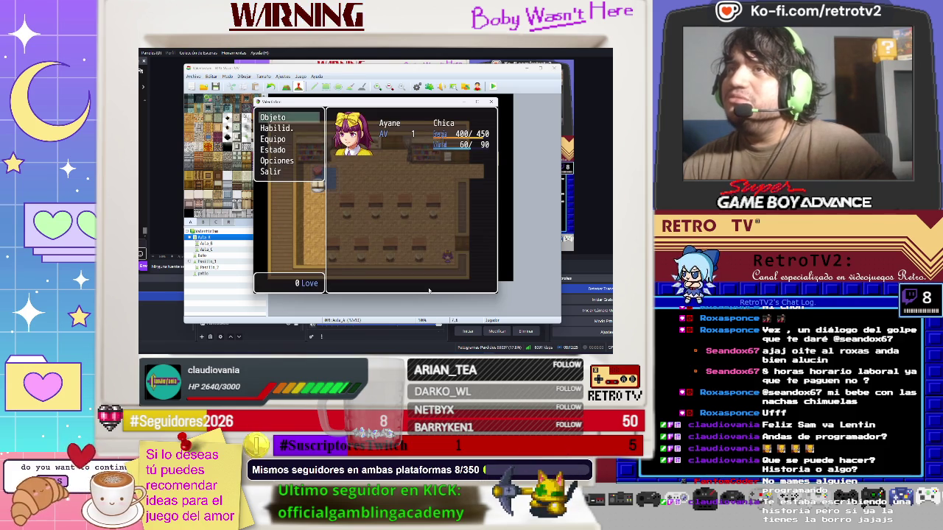
key(Down)
key(Return)
key(Escape)
key(Down)
key(Return)
key(Return)
key(Return)
key(Return)
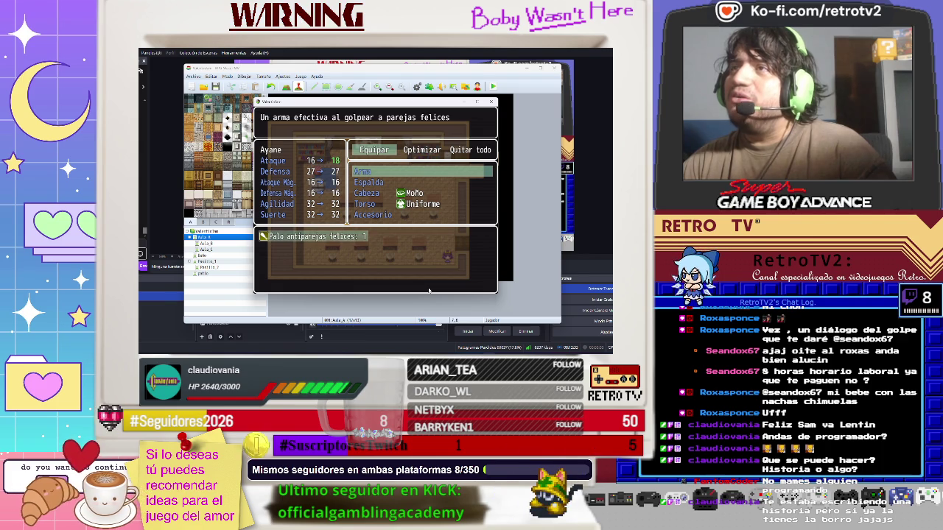
key(Escape)
key(Escape)
key(Escape)
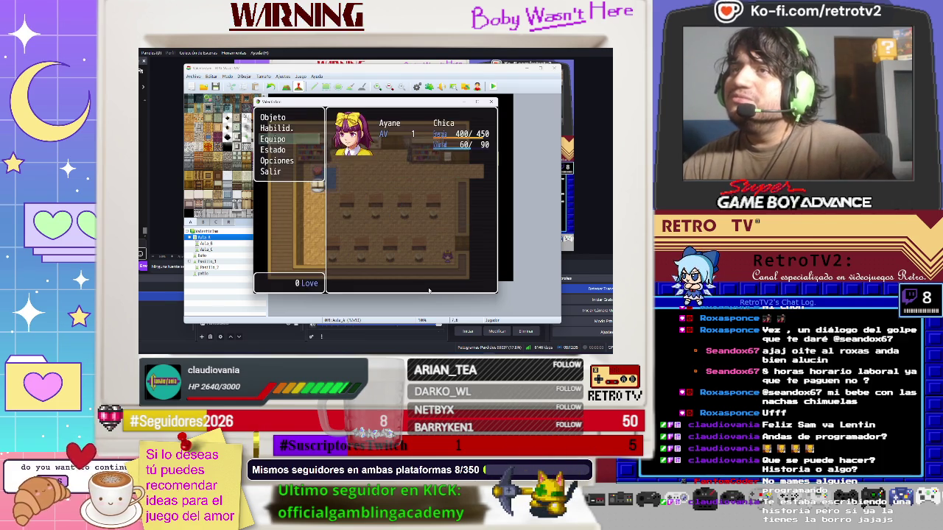
key(Escape)
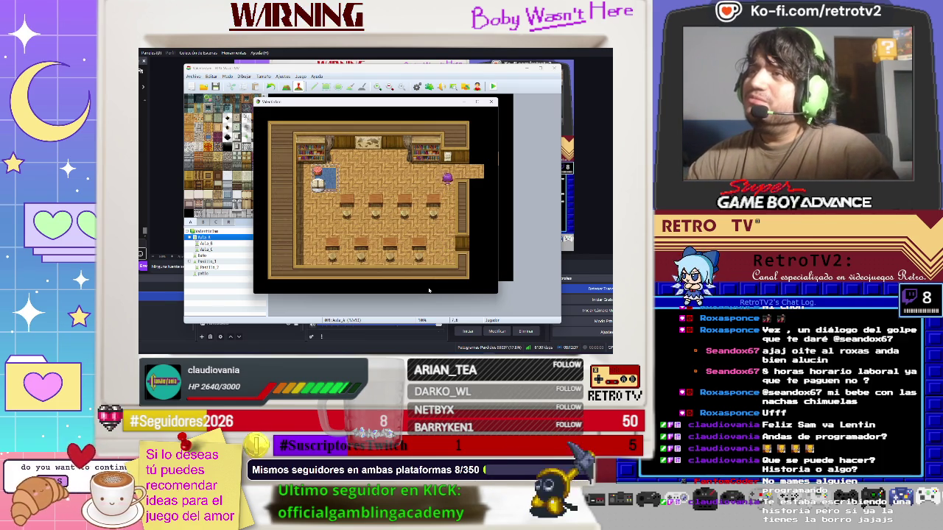
key(Right)
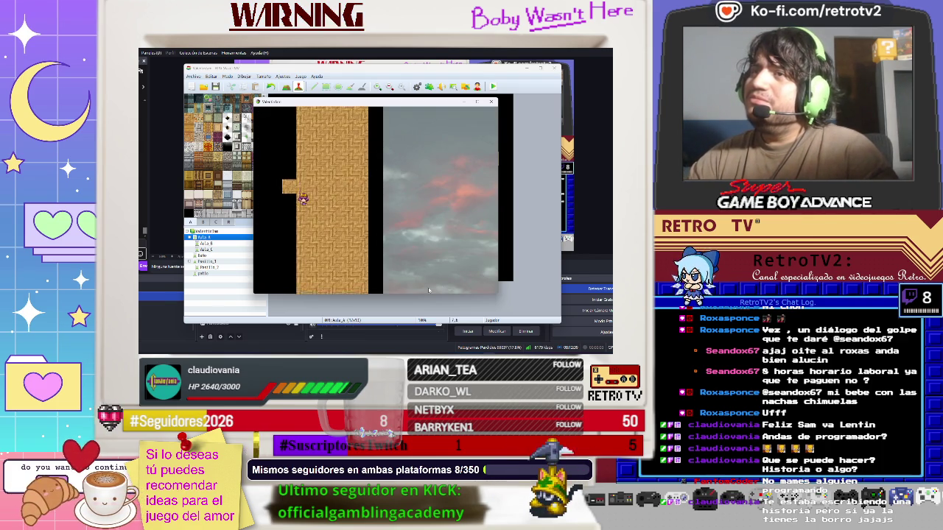
Walk Ayane along the corridor into the classroom and up to Julio Justice
key(Up)
key(Right)
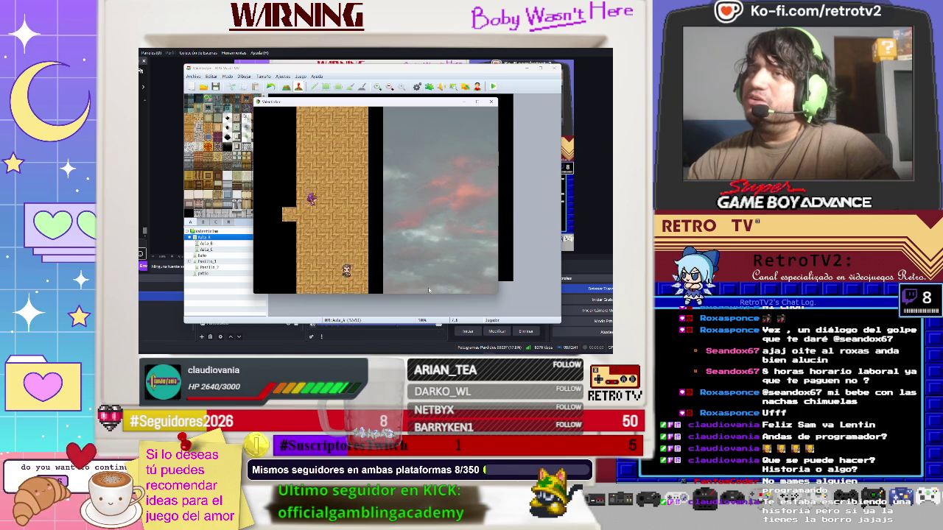
key(Left)
key(Up)
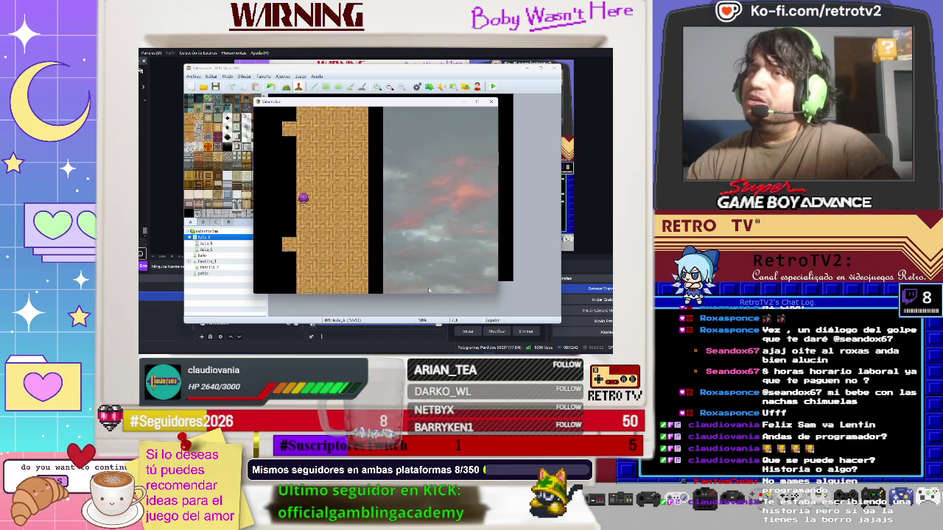
key(Left)
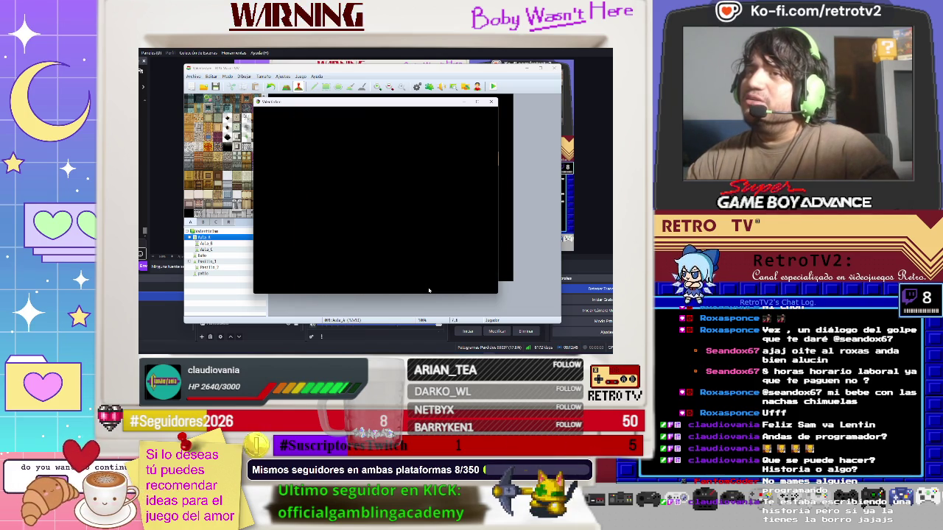
key(Down)
key(Left)
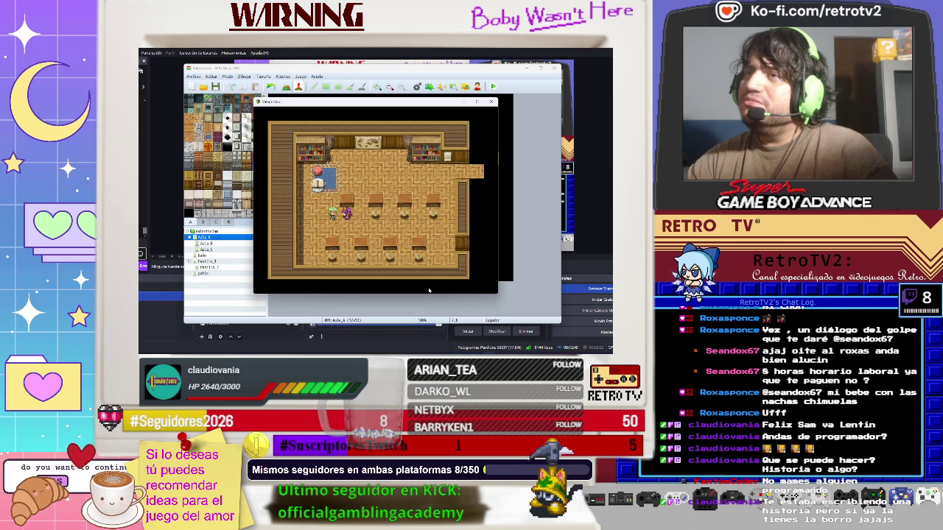
Talk to Julio, answering 'Si, es basura de juego' and 'No, se nota que no sabes' to trigger battle
key(Return)
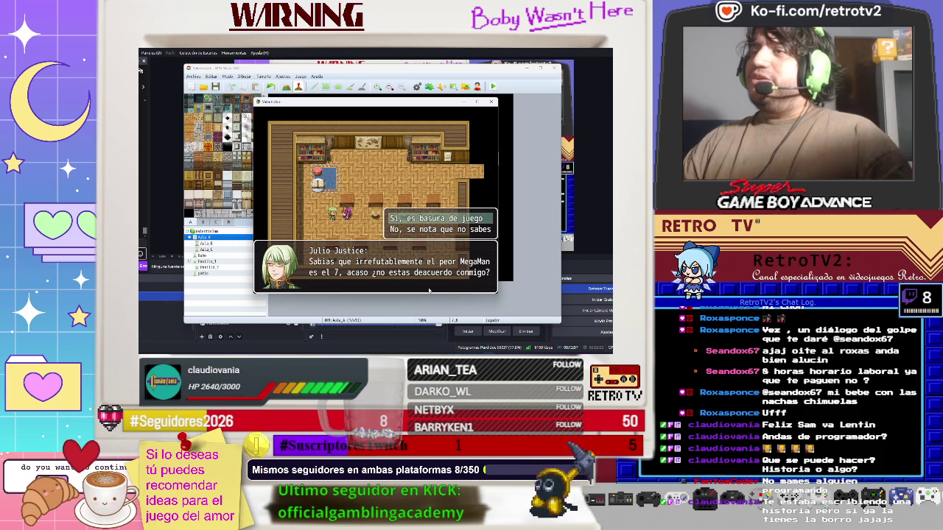
key(Return)
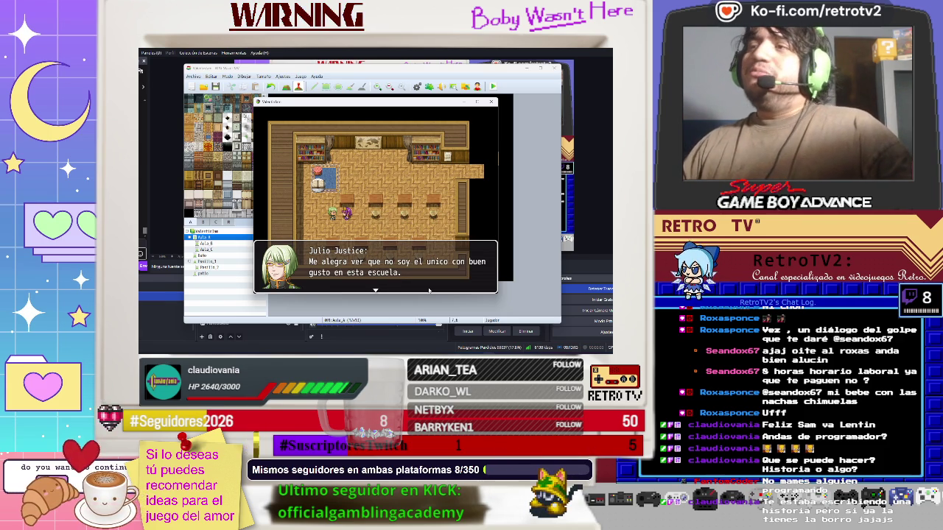
key(Return)
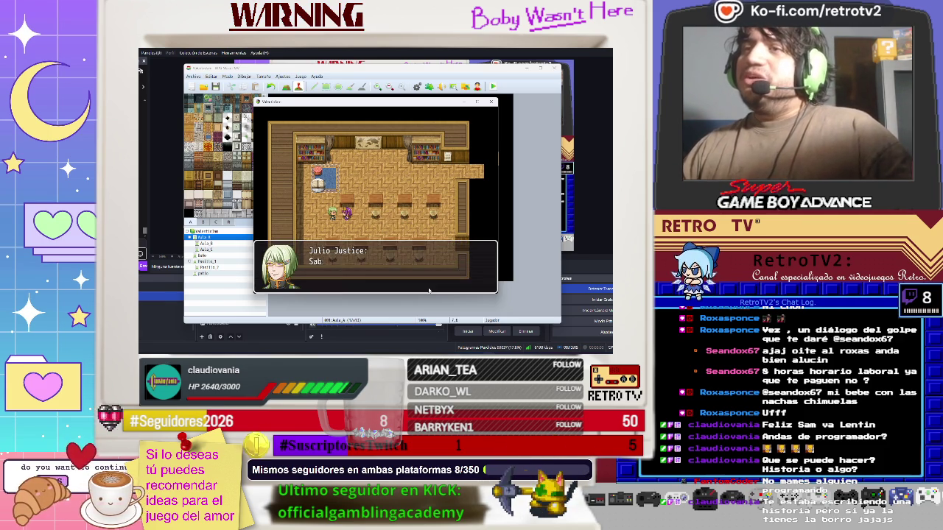
key(Down)
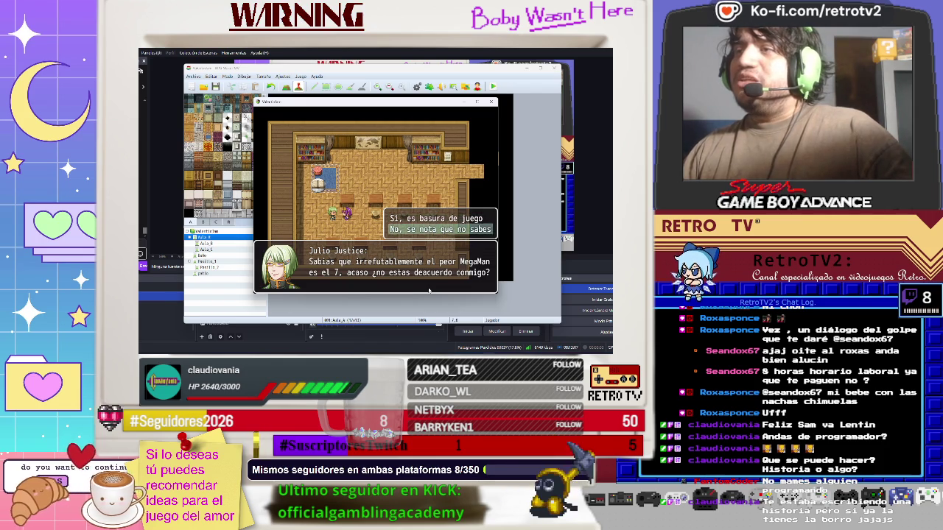
key(Return)
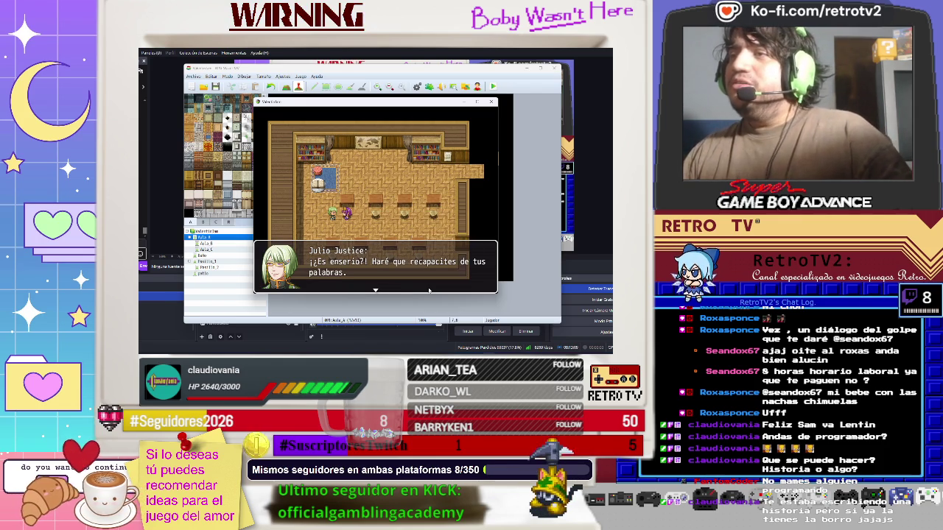
key(Return)
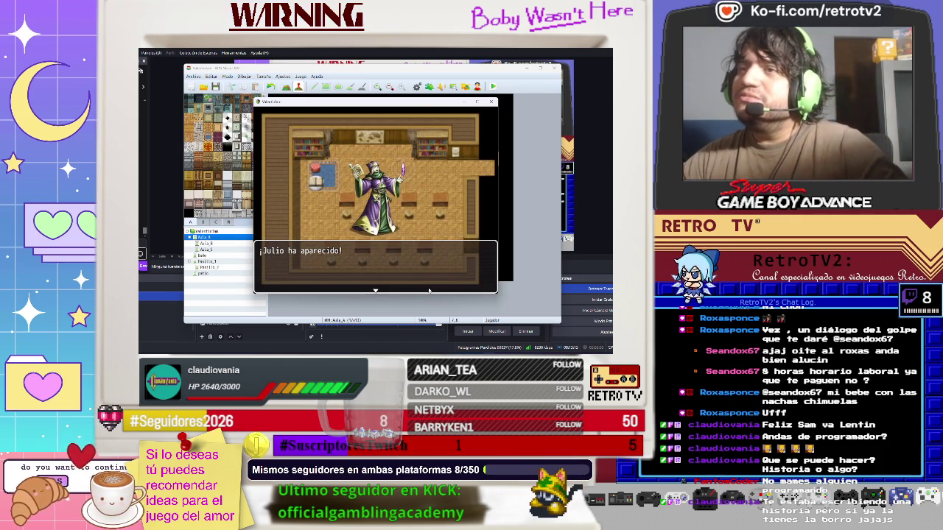
key(Return)
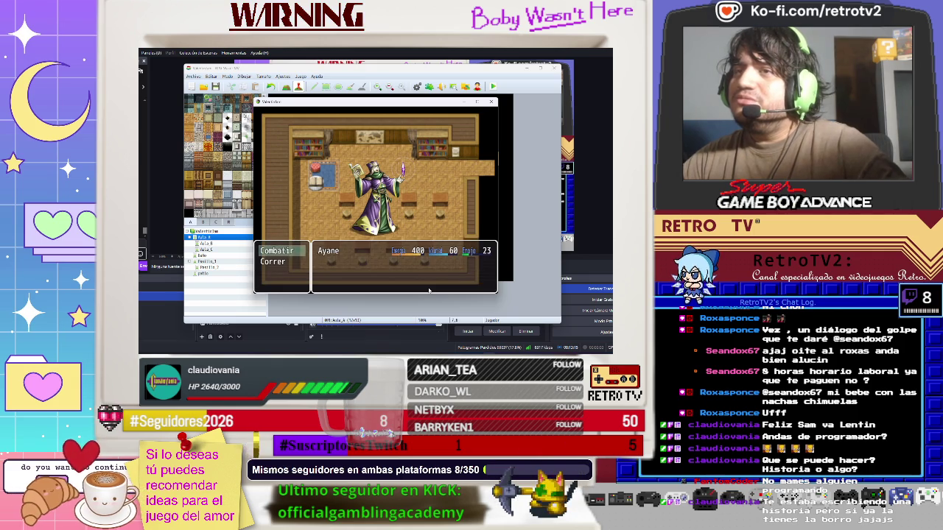
Hit Julio with Lanzar un beso, then with Regañar on the next turn
key(Down)
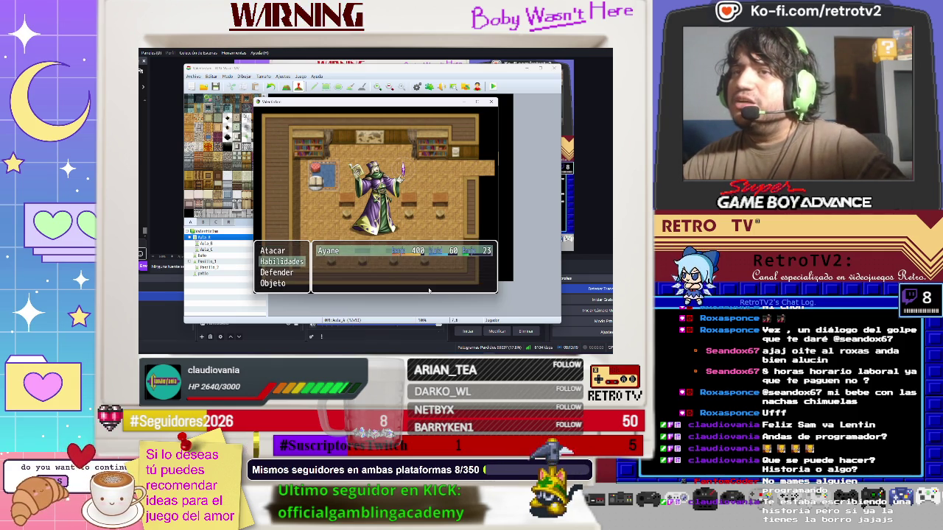
key(Return)
key(Return)
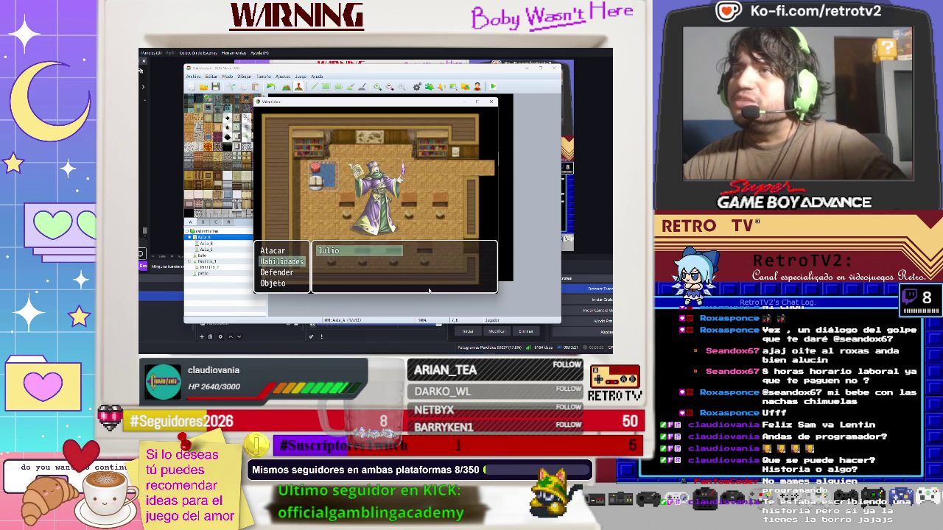
key(Return)
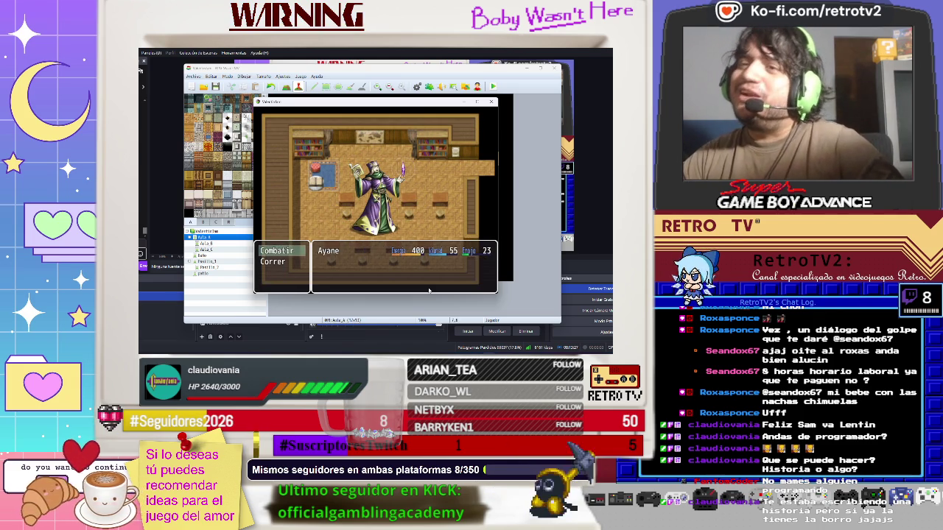
key(Return)
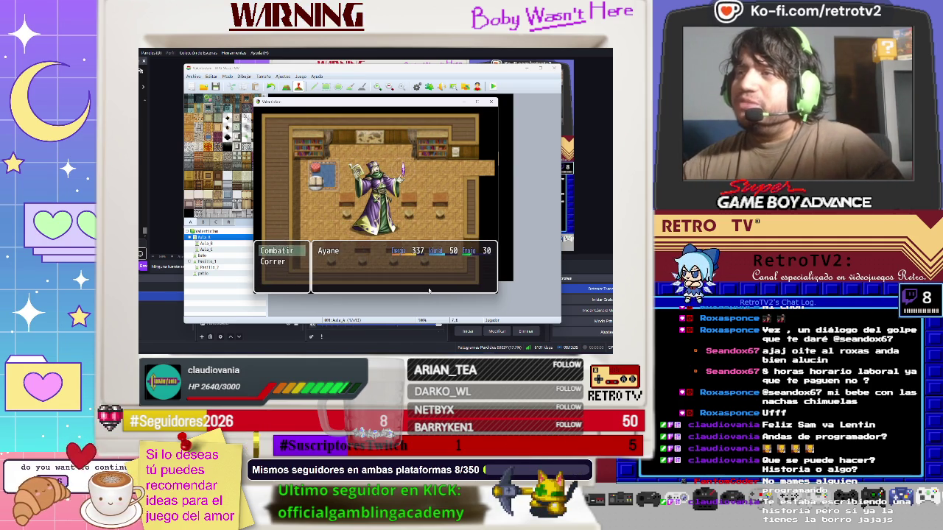
key(Return)
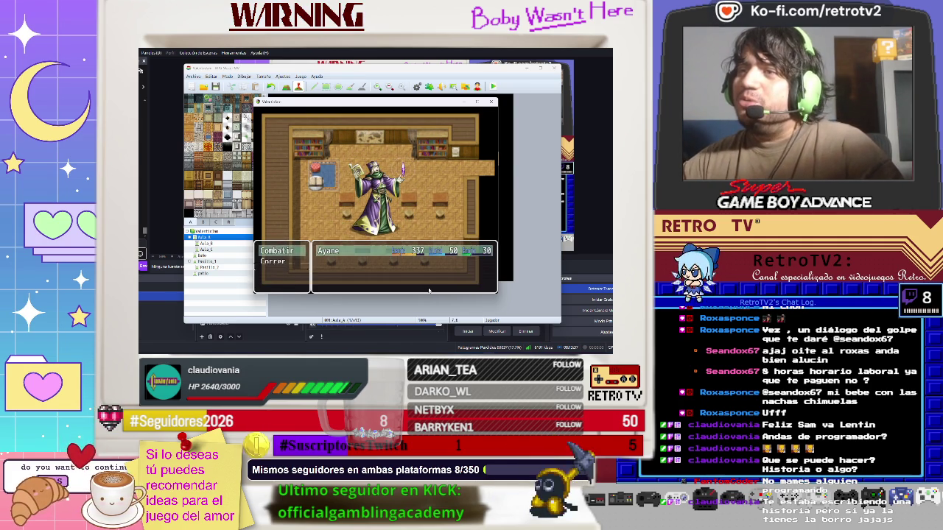
key(Down)
key(Return)
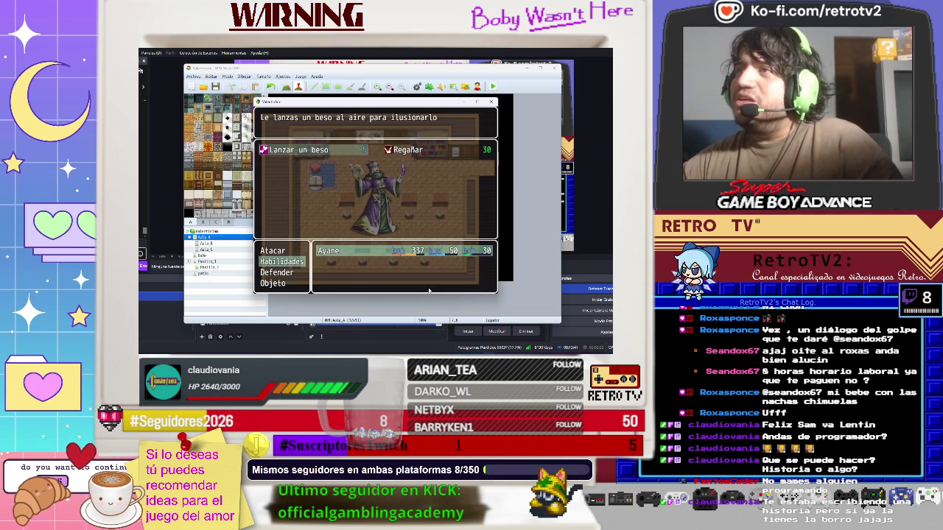
key(Right)
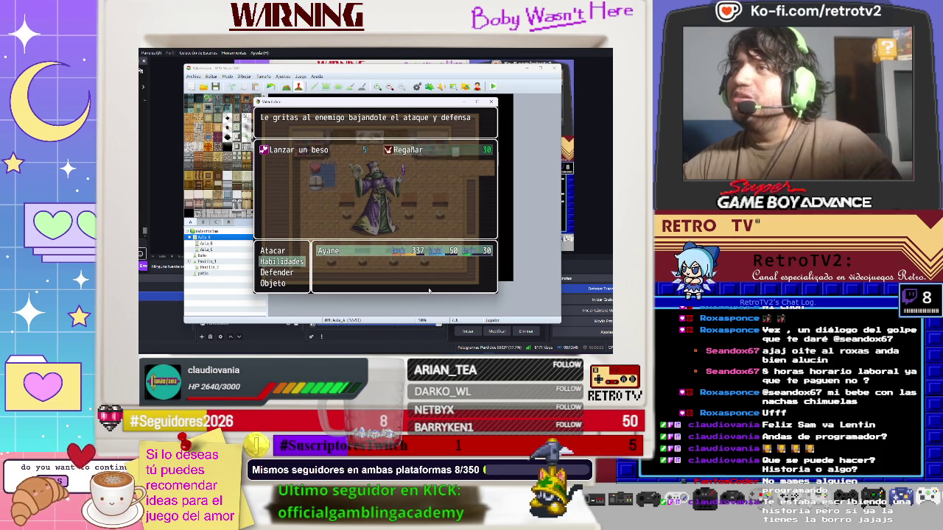
key(Return)
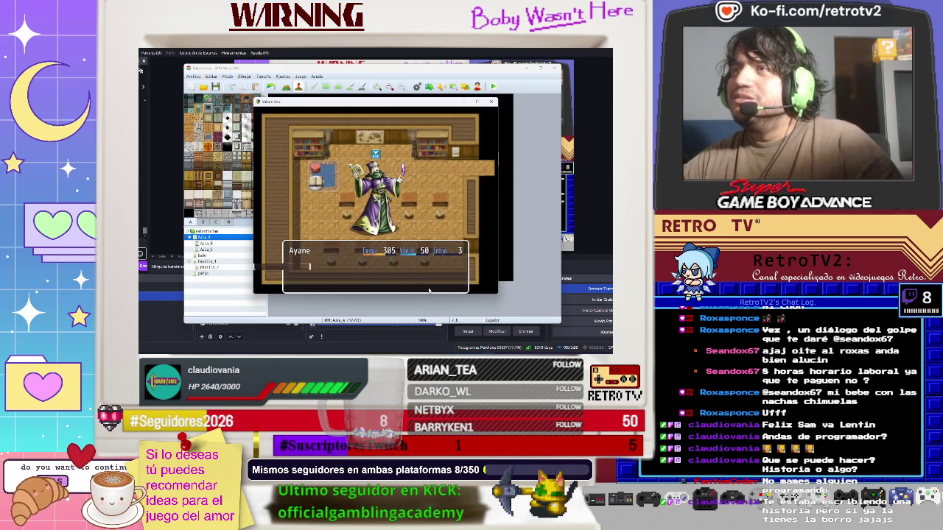
Keep casting Lanzar un beso on Julio over the remaining turns
key(Down)
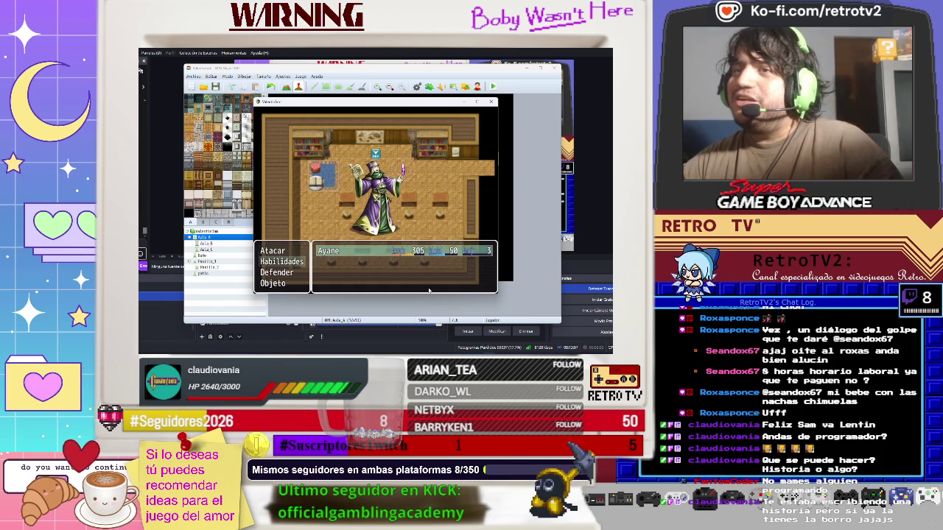
key(Return)
key(Left)
key(Return)
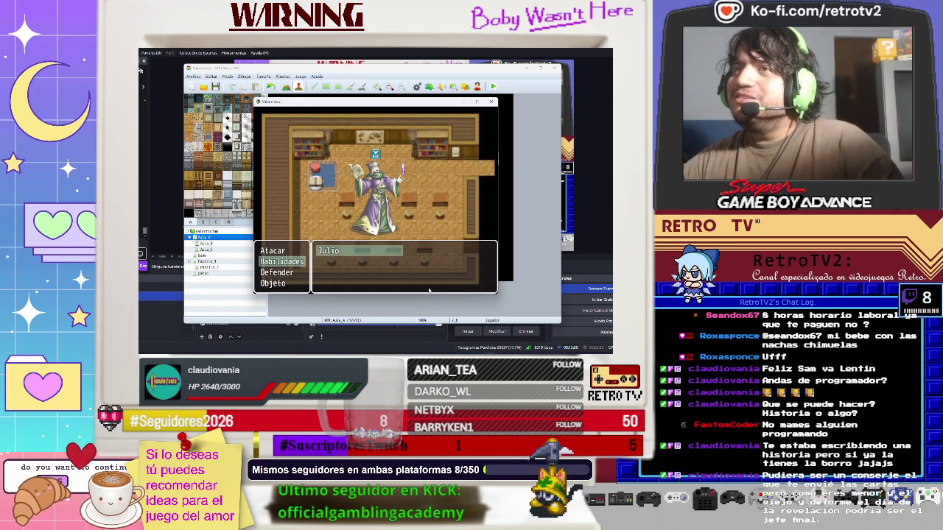
key(Return)
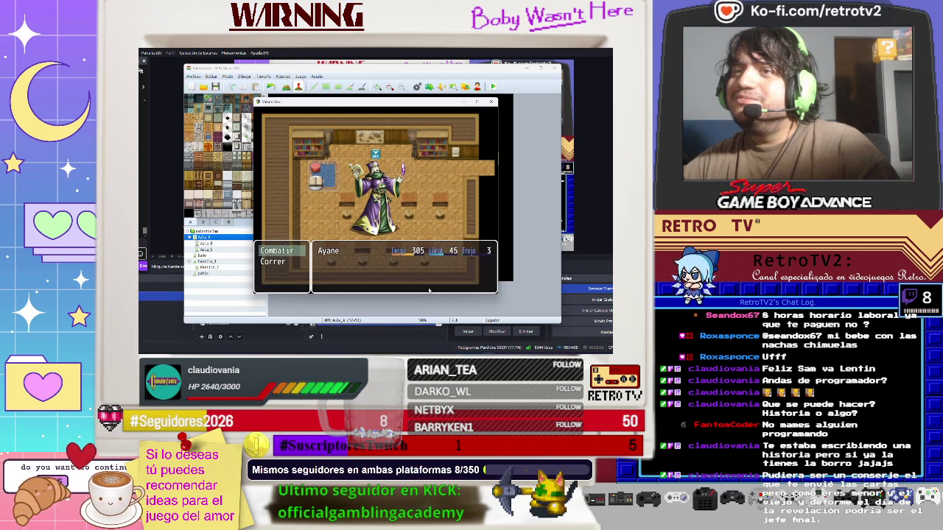
key(Return)
key(Down)
key(Return)
key(Return)
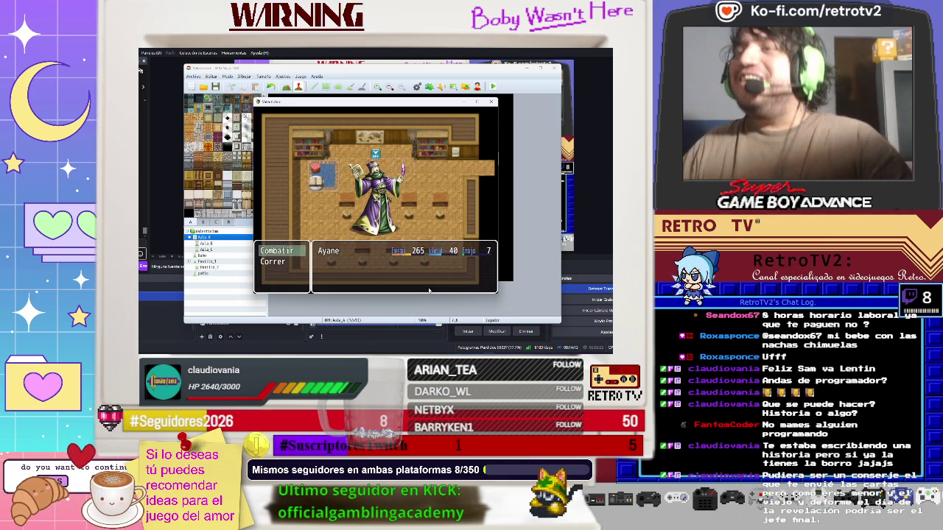
key(Return)
key(Down)
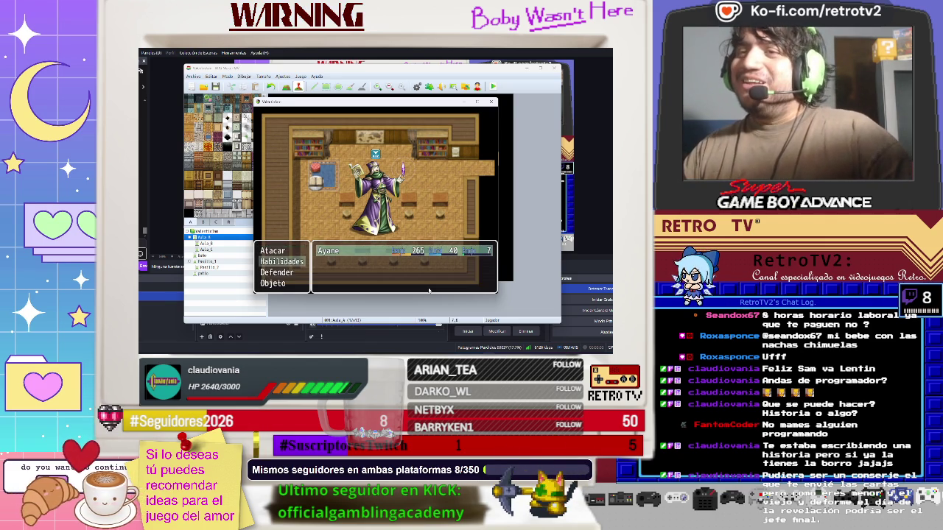
key(Return)
key(Return)
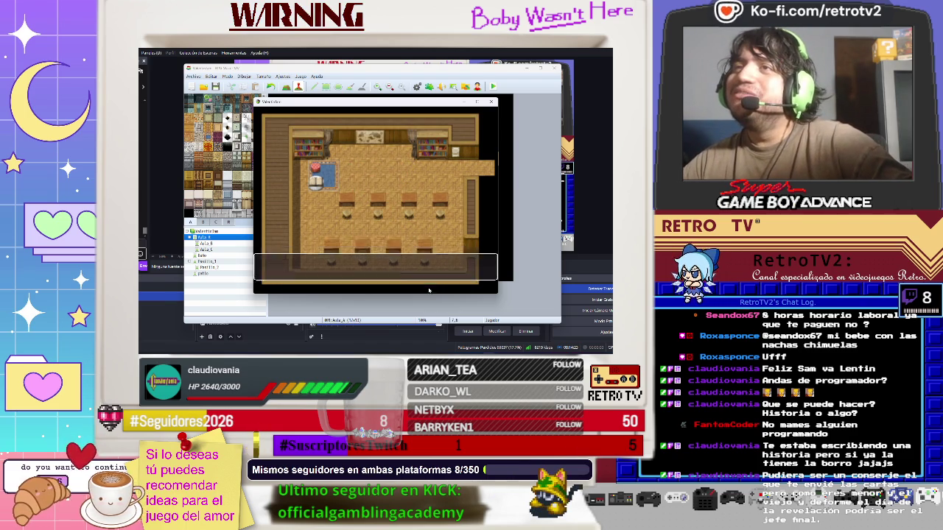
Dismiss the victory messages and close the game's main menu
key(Return)
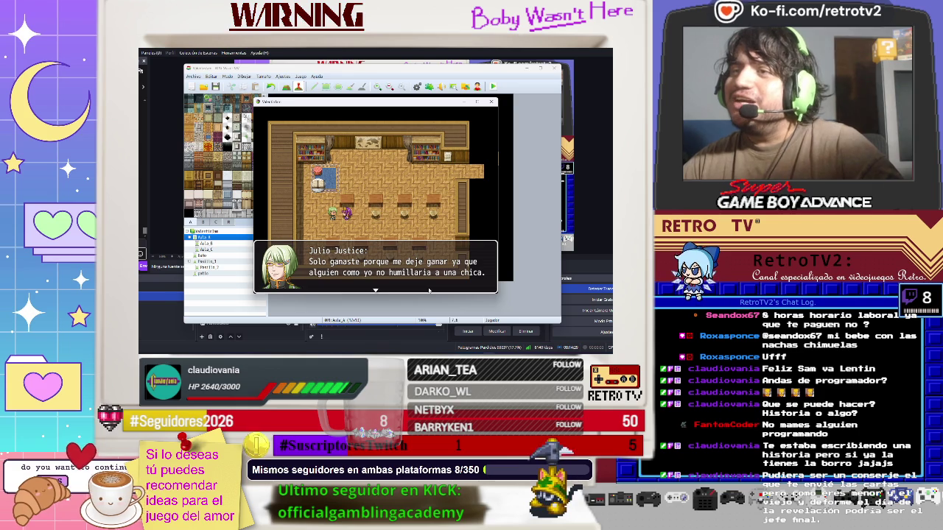
key(Return)
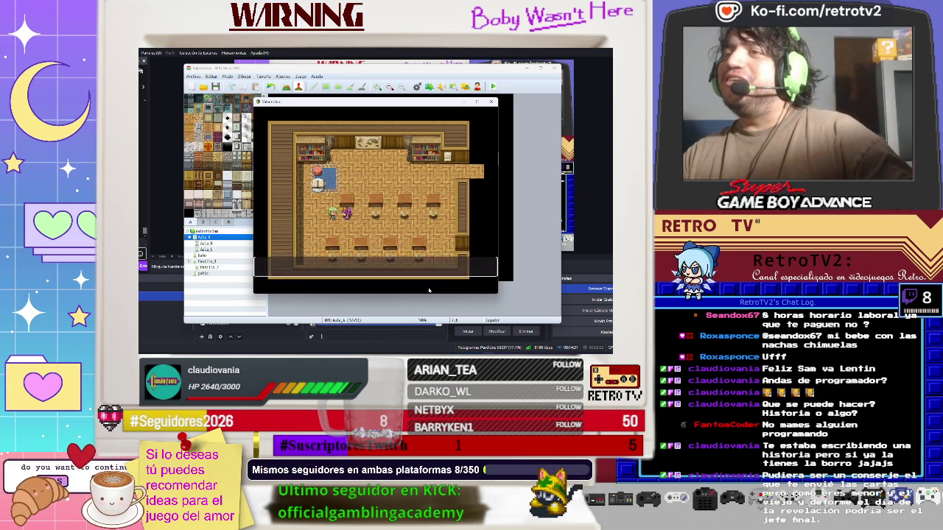
key(Escape)
key(Escape)
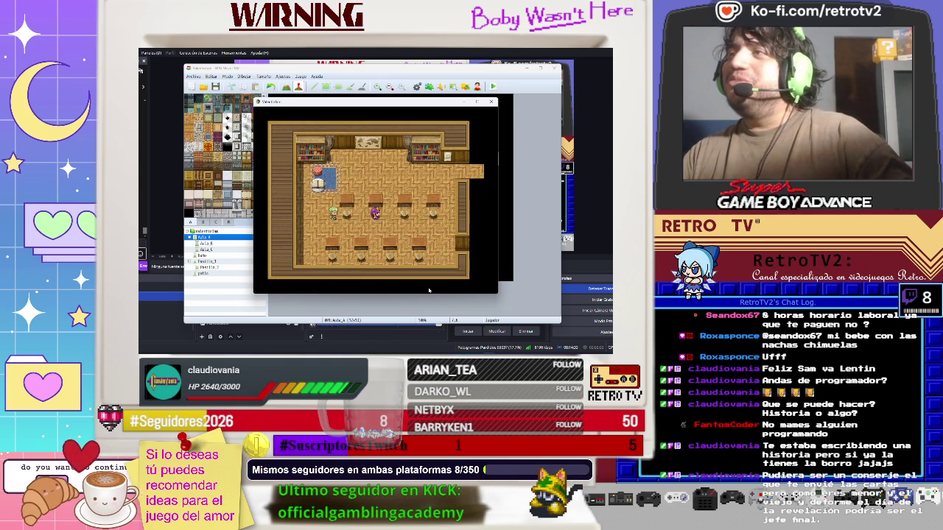
key(Down)
Walk Ayane out of the classroom, up the corridor and through the wooden room to the janitor
key(Right)
key(Right)
key(Right)
key(Right)
key(Right)
key(Up)
key(Up)
key(Up)
key(Right)
key(Right)
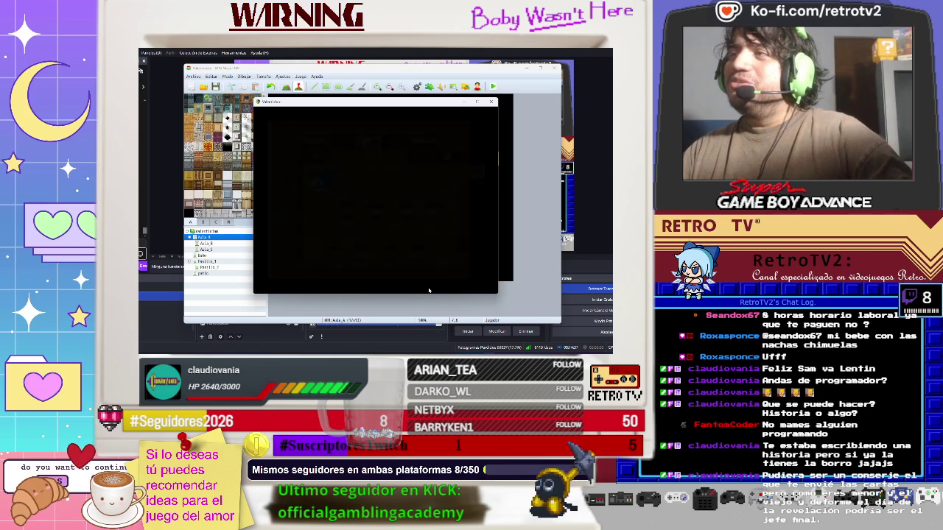
key(Up)
key(Up)
key(Up)
key(Up)
key(Up)
key(Right)
key(Right)
key(Up)
key(Up)
key(Up)
key(Up)
key(Up)
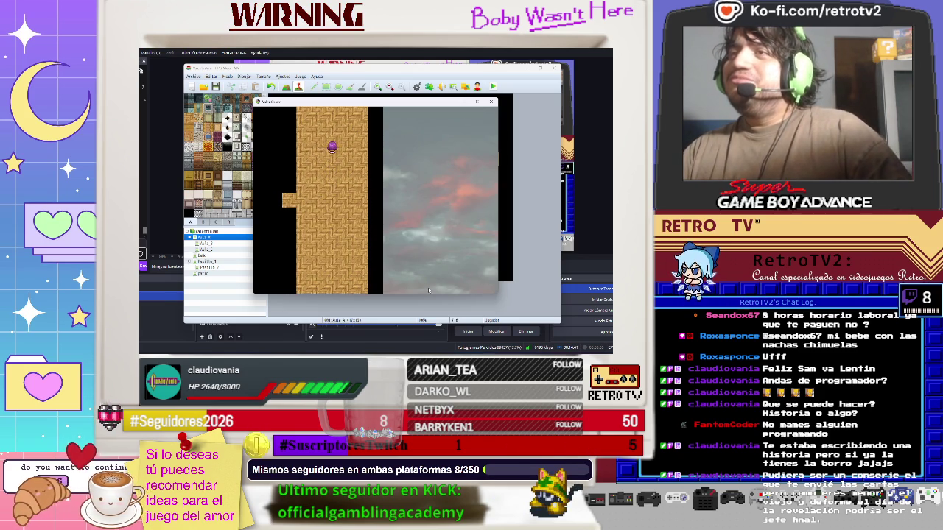
key(Up)
key(Up)
key(Up)
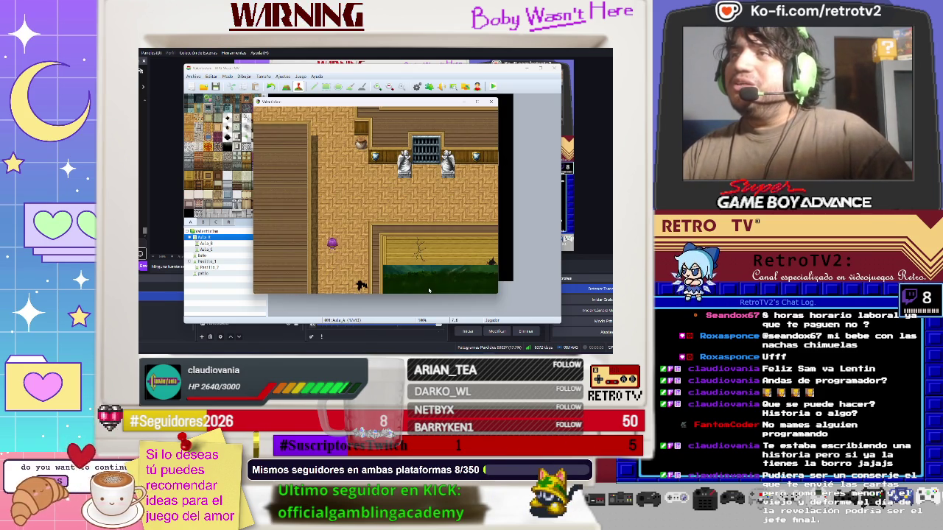
key(Right)
key(Right)
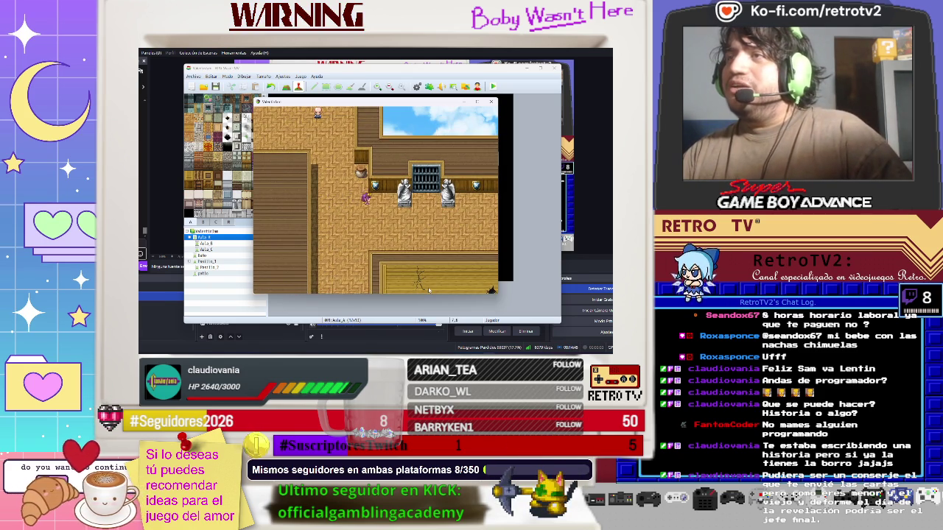
key(Up)
key(Up)
key(Up)
key(Up)
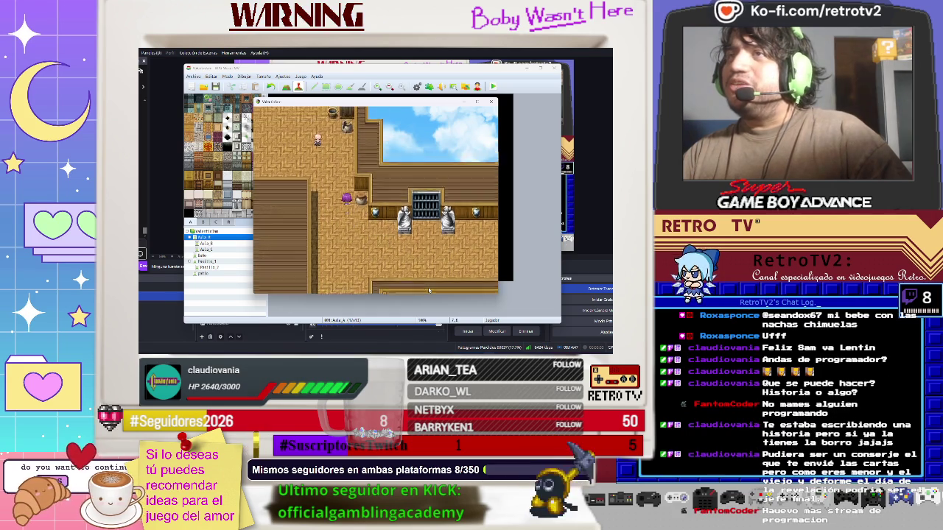
key(Left)
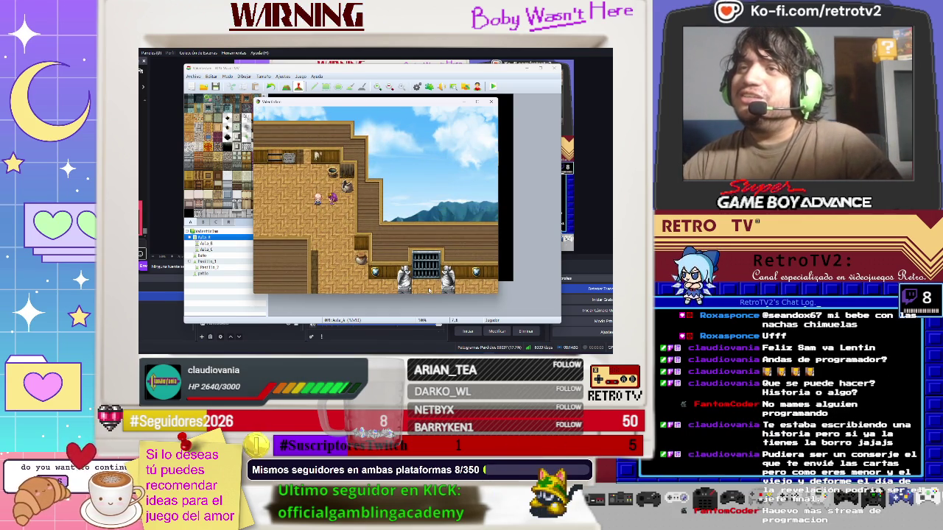
Speak with the janitor, then read the Baños sign pointing to the men's and women's bathrooms
key(Return)
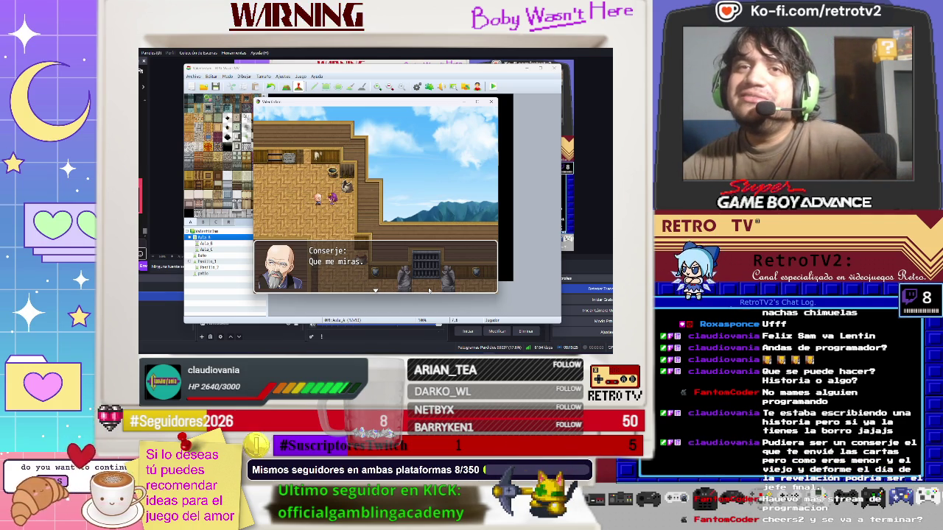
key(Return)
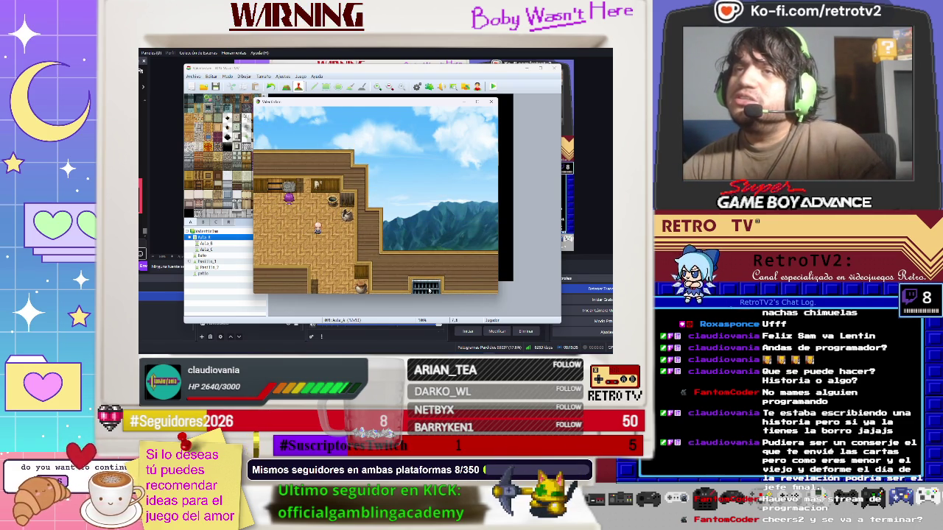
key(Return)
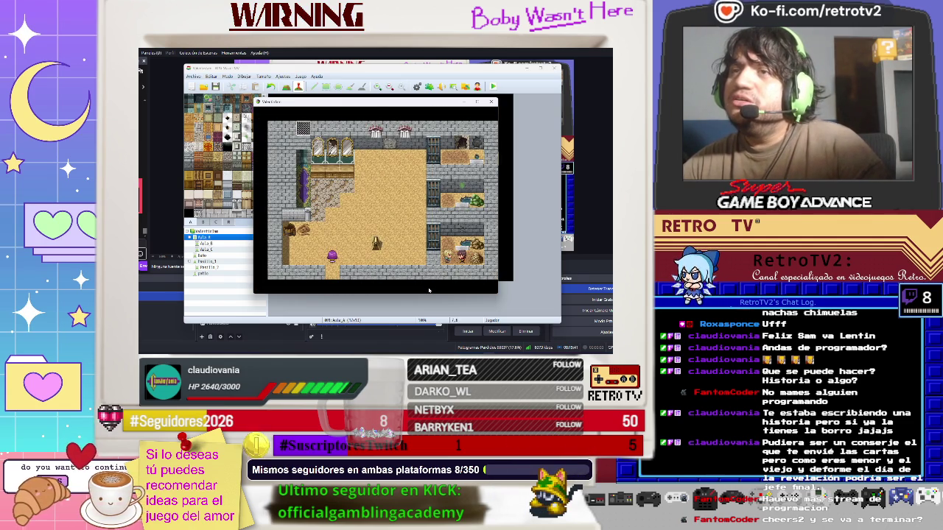
Try the locked bathroom door and read through Seandox's reply
key(Right)
key(Right)
key(Right)
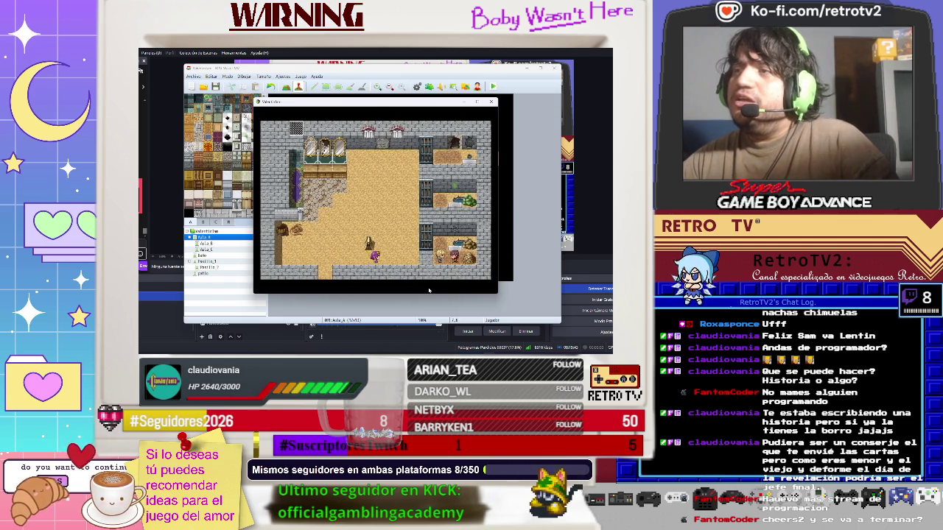
key(Up)
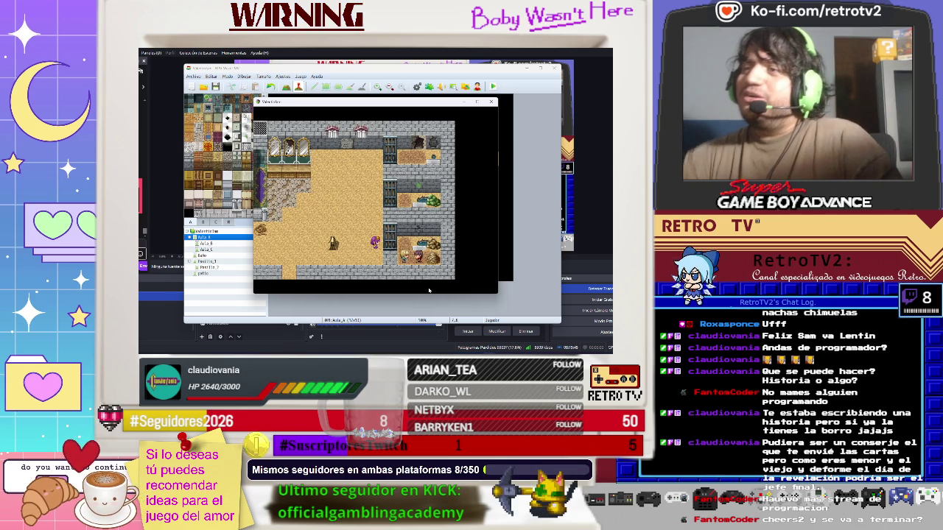
key(Return)
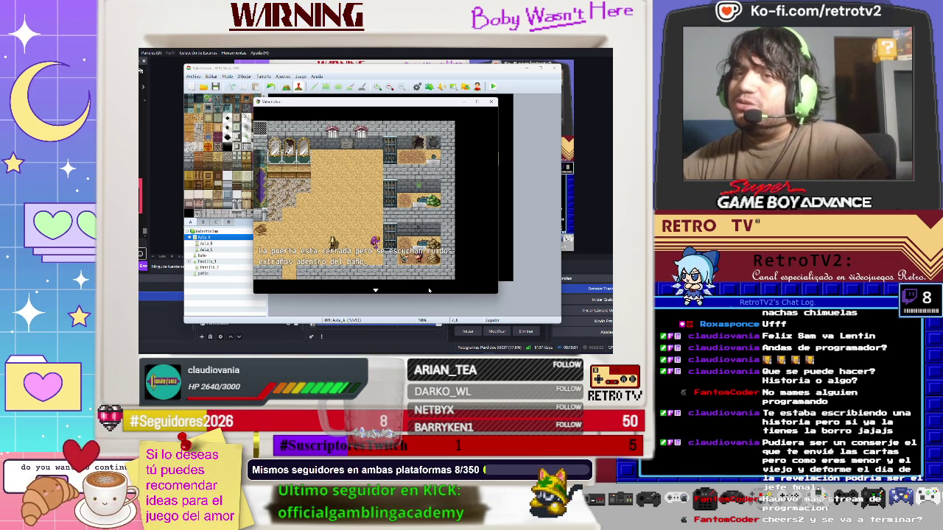
key(Return)
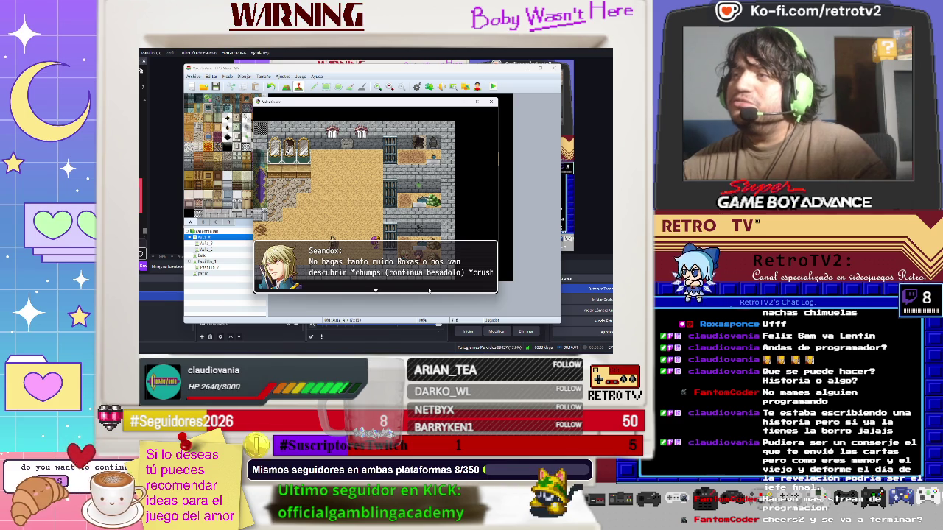
key(Return)
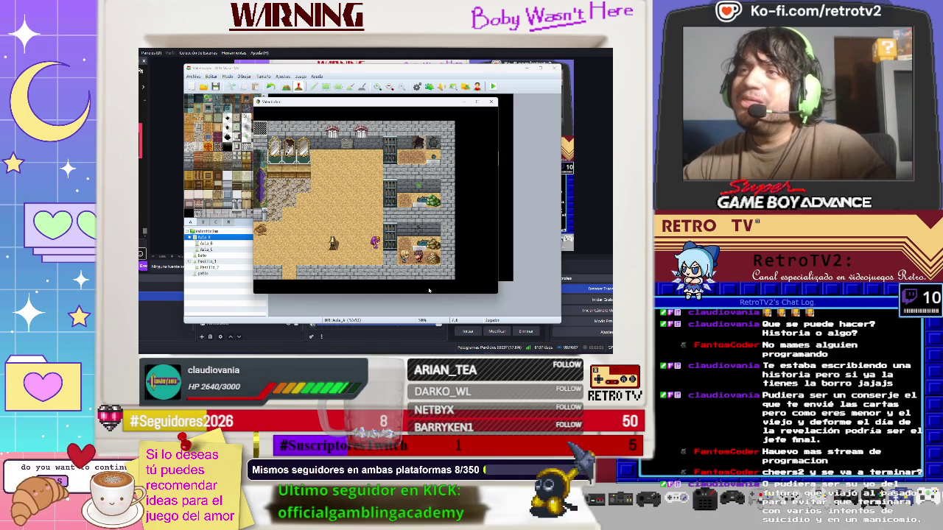
Force open the stuck bathroom door and find a weapon hidden in the wall hole
key(Up)
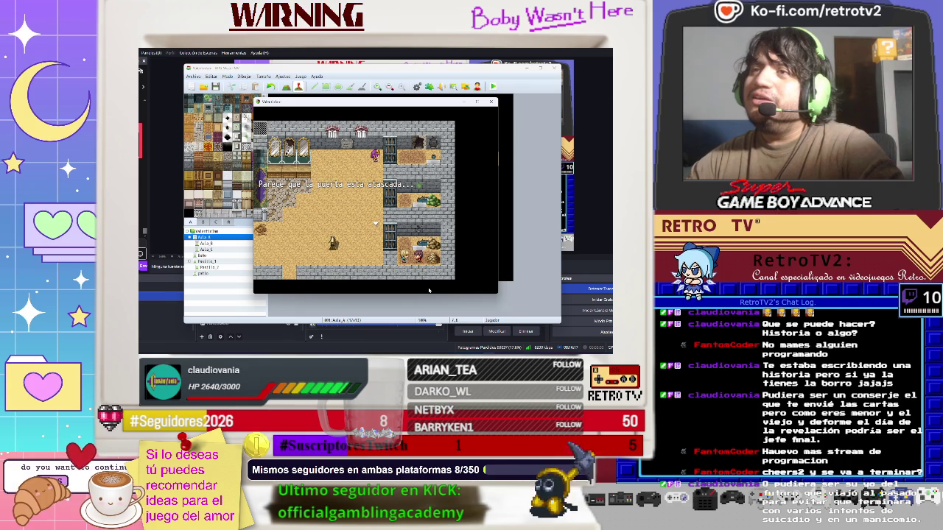
key(Return)
key(Return)
key(Return)
key(Return)
key(Return)
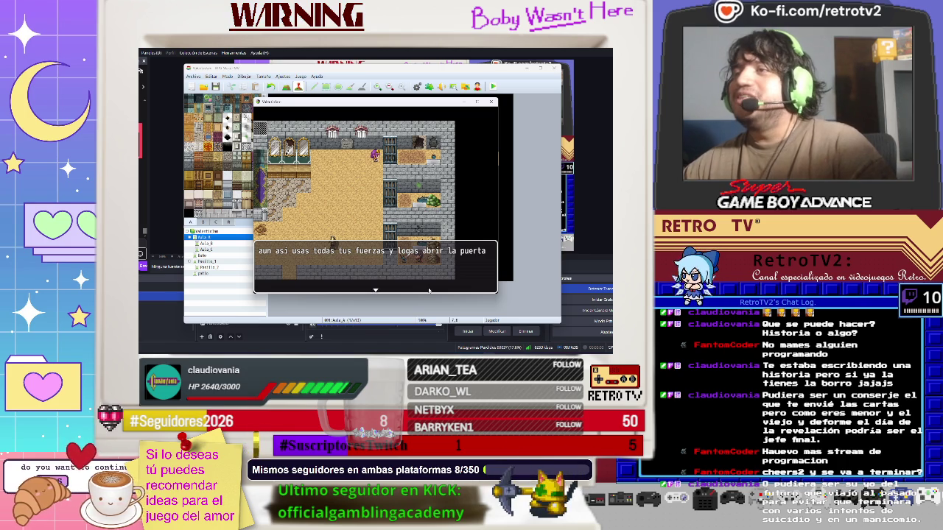
key(Return)
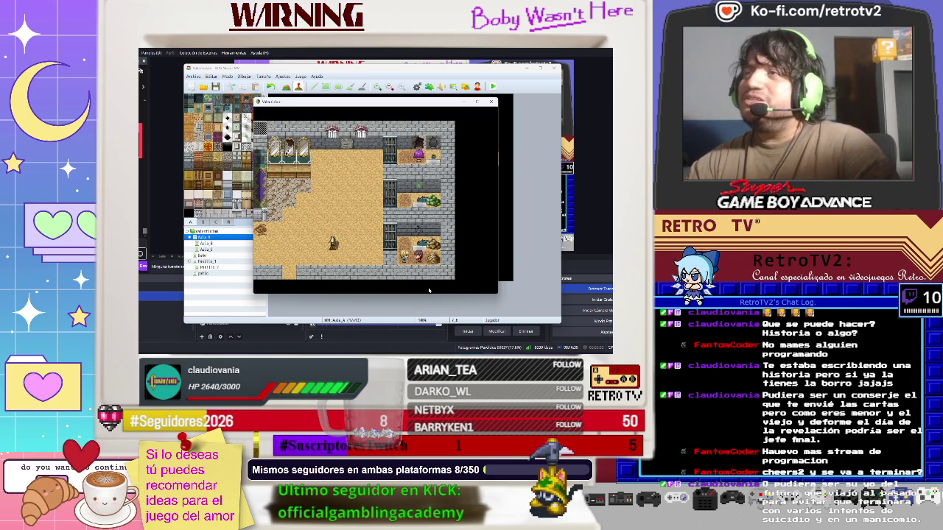
key(Return)
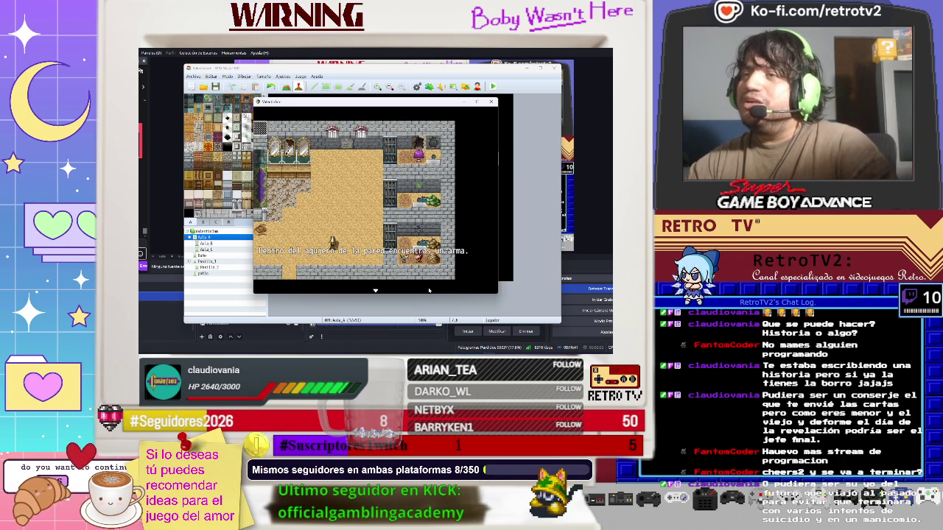
key(Return)
key(Escape)
Equip Ayane's weapon slot with the Bate con clavos and close the menu
key(Down)
key(Down)
key(Return)
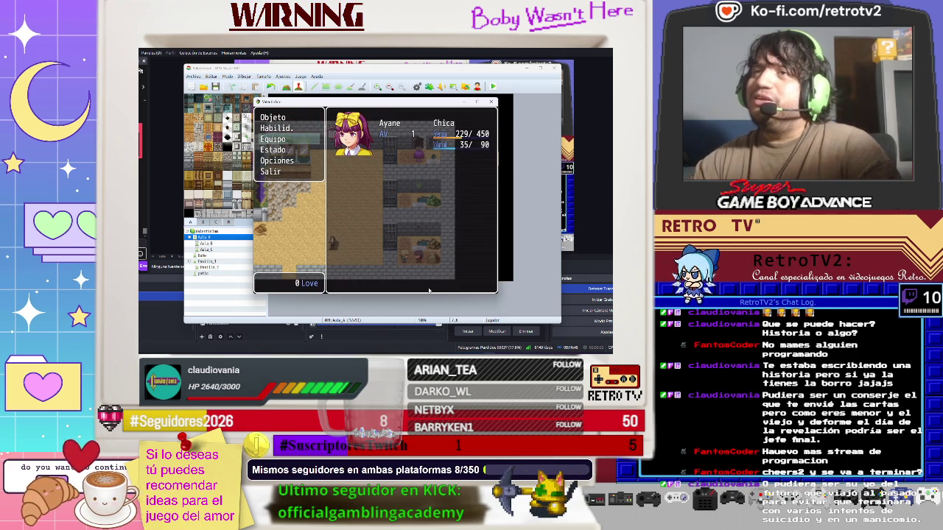
key(Return)
key(Return)
key(Return)
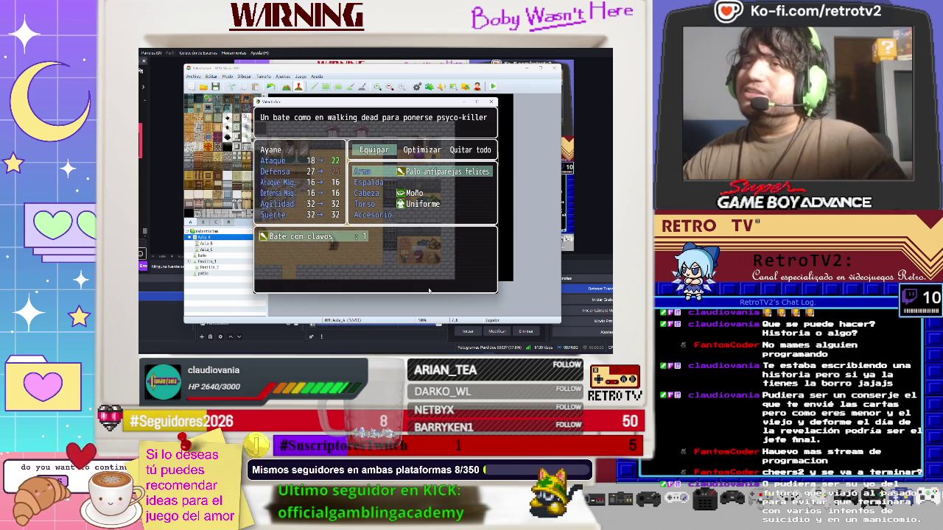
key(Escape)
key(Escape)
key(Escape)
key(Left)
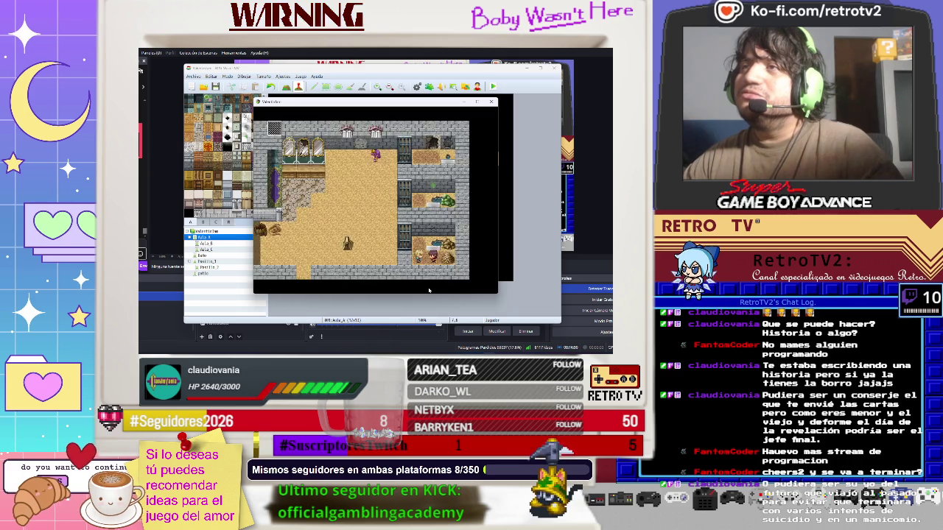
Walk back through the wooden hallway, chat with the janitor, and exit into the sky-view corridor
key(Left)
key(Down)
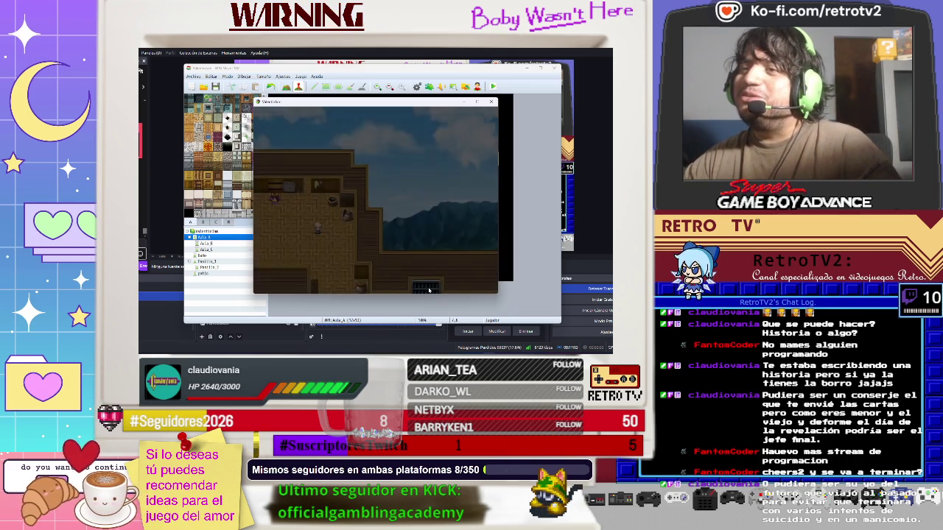
key(Down)
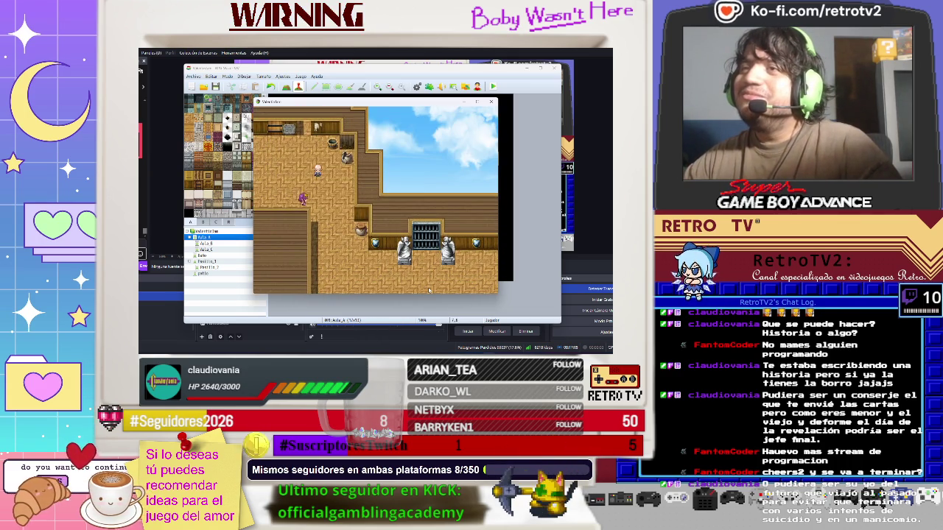
key(Up)
key(Return)
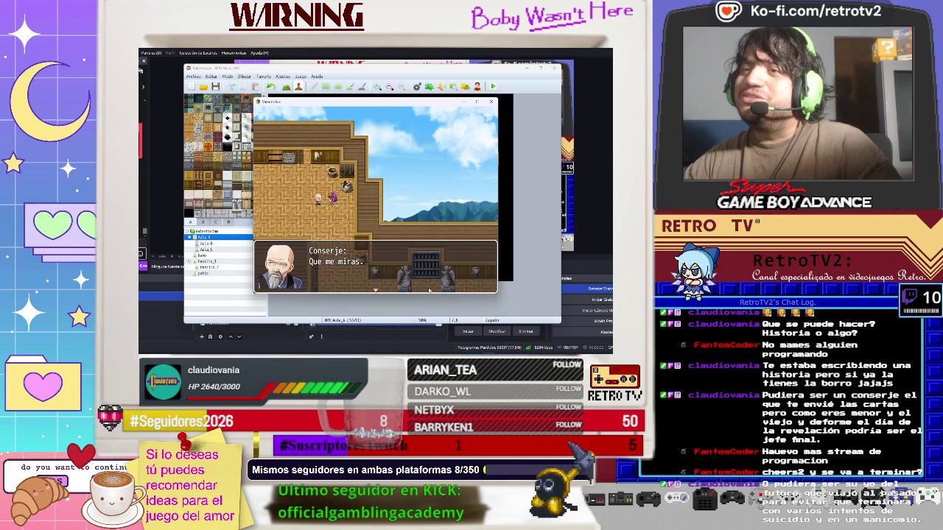
key(Return)
key(Down)
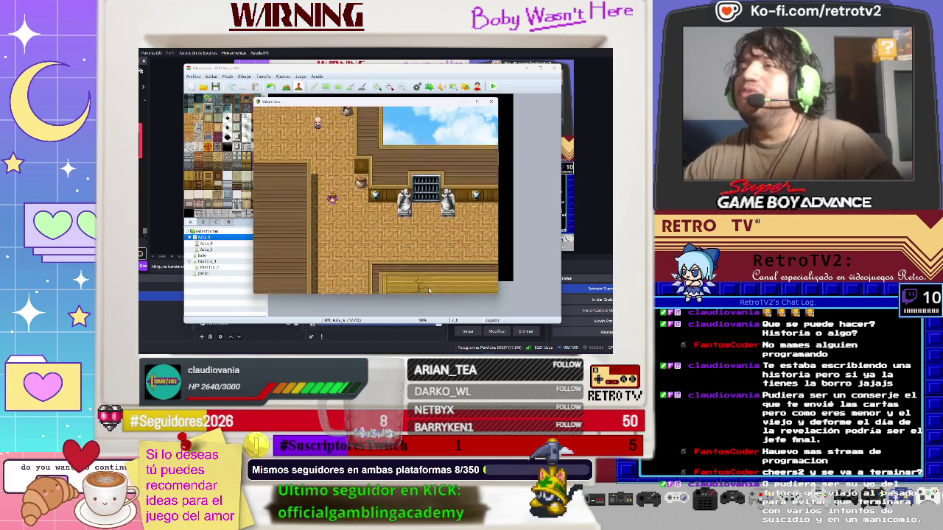
key(Down)
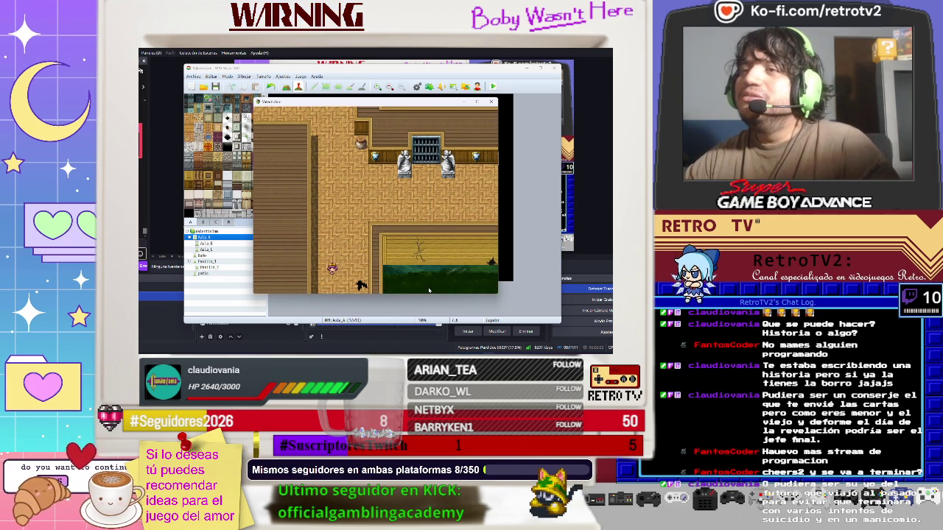
key(Down)
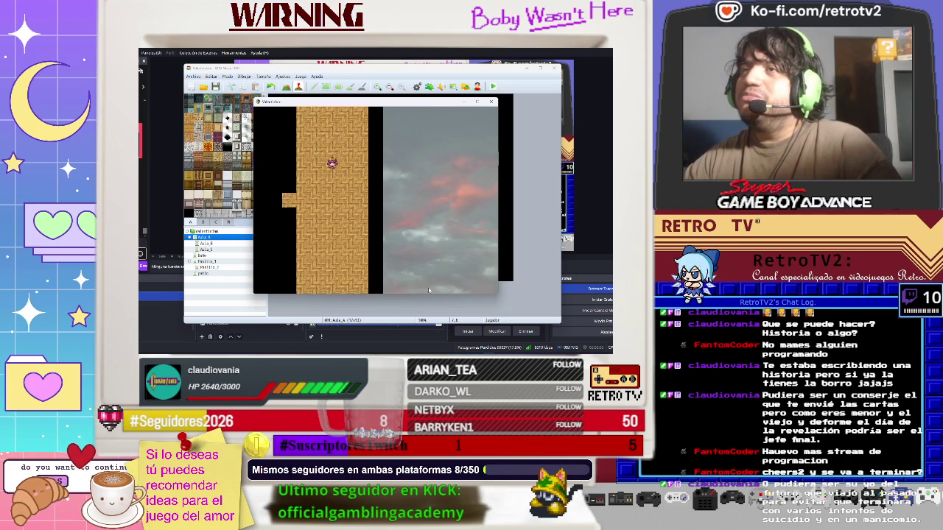